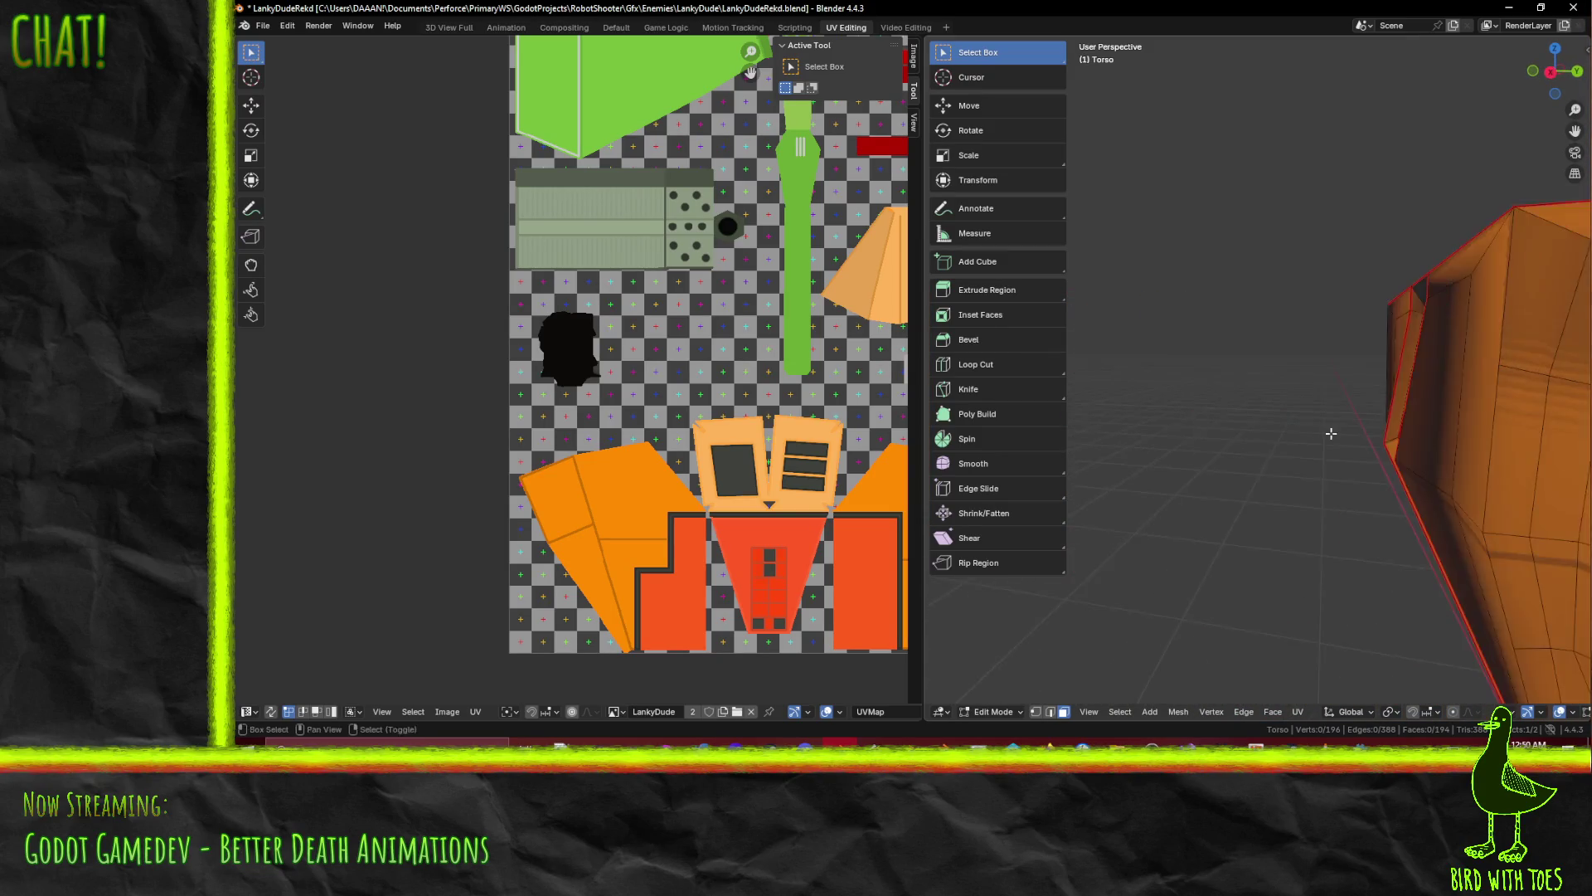
Leave UV Editing for the Default workspace and view the textured Torso mesh from the front
mouse_move(1295, 586)
middle_down()
mouse_move(1235, 514)
mouse_move(1148, 515)
middle_up()
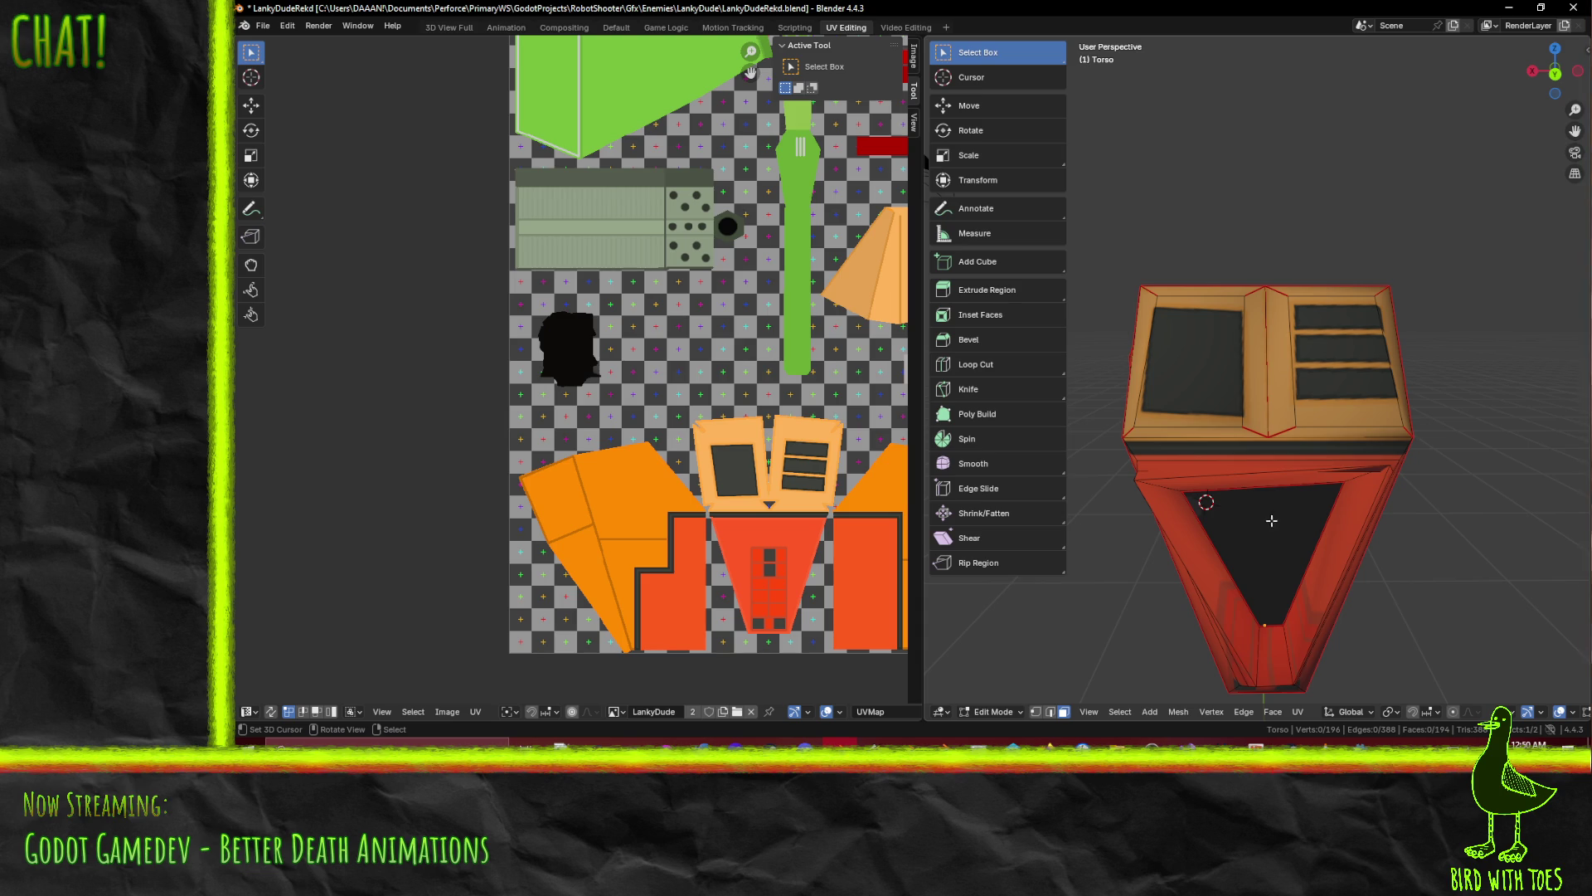
mouse_move(1263, 520)
middle_down()
mouse_move(1315, 508)
mouse_move(1281, 477)
mouse_move(1271, 407)
mouse_move(1234, 382)
mouse_move(1274, 431)
middle_up()
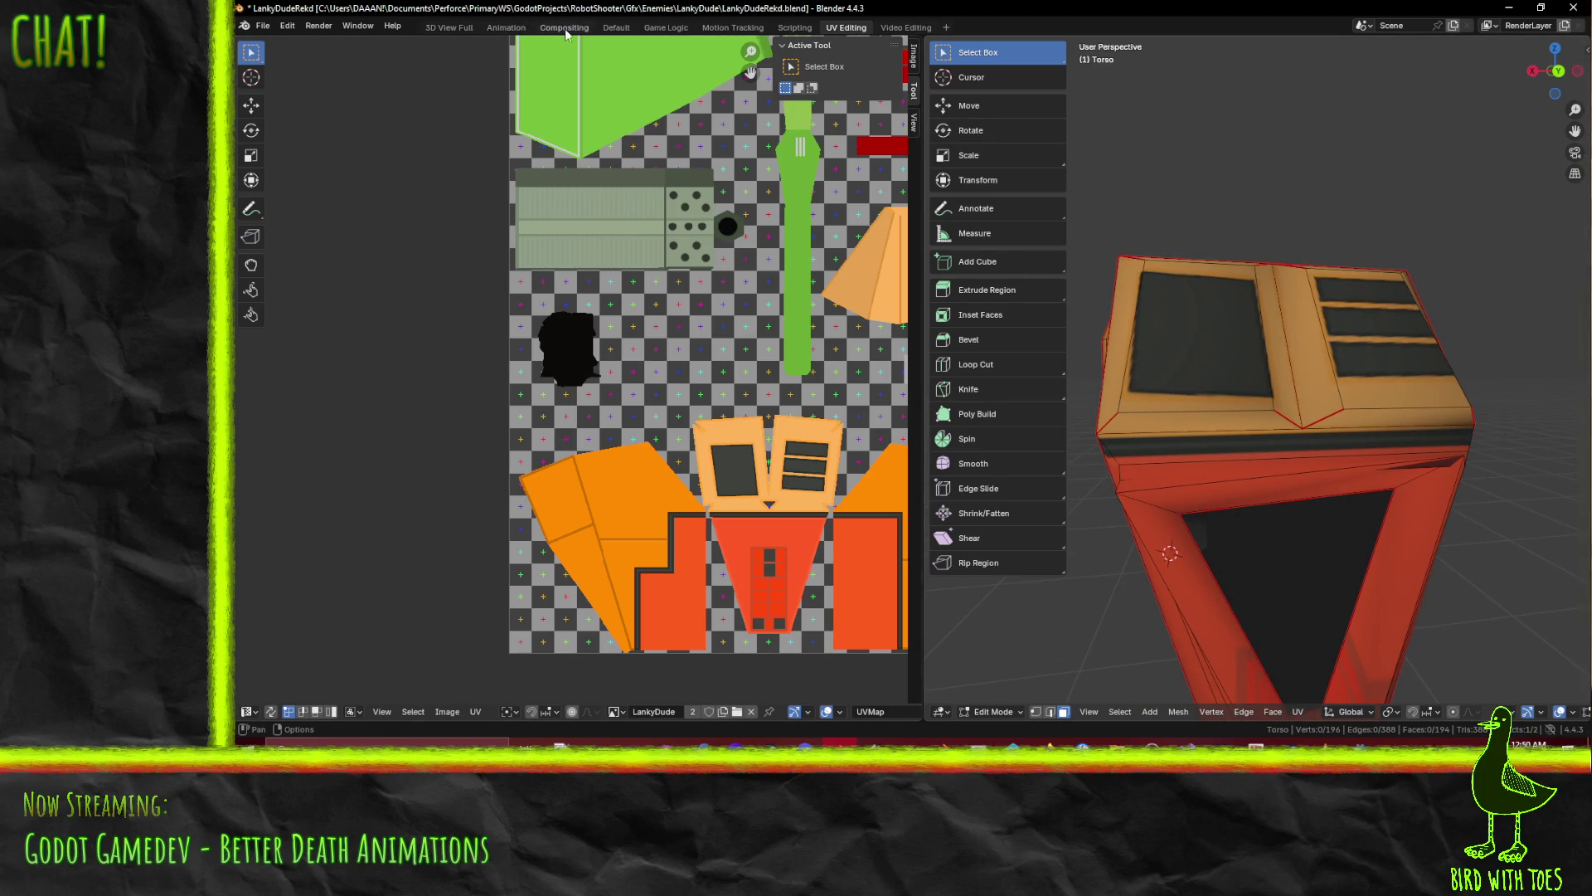
click(616, 27)
middle_drag(787, 365, 954, 378)
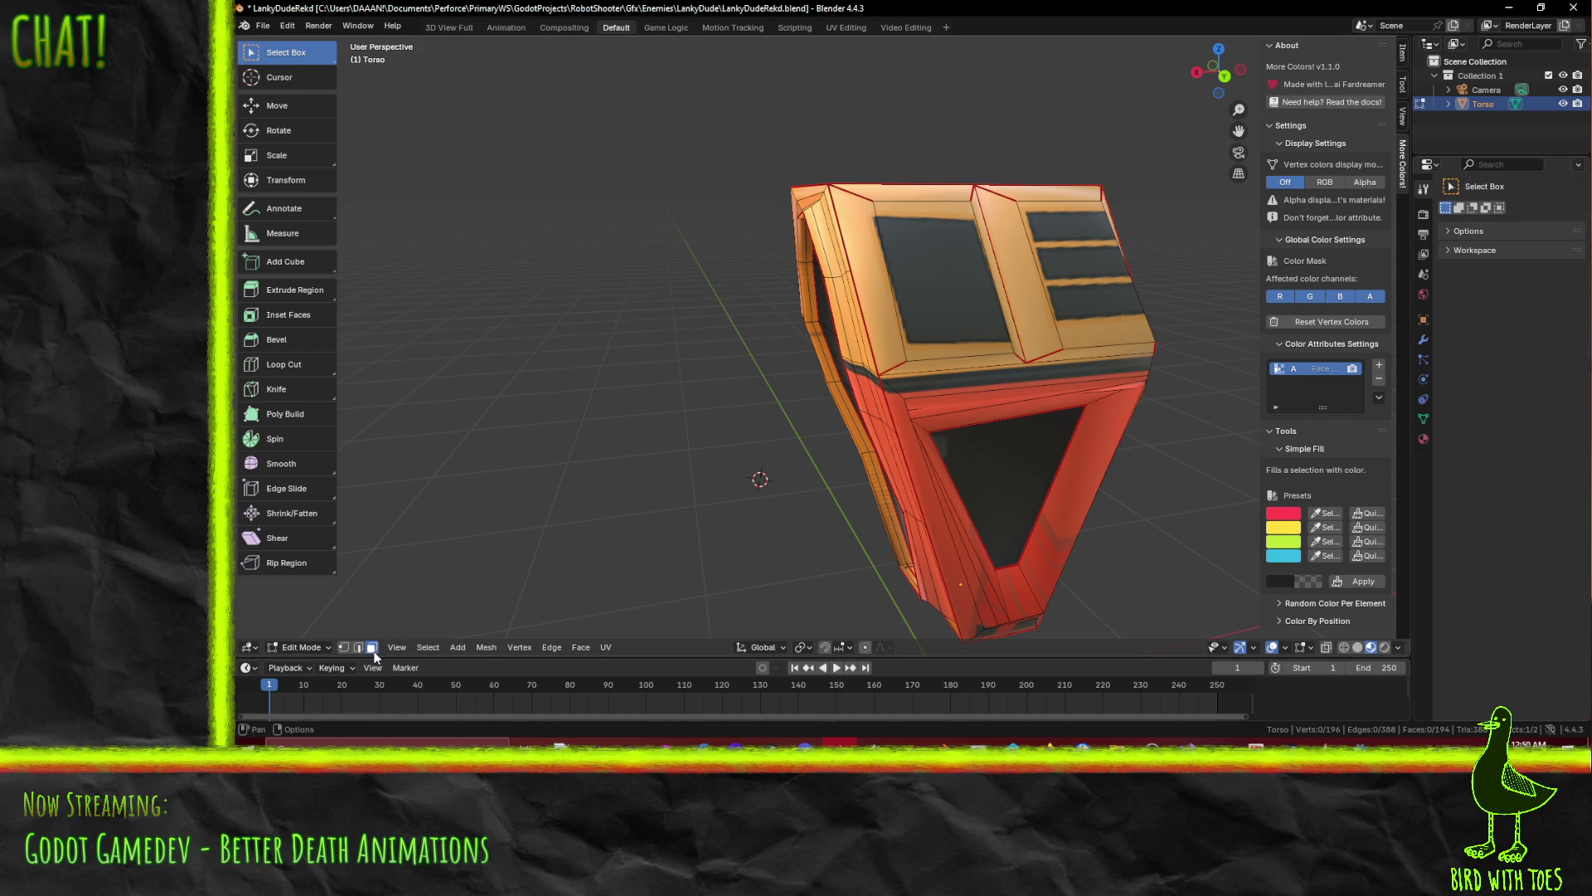
Select the three strip faces below the orange chest block and delete them to open the torso
mouse_move(912, 374)
middle_down()
mouse_move(971, 326)
mouse_move(954, 432)
mouse_move(997, 402)
mouse_move(956, 396)
mouse_move(973, 406)
middle_up()
shift+click(996, 402)
shift+click(957, 396)
shift+click(951, 386)
shift+click(973, 405)
key(x)
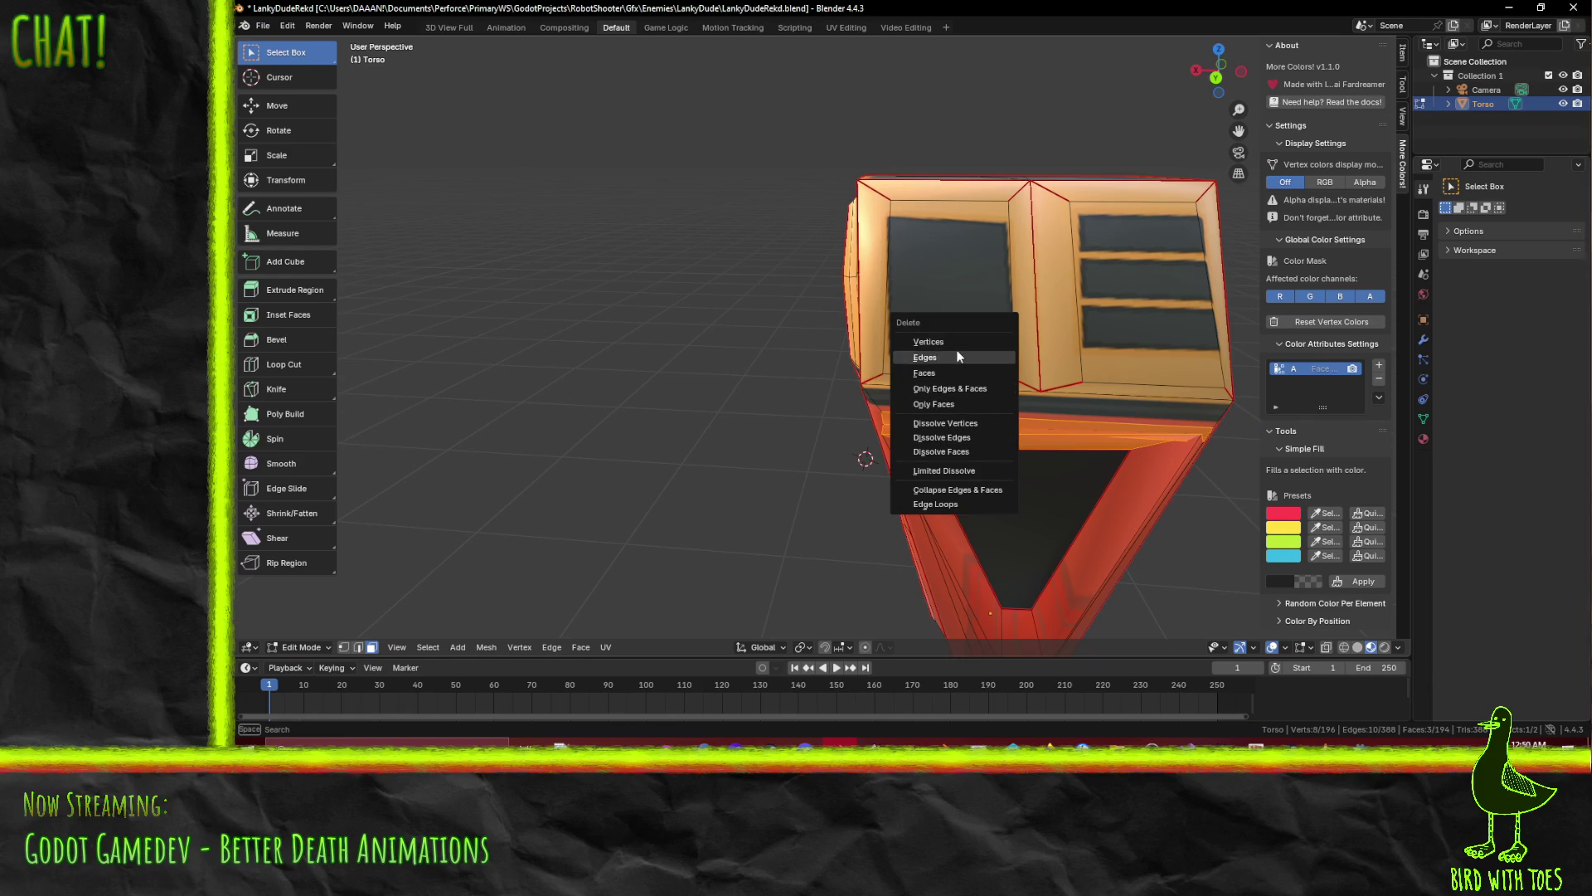
click(960, 371)
mouse_move(961, 370)
middle_down()
mouse_move(979, 419)
mouse_move(990, 387)
mouse_move(970, 390)
mouse_move(969, 411)
middle_up()
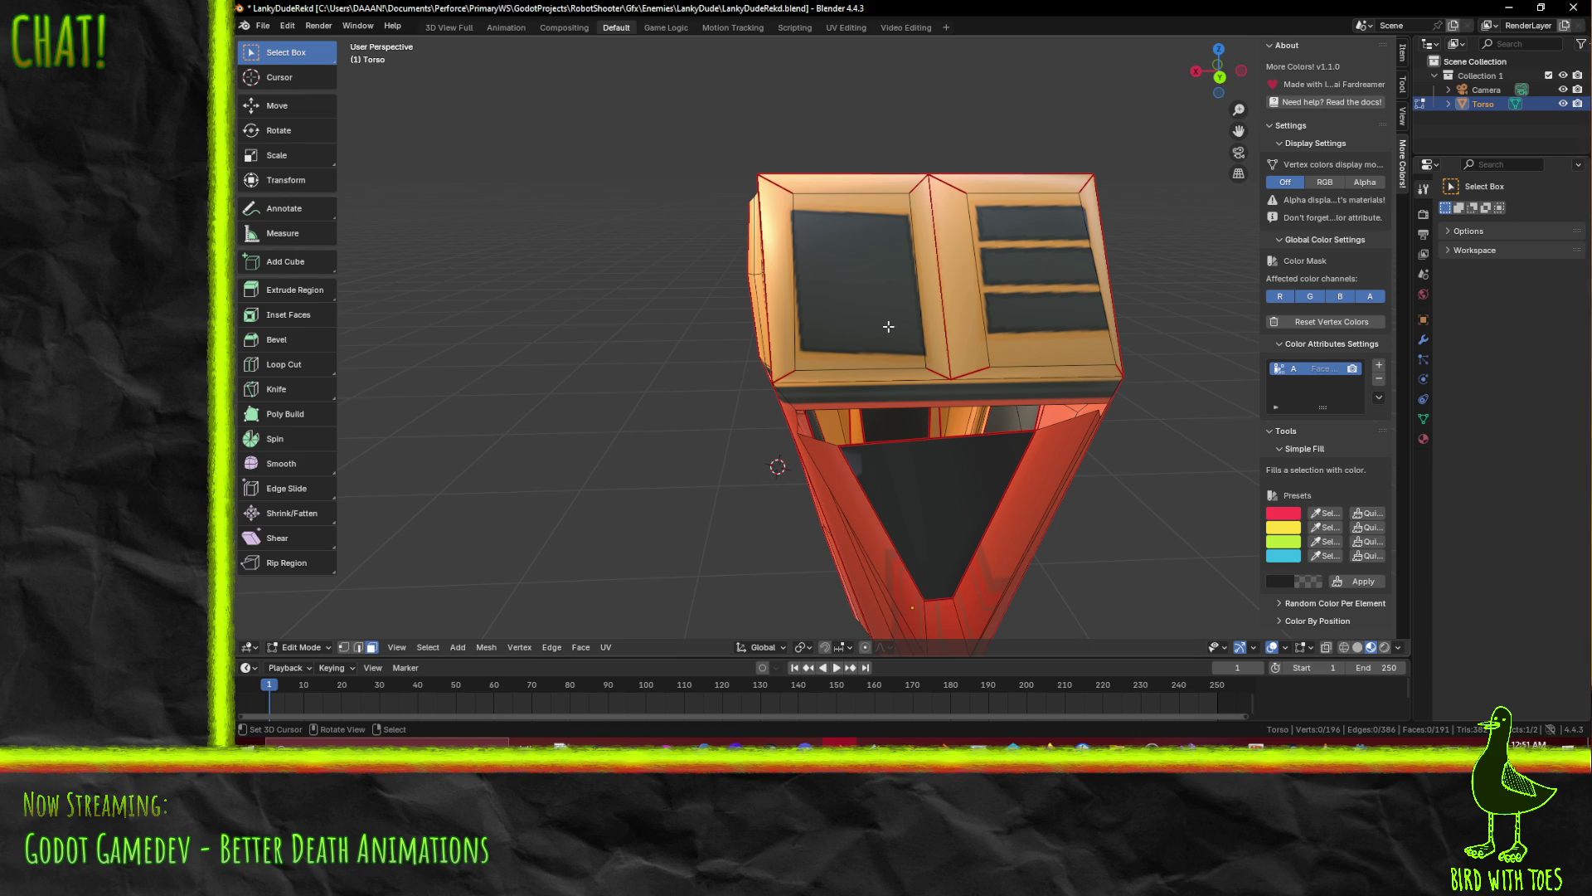
key(k)
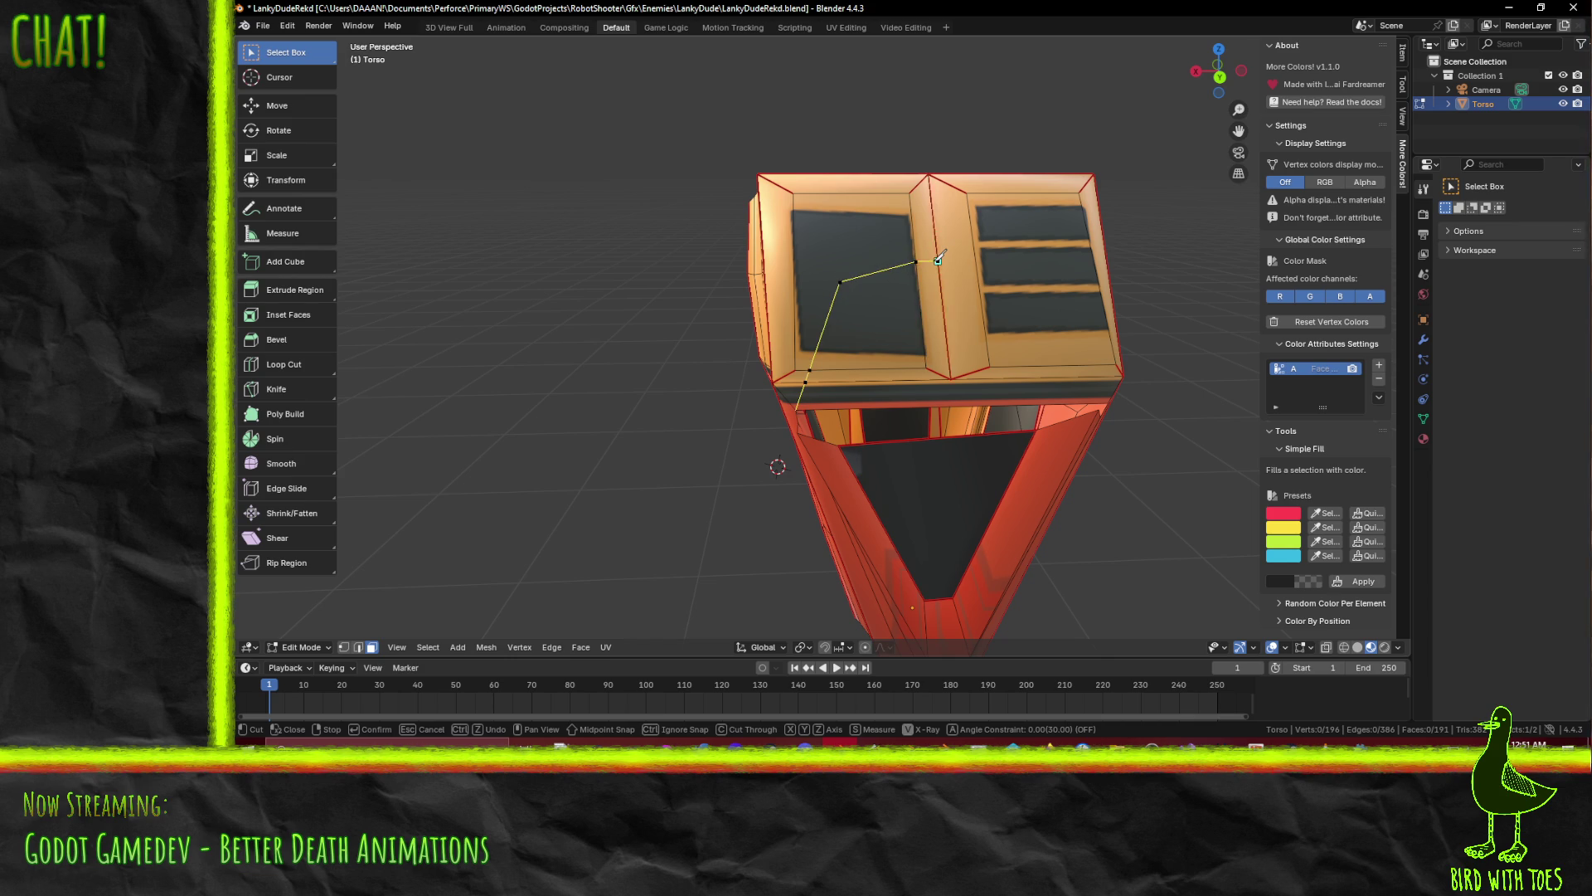
Confirm the diagonal knife cut across the left chest panel
key(Return)
middle_drag(939, 260, 850, 363)
mouse_move(937, 446)
middle_down()
mouse_move(954, 398)
mouse_move(958, 432)
mouse_move(893, 374)
middle_up()
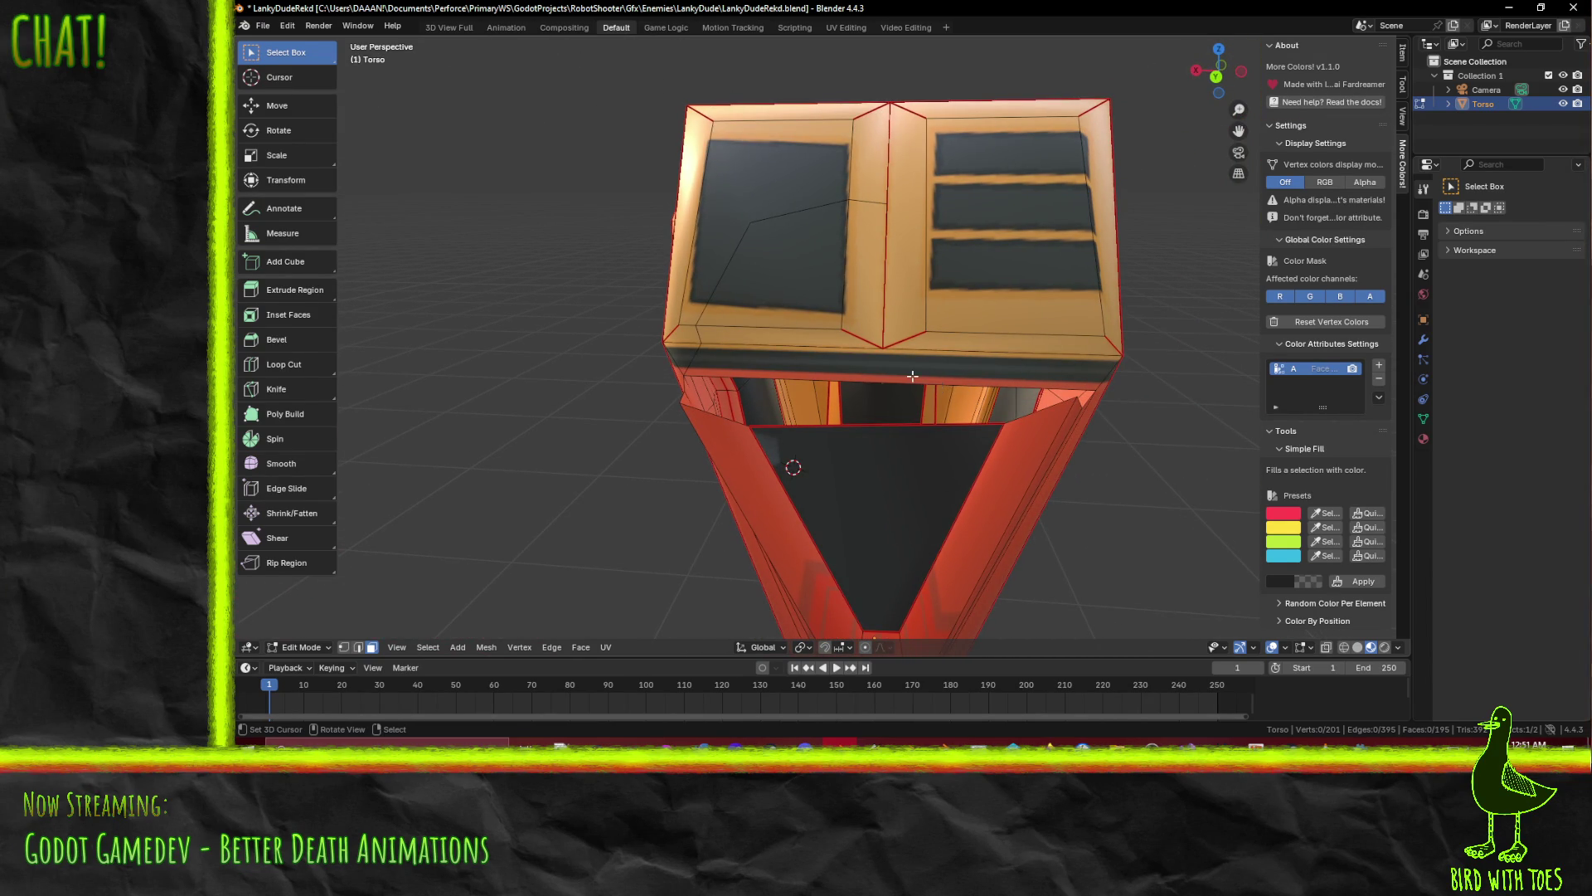
Knife-cut a thin strip along the chest block's lower edge and select that strip face
key(k)
middle_drag(954, 377, 979, 368)
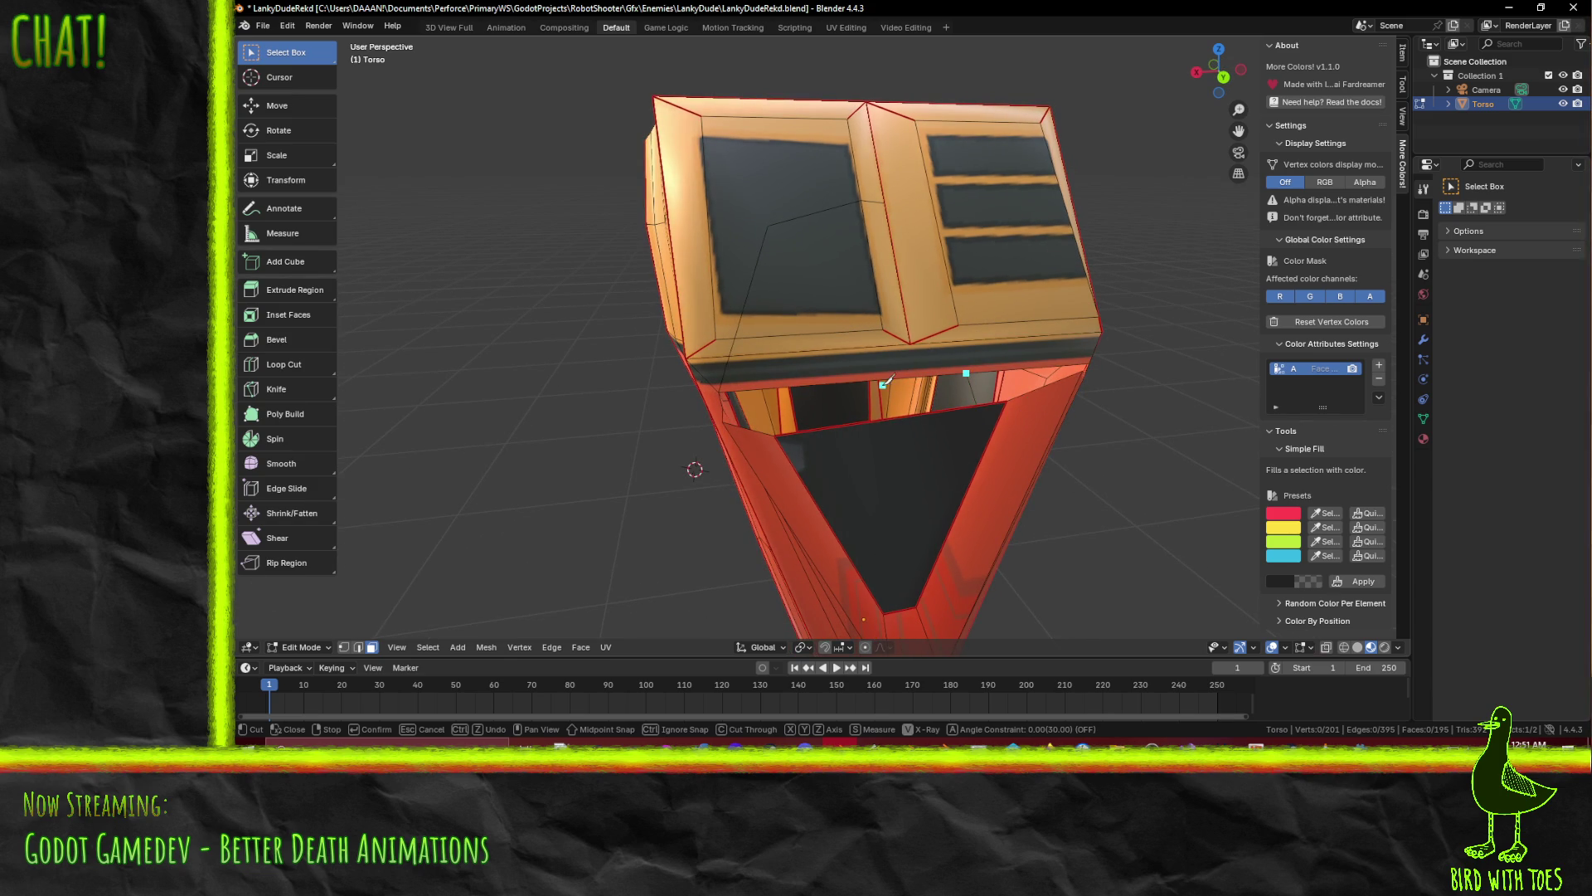
key(Escape)
mouse_move(540, 374)
middle_down()
mouse_move(899, 460)
mouse_move(885, 452)
mouse_move(976, 442)
mouse_move(1030, 378)
mouse_move(911, 436)
mouse_move(924, 457)
mouse_move(860, 501)
mouse_move(1042, 398)
middle_up()
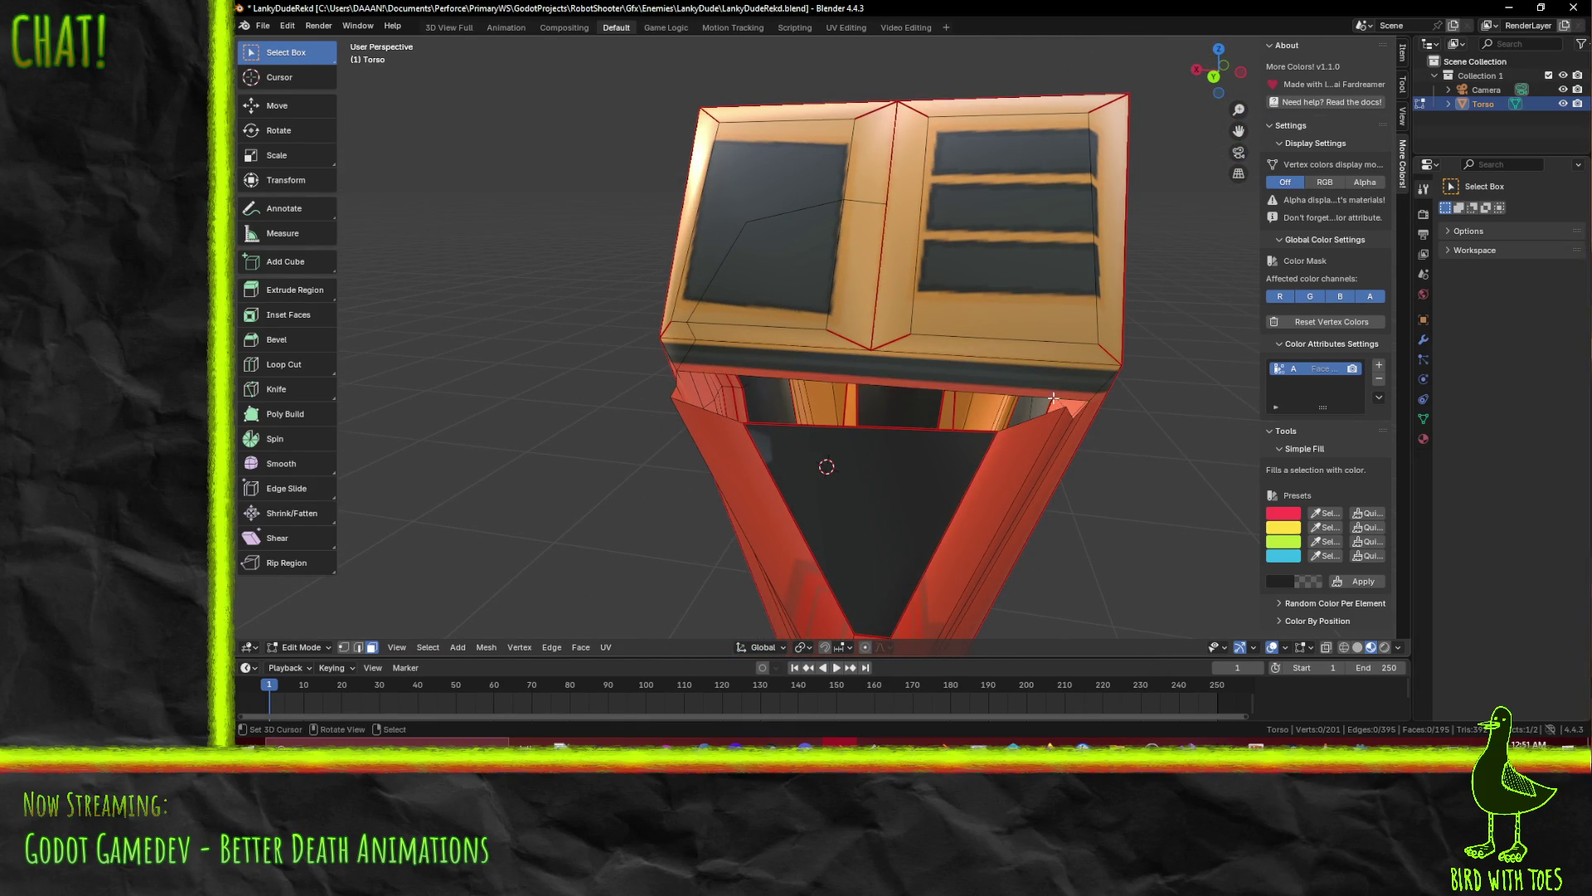
click(889, 372)
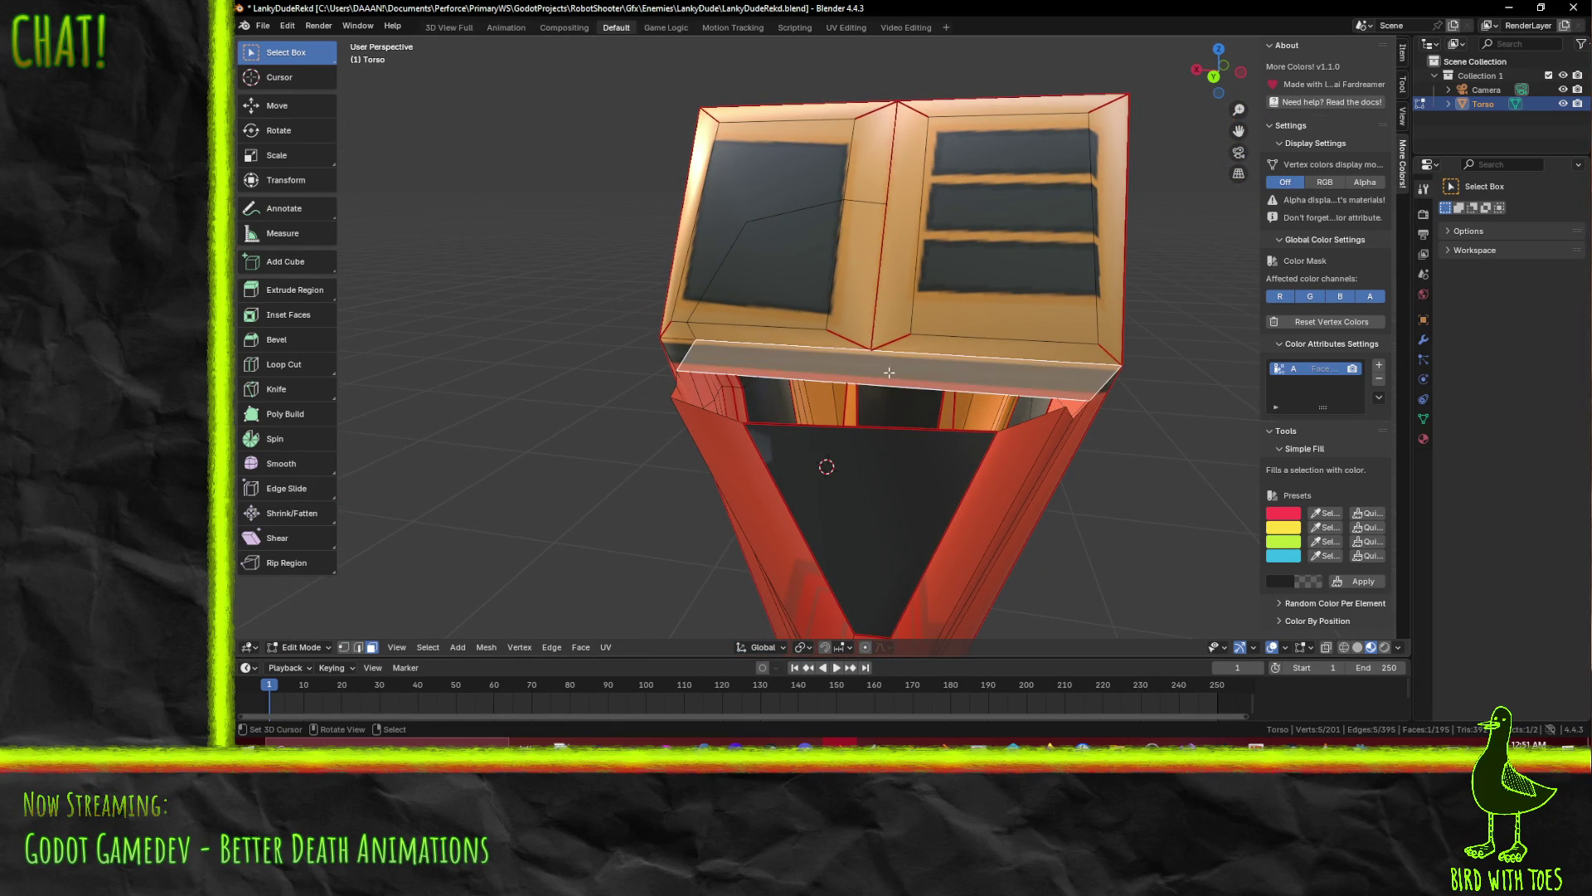
Delete the thin strip face and the cut-off piece of the left chest panel
mouse_move(787, 450)
middle_down()
mouse_move(875, 360)
mouse_move(794, 394)
mouse_move(805, 323)
middle_up()
key(x)
click(875, 360)
shift+click(832, 290)
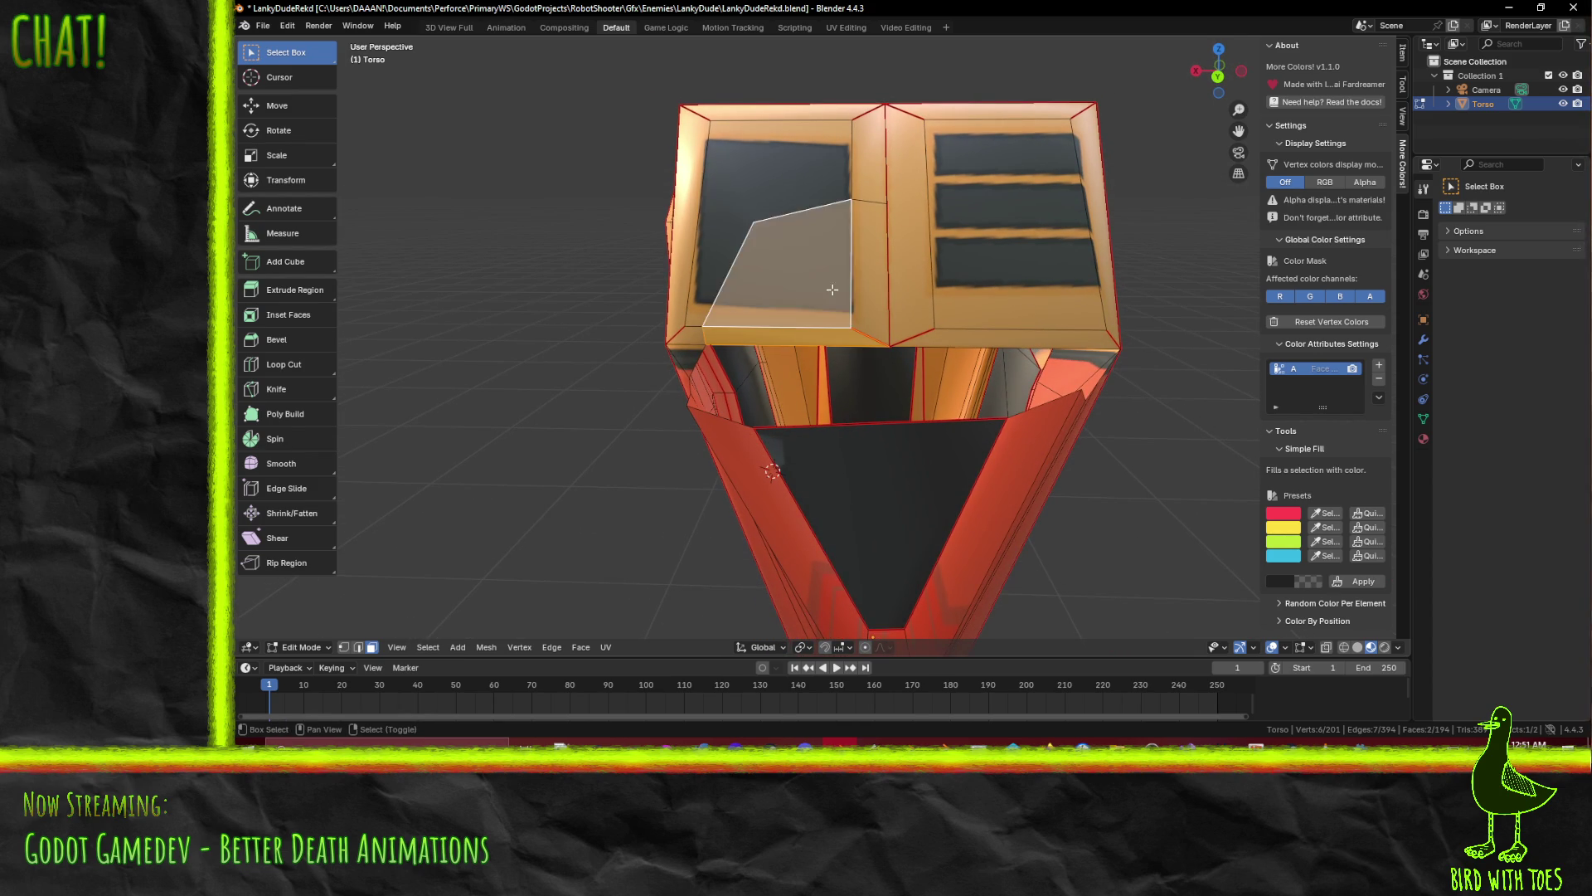
key(x)
click(854, 302)
mouse_move(854, 302)
middle_down()
mouse_move(805, 379)
mouse_move(813, 287)
mouse_move(756, 300)
mouse_move(889, 374)
mouse_move(877, 387)
mouse_move(856, 367)
mouse_move(747, 400)
mouse_move(835, 332)
mouse_move(826, 348)
middle_up()
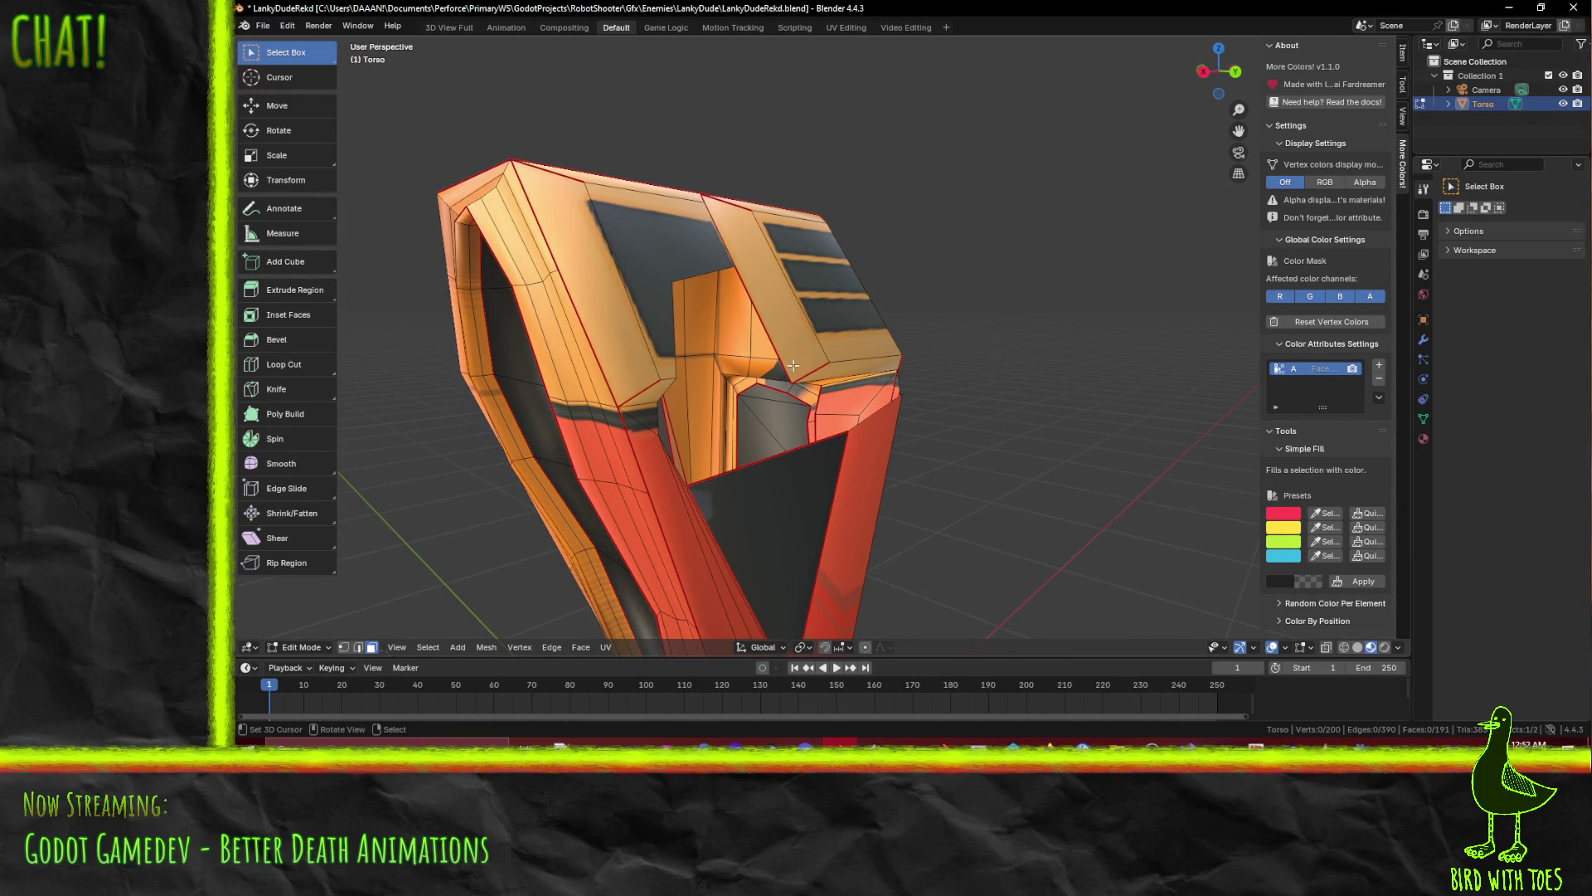
Knife-cut the right chest panel diagonally from its inner top corner to the lower outer corner
middle_drag(801, 254, 933, 308)
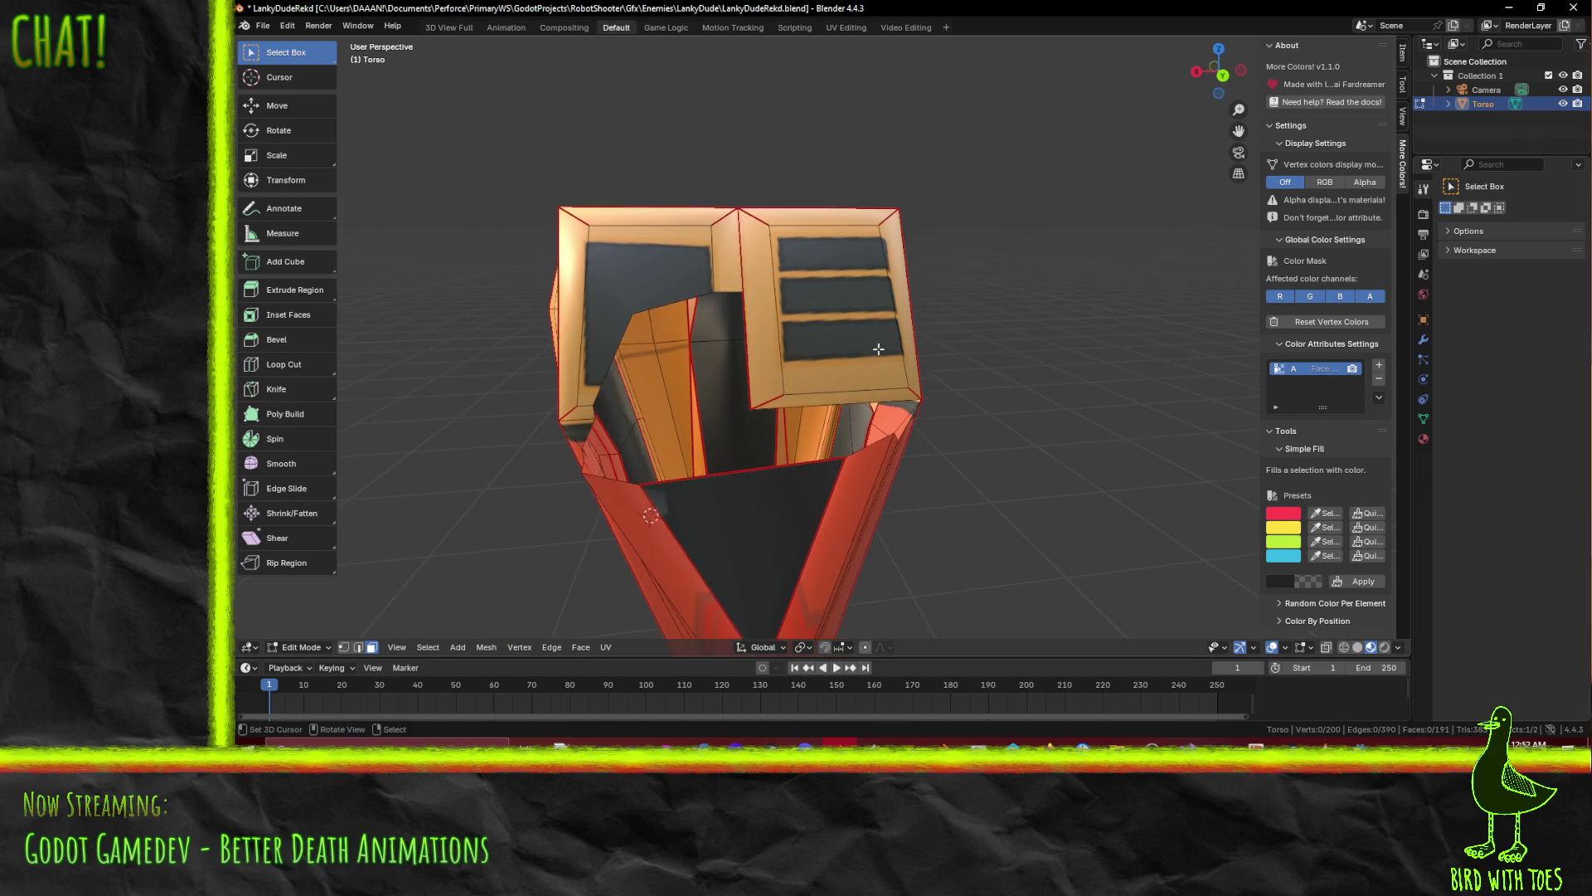
scroll(734, 258, up, 2)
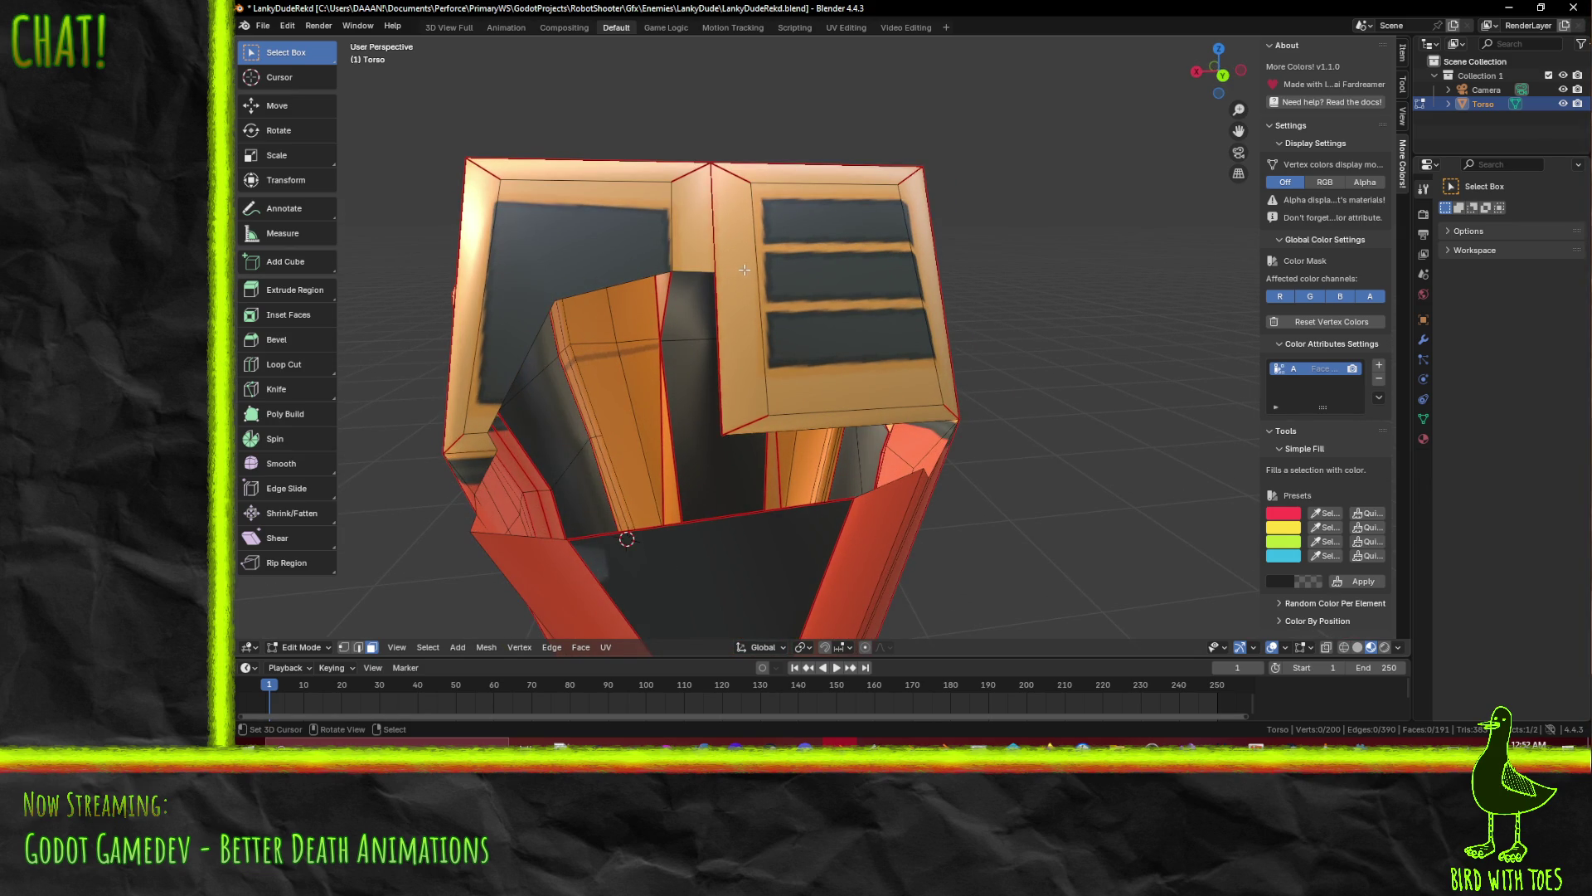
key(k)
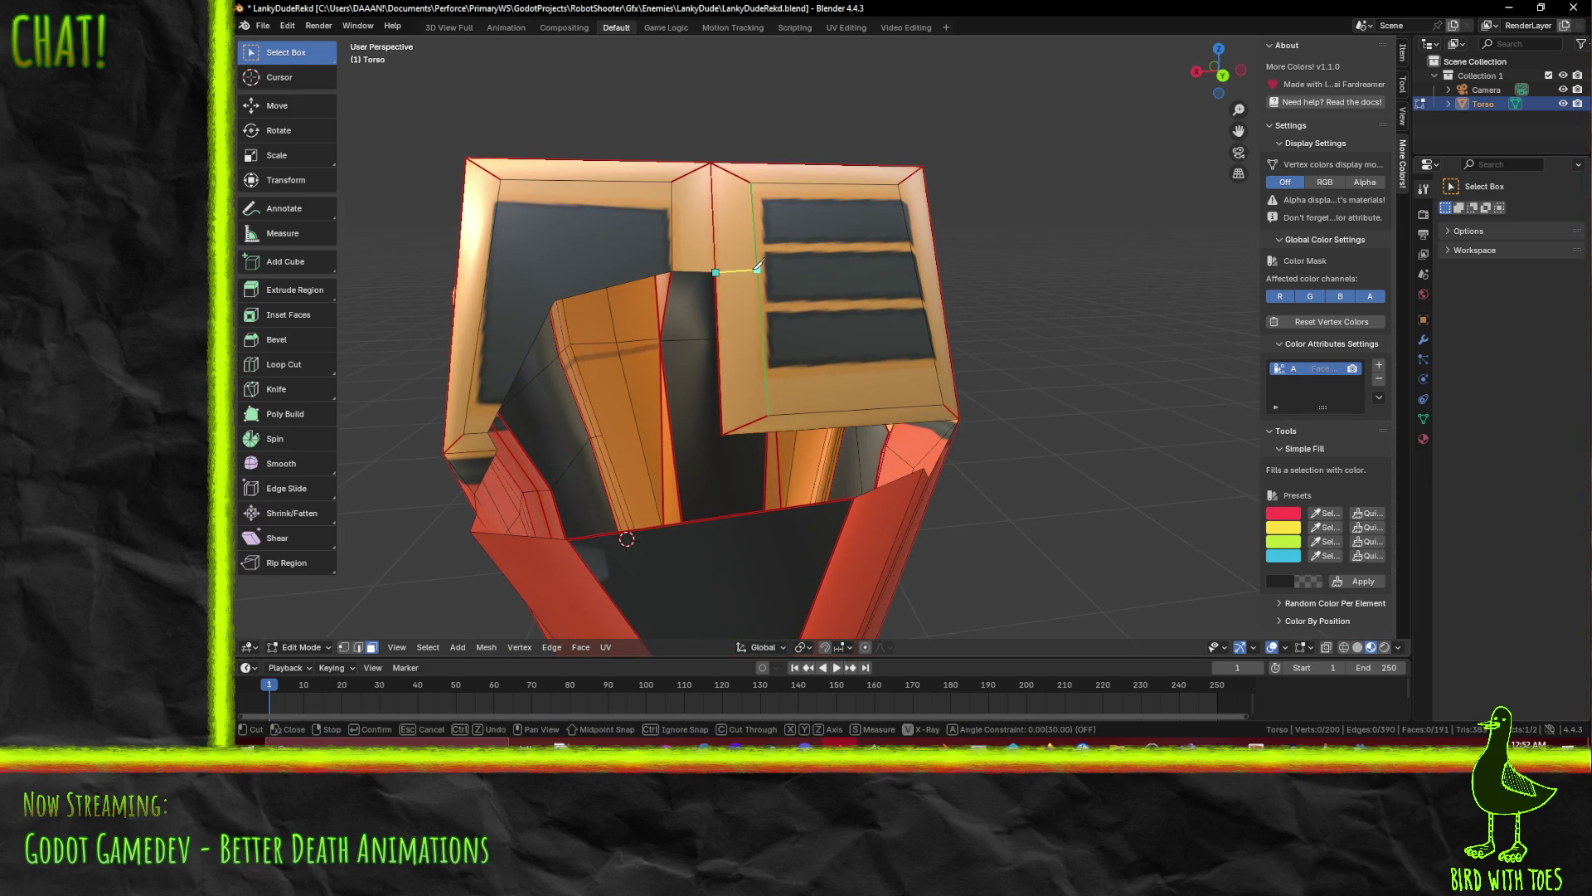
click(944, 404)
key(Return)
mouse_move(946, 402)
middle_down()
mouse_move(932, 375)
mouse_move(823, 410)
mouse_move(619, 410)
middle_up()
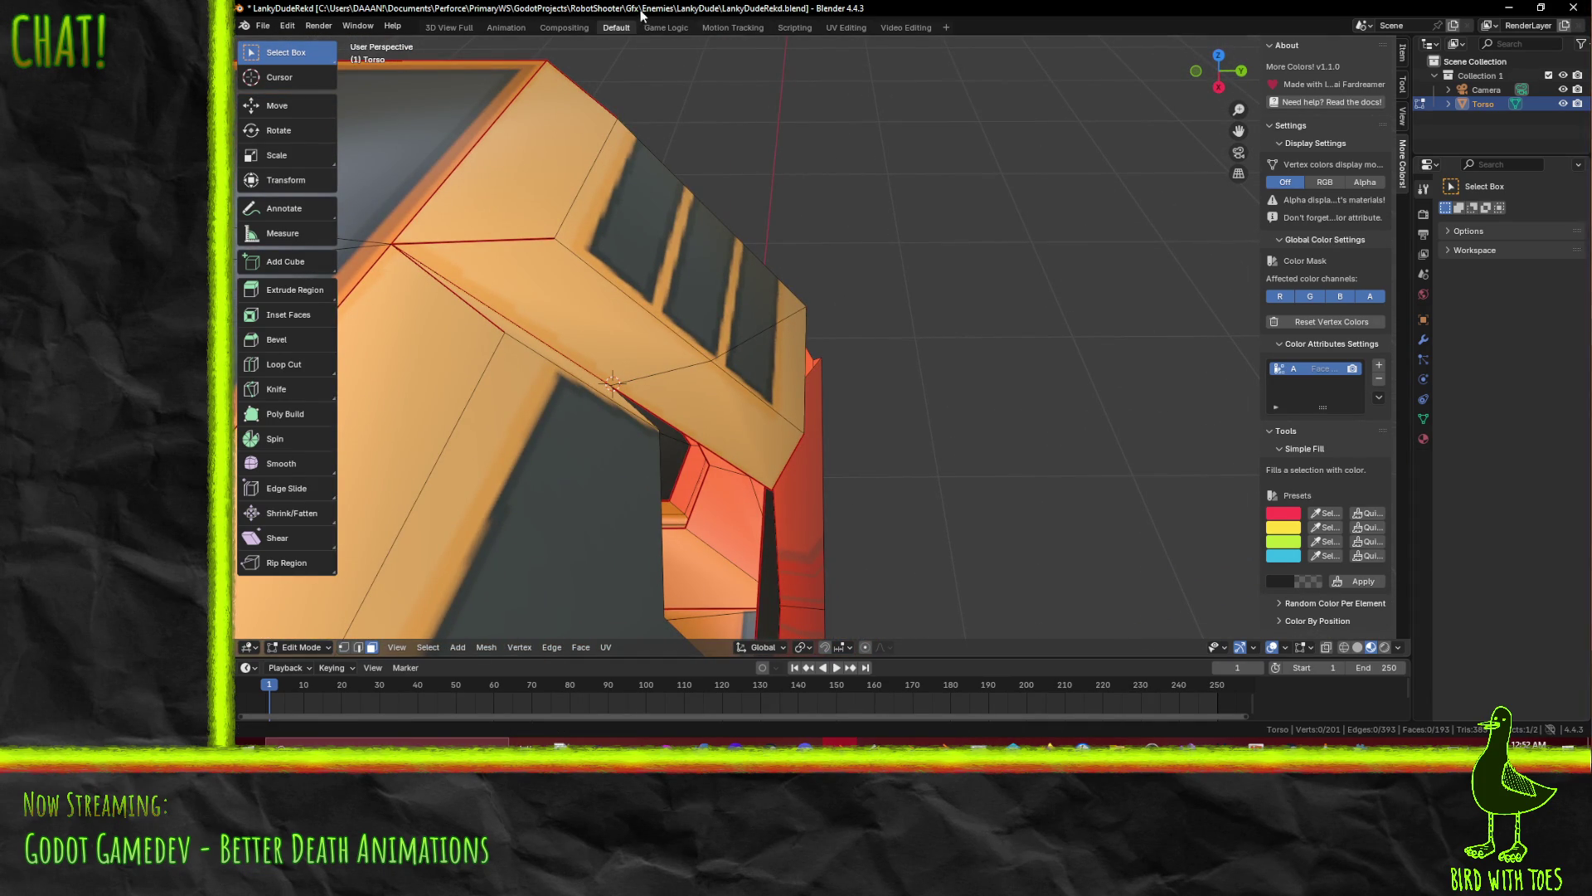
Check the overlay and gizmo settings and change the Transform Pivot Point
click(1284, 648)
click(1285, 648)
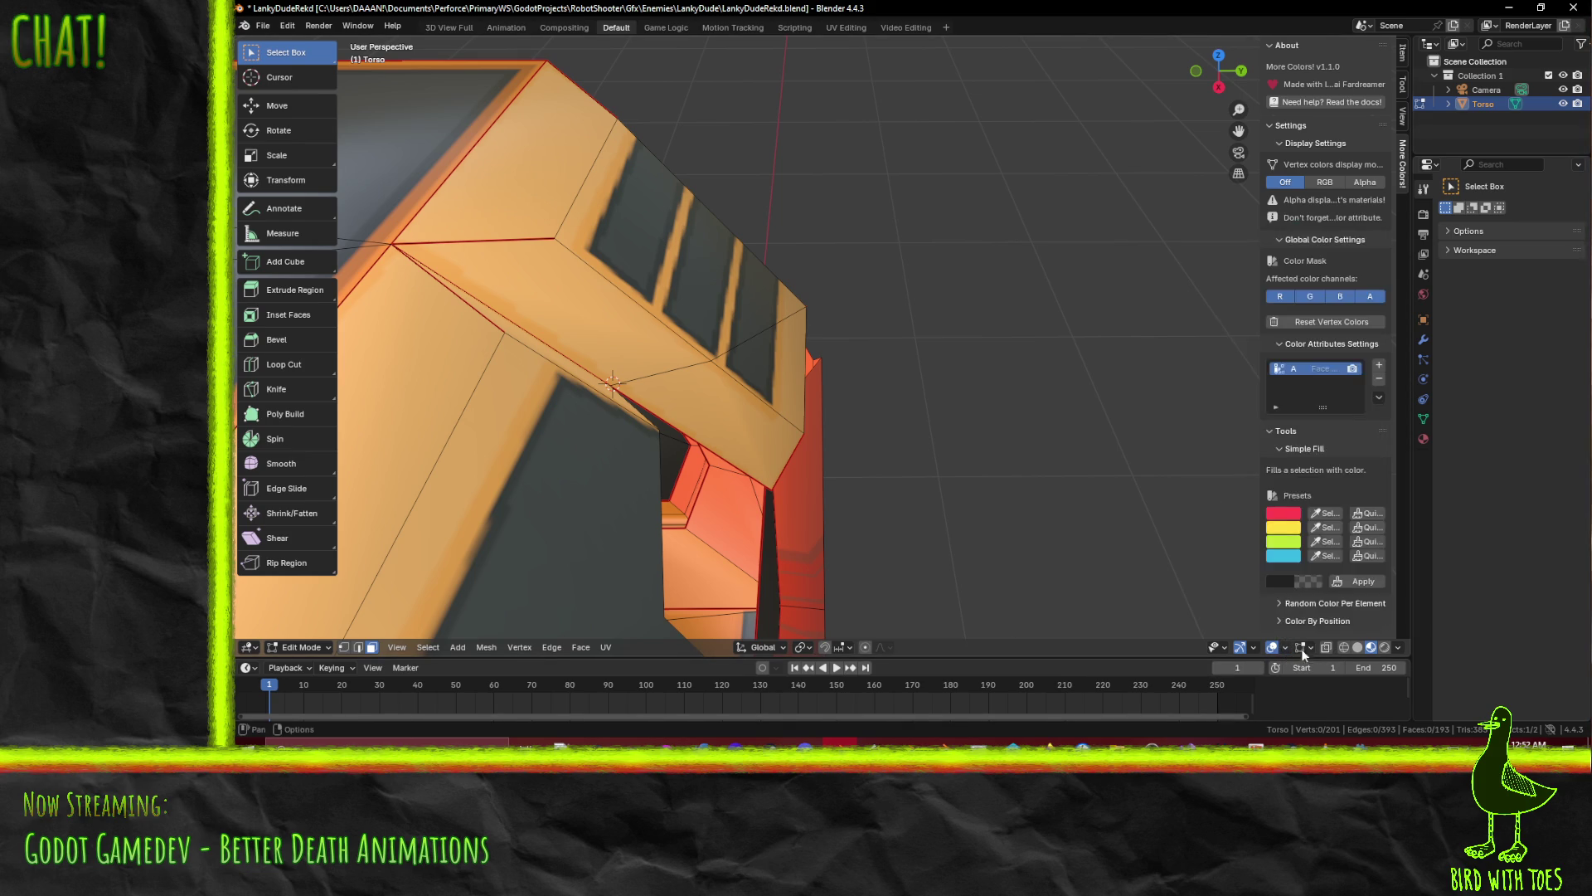
click(1313, 648)
click(1312, 649)
click(1252, 652)
click(806, 648)
click(828, 583)
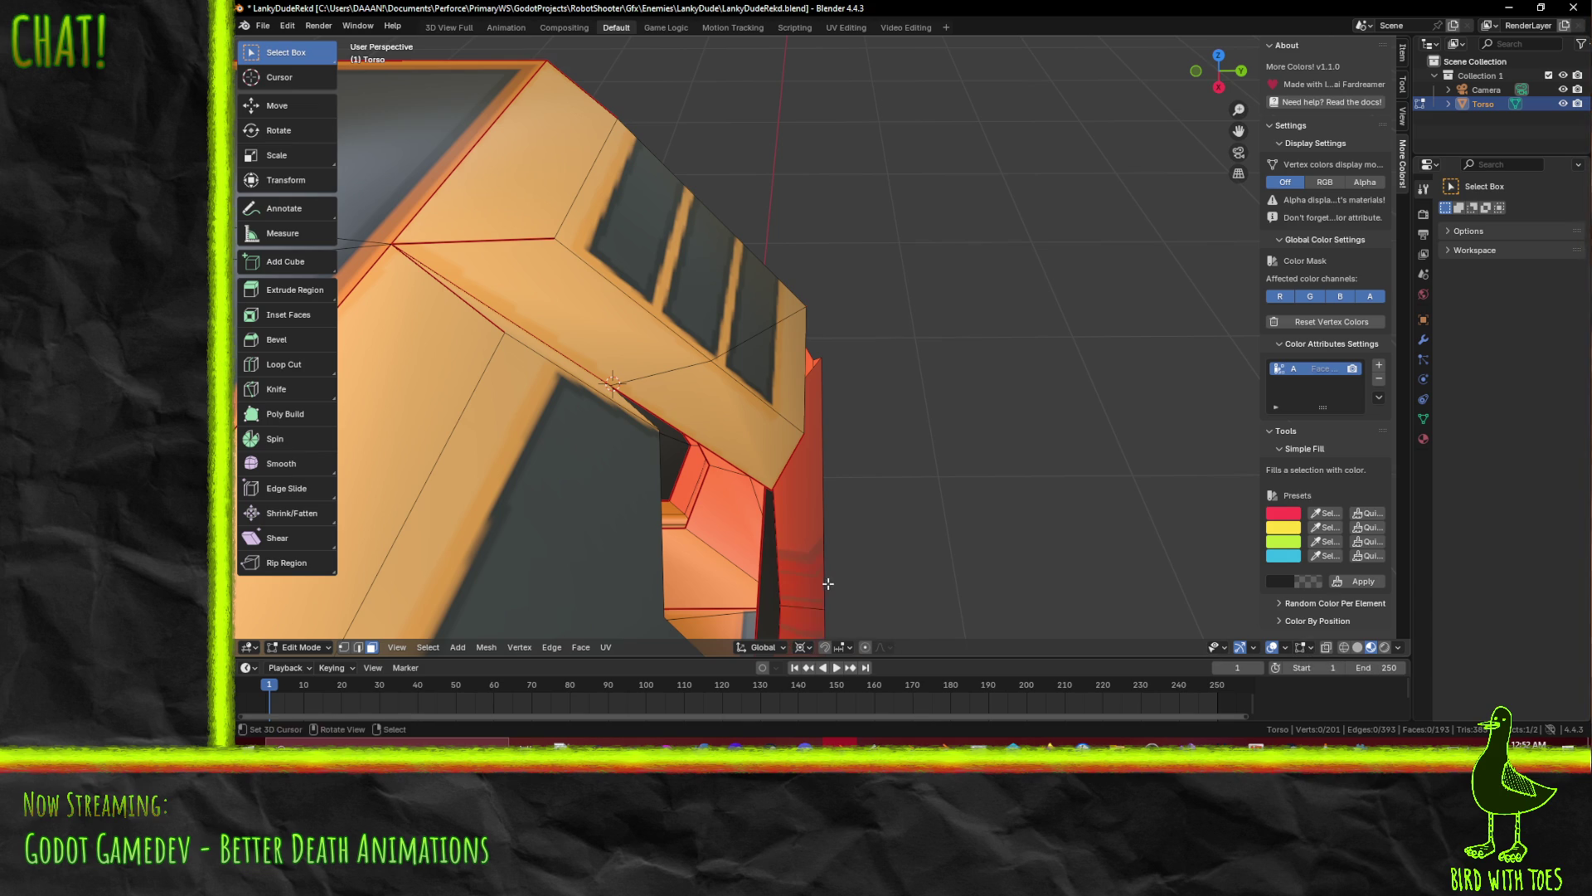
Knife-cut a bent line across the right chest panel
mouse_move(542, 323)
middle_down()
mouse_move(796, 294)
mouse_move(867, 259)
mouse_move(699, 284)
middle_up()
key(k)
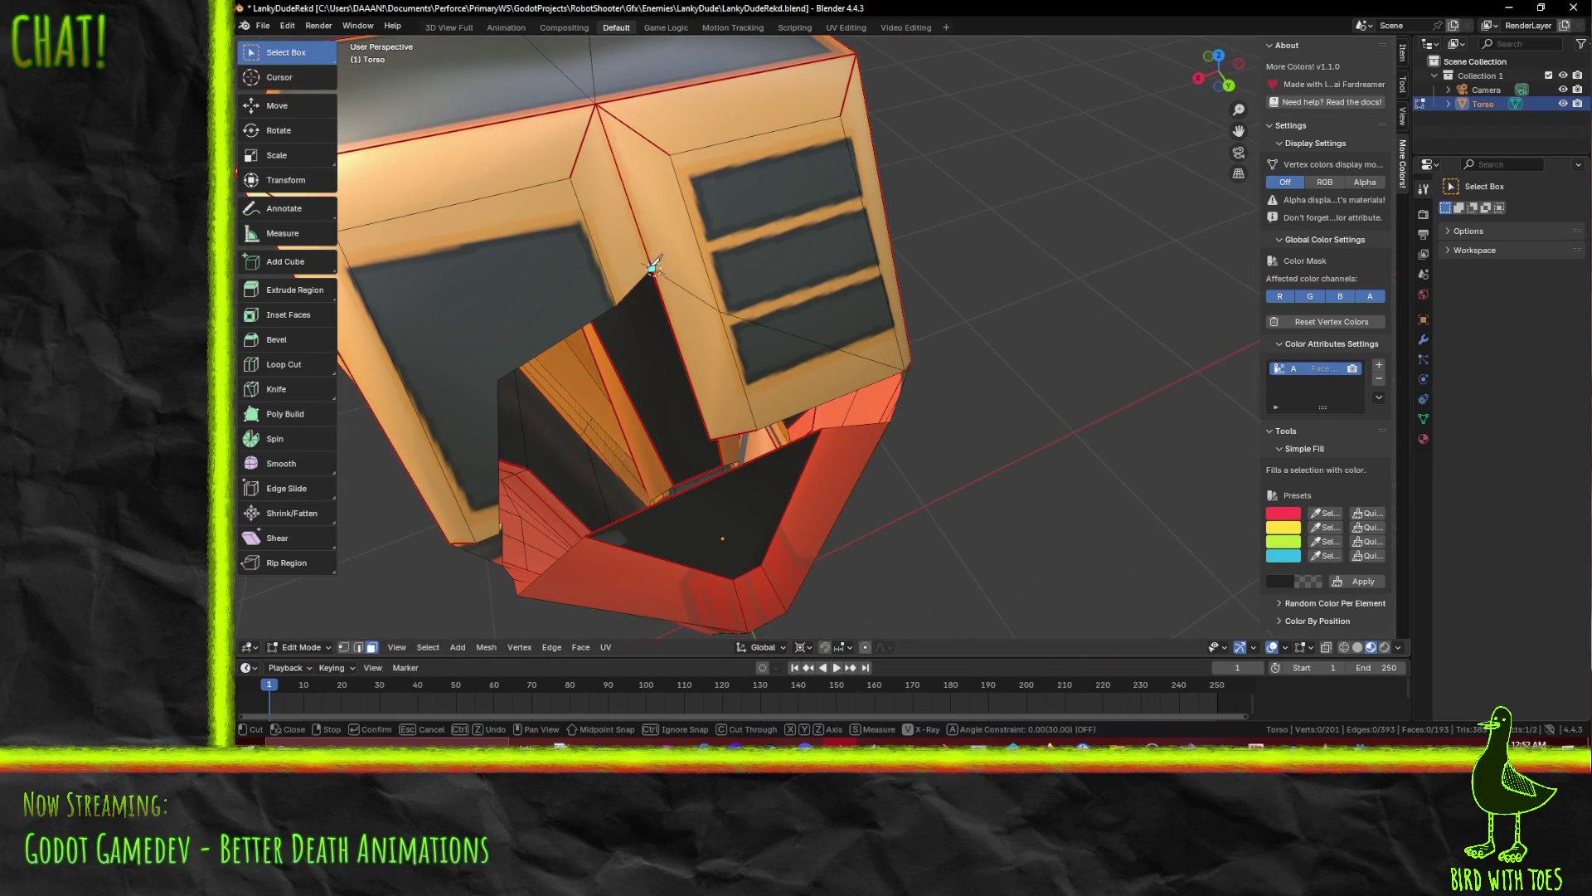
middle_drag(778, 288, 879, 340)
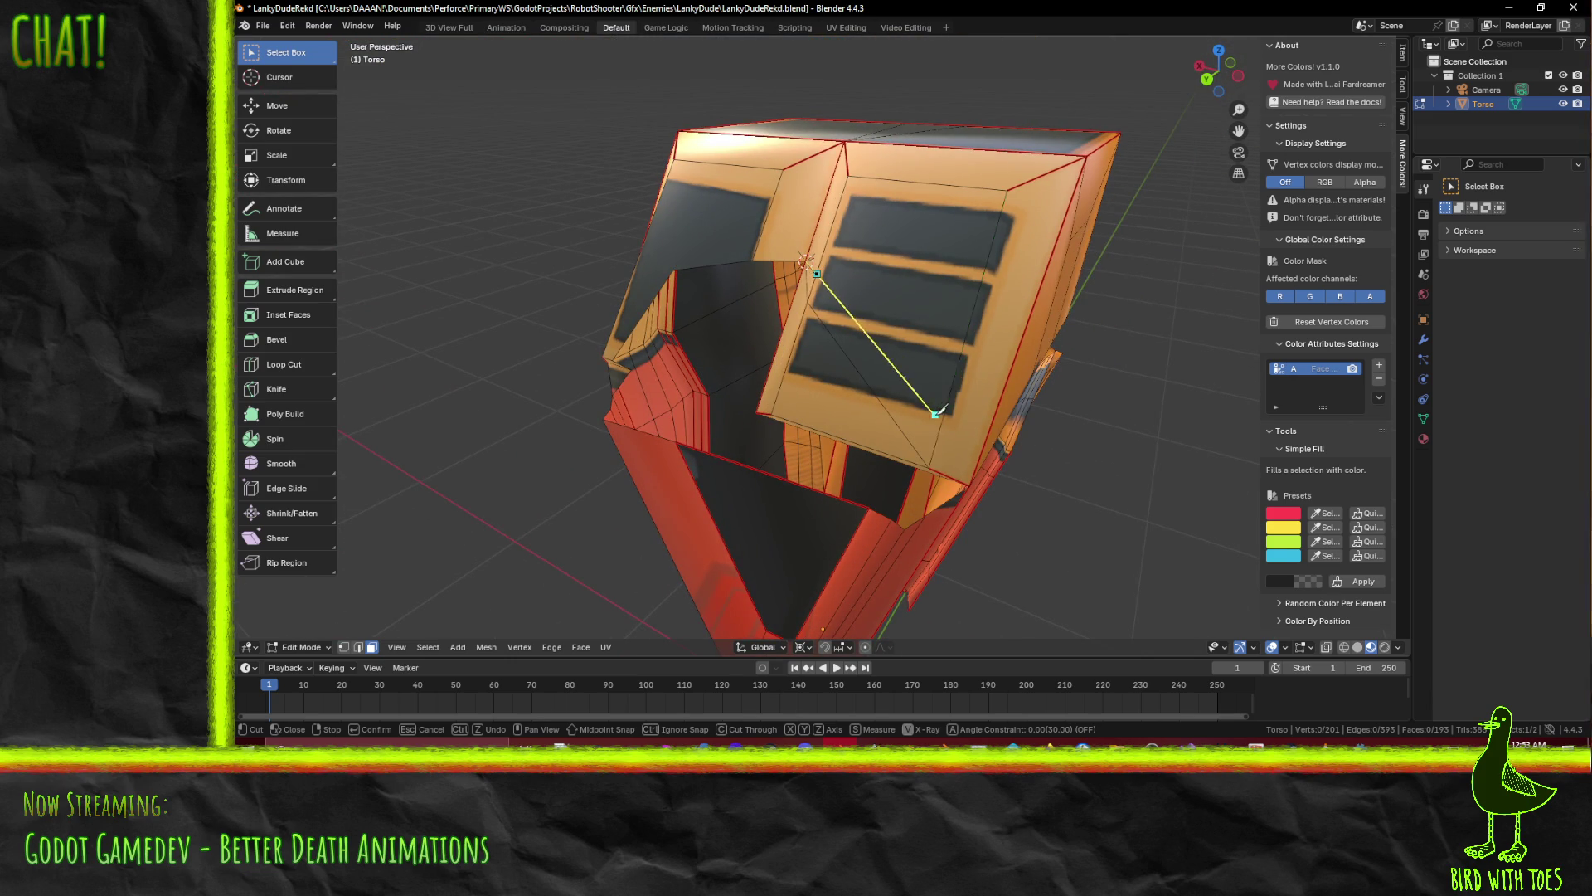
mouse_move(945, 425)
middle_down()
mouse_move(927, 415)
mouse_move(959, 455)
mouse_move(1052, 487)
mouse_move(959, 426)
middle_up()
click(927, 414)
key(Return)
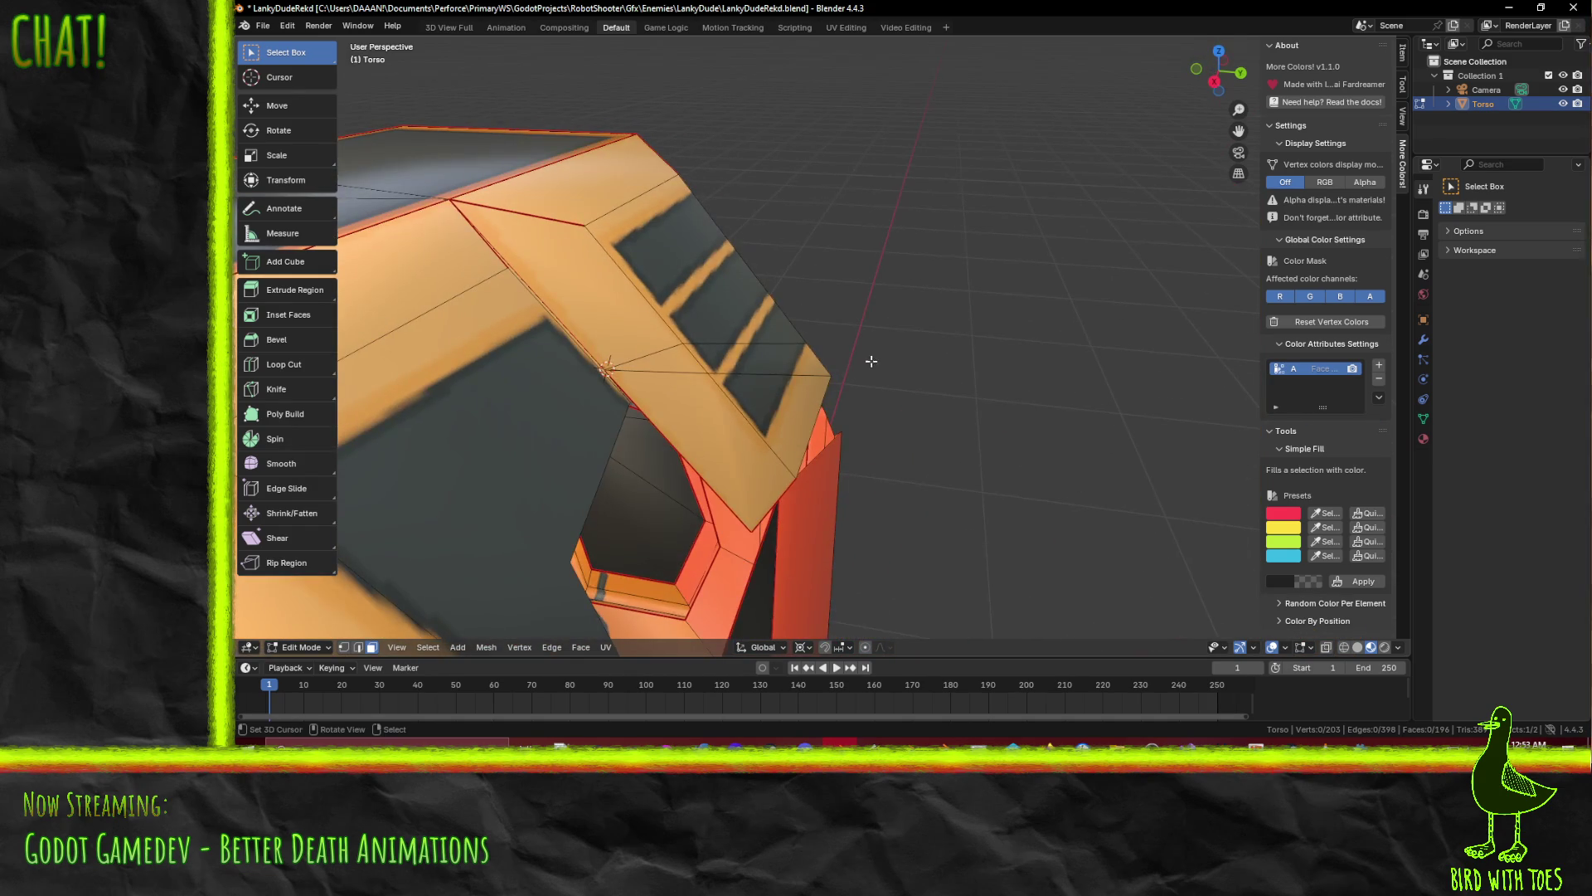
Rotate the cut-off right panel faces outward like a torn flap, then select a chest face
click(727, 467)
mouse_move(727, 467)
middle_down()
mouse_move(711, 355)
mouse_move(860, 473)
mouse_move(941, 568)
middle_up()
scroll(710, 356, up, 4)
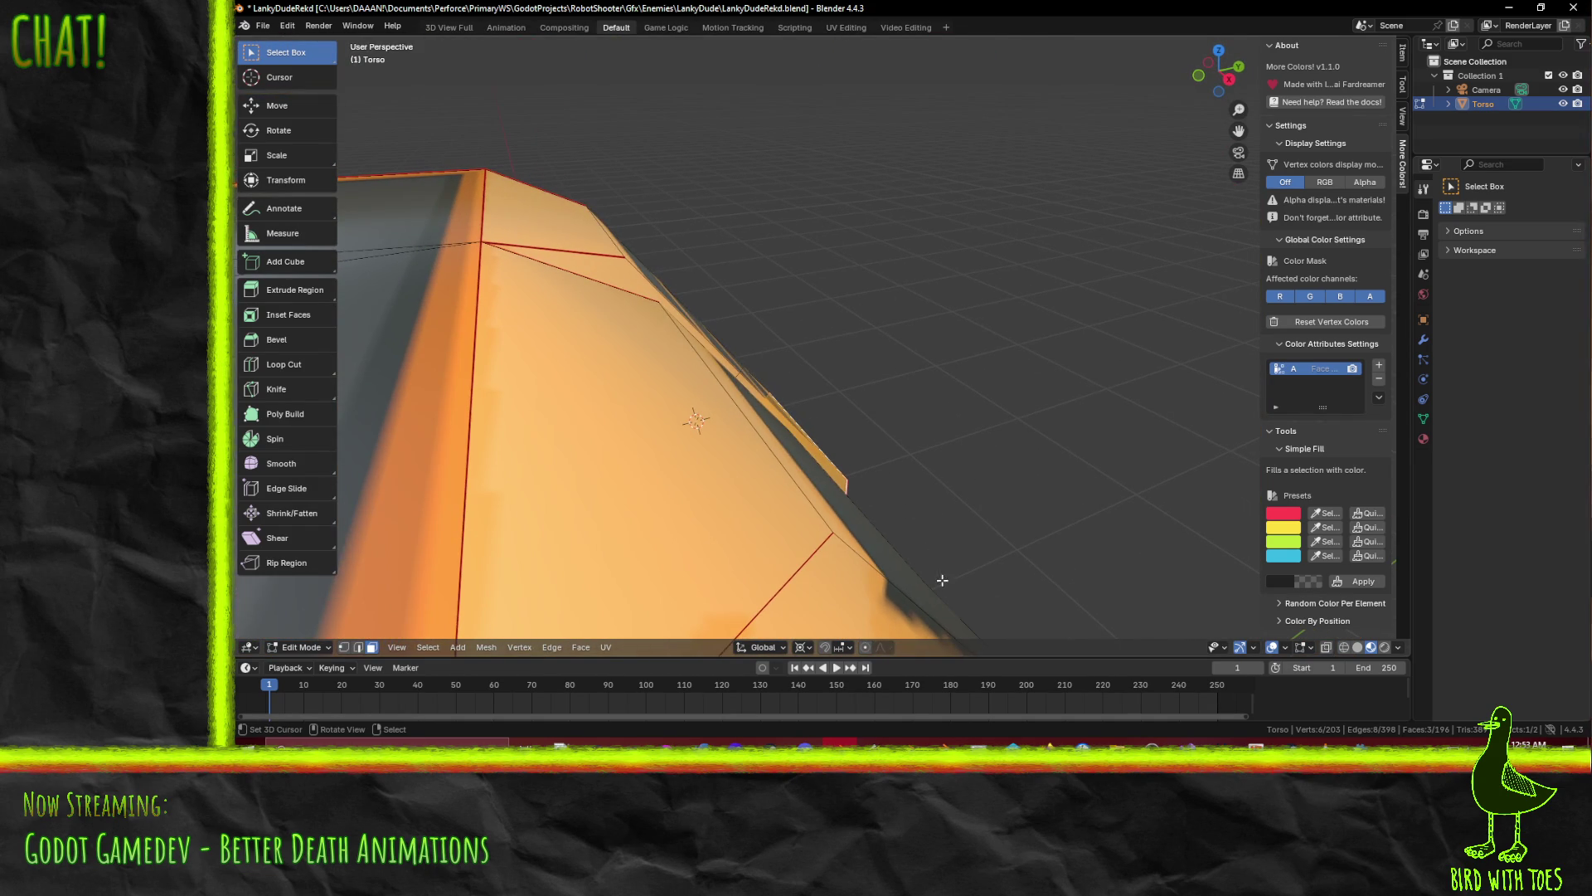
key(r)
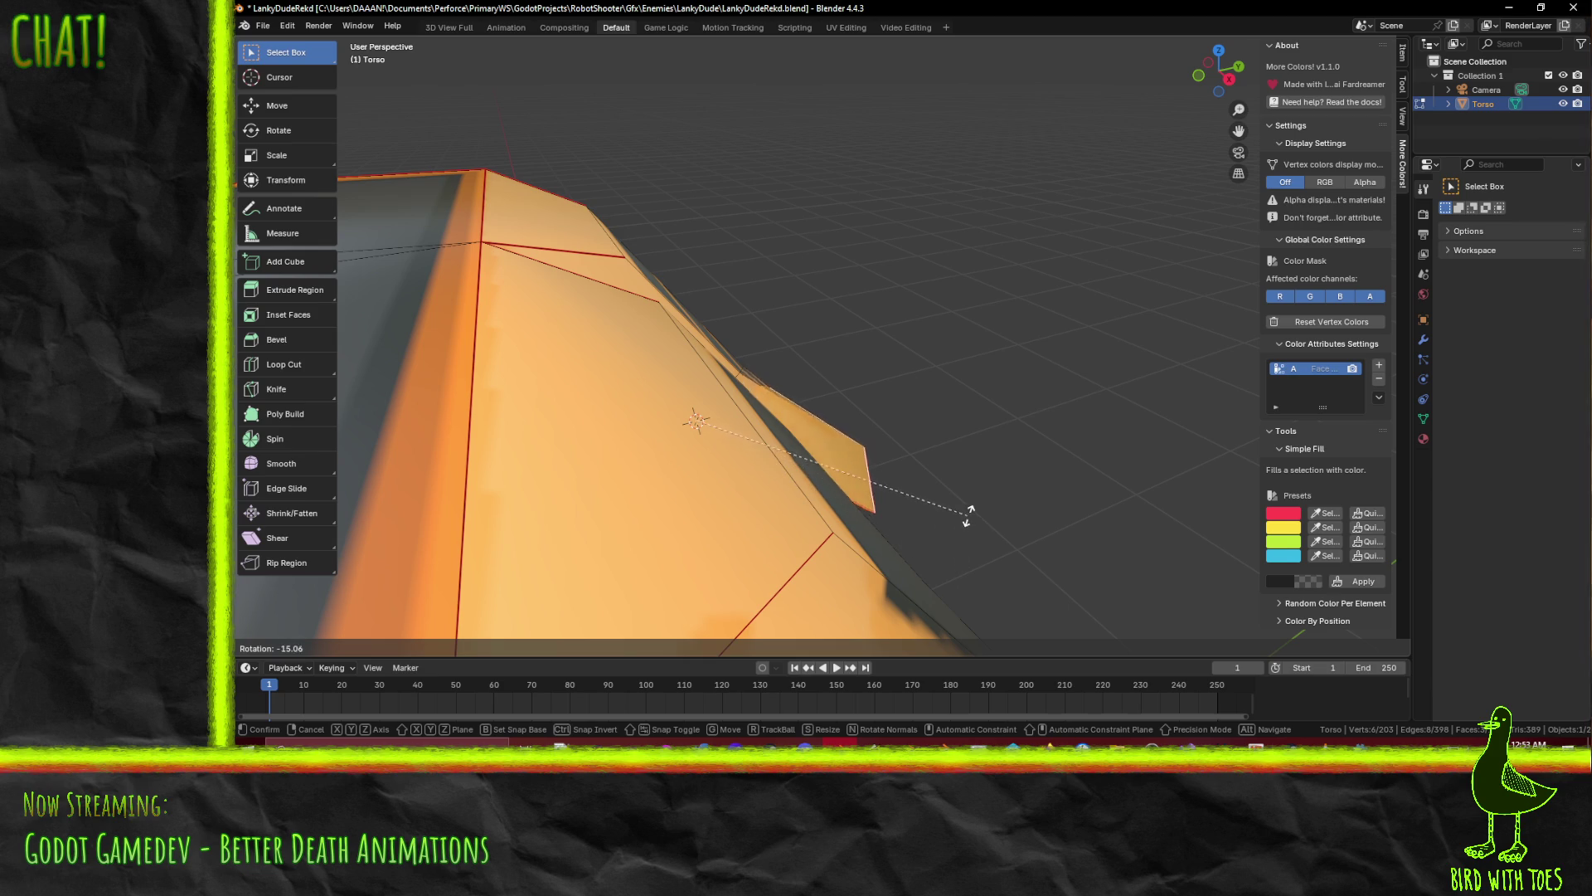
click(966, 496)
mouse_move(995, 494)
middle_down()
mouse_move(746, 352)
mouse_move(831, 360)
mouse_move(790, 414)
mouse_move(838, 399)
mouse_move(667, 359)
mouse_move(709, 304)
mouse_move(431, 54)
middle_up()
key(a)
click(709, 303)
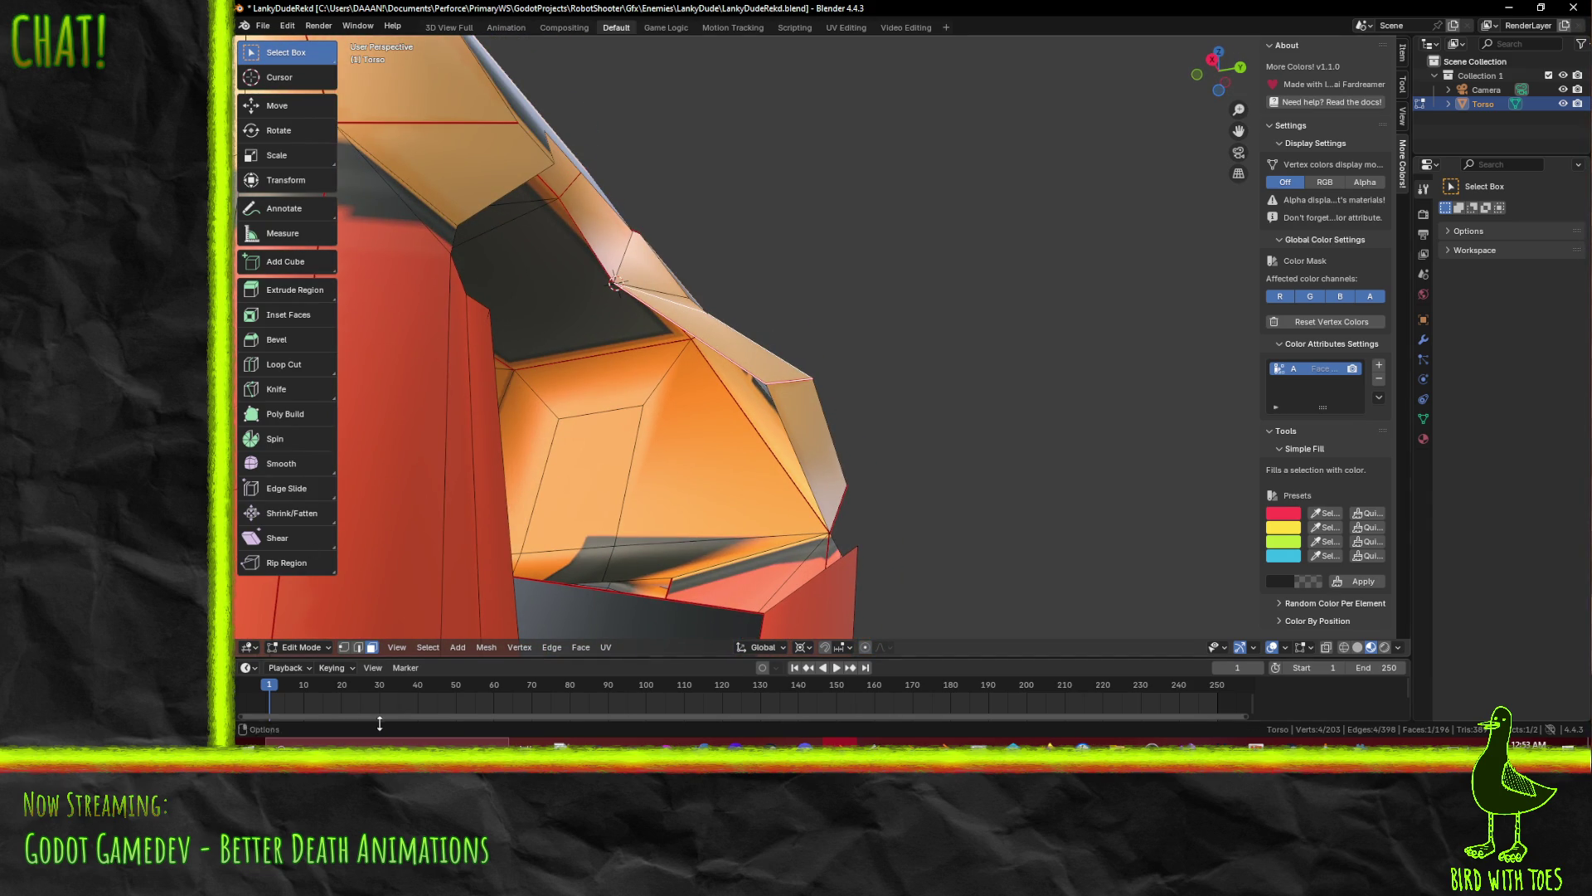
Switch to Edge select mode and orbit to a frontal view of the chest opening
click(358, 646)
middle_drag(726, 355, 664, 332)
mouse_move(648, 374)
middle_down()
mouse_move(665, 462)
mouse_move(341, 302)
mouse_move(573, 395)
mouse_move(482, 435)
mouse_move(712, 583)
middle_up()
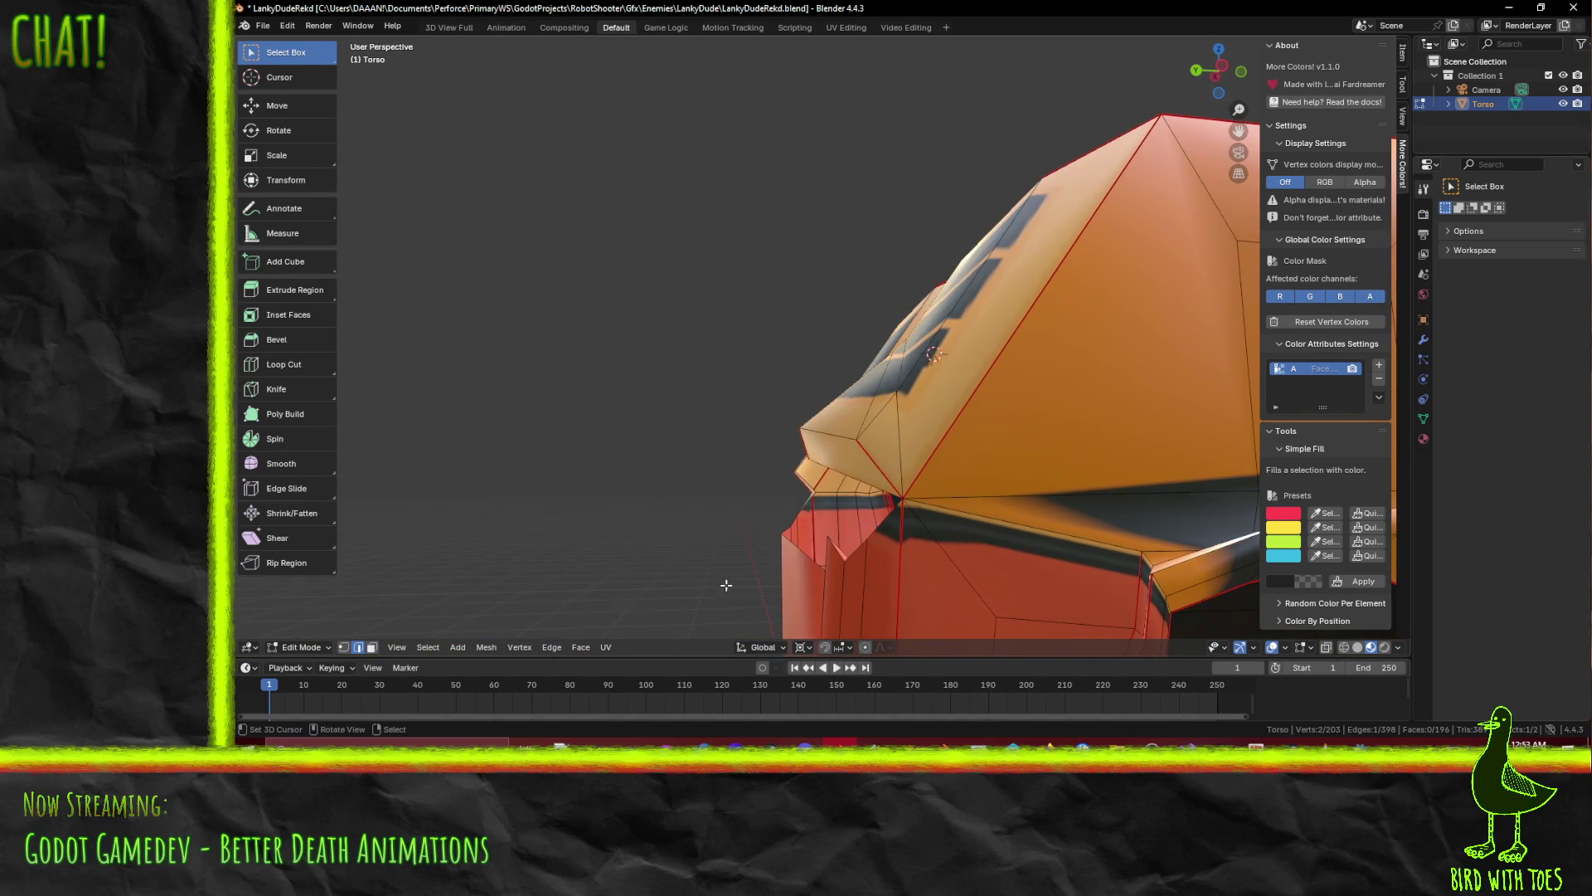
mouse_move(761, 457)
middle_down()
mouse_move(772, 515)
mouse_move(750, 571)
middle_up()
mouse_move(527, 340)
middle_down()
mouse_move(696, 402)
mouse_move(750, 383)
middle_up()
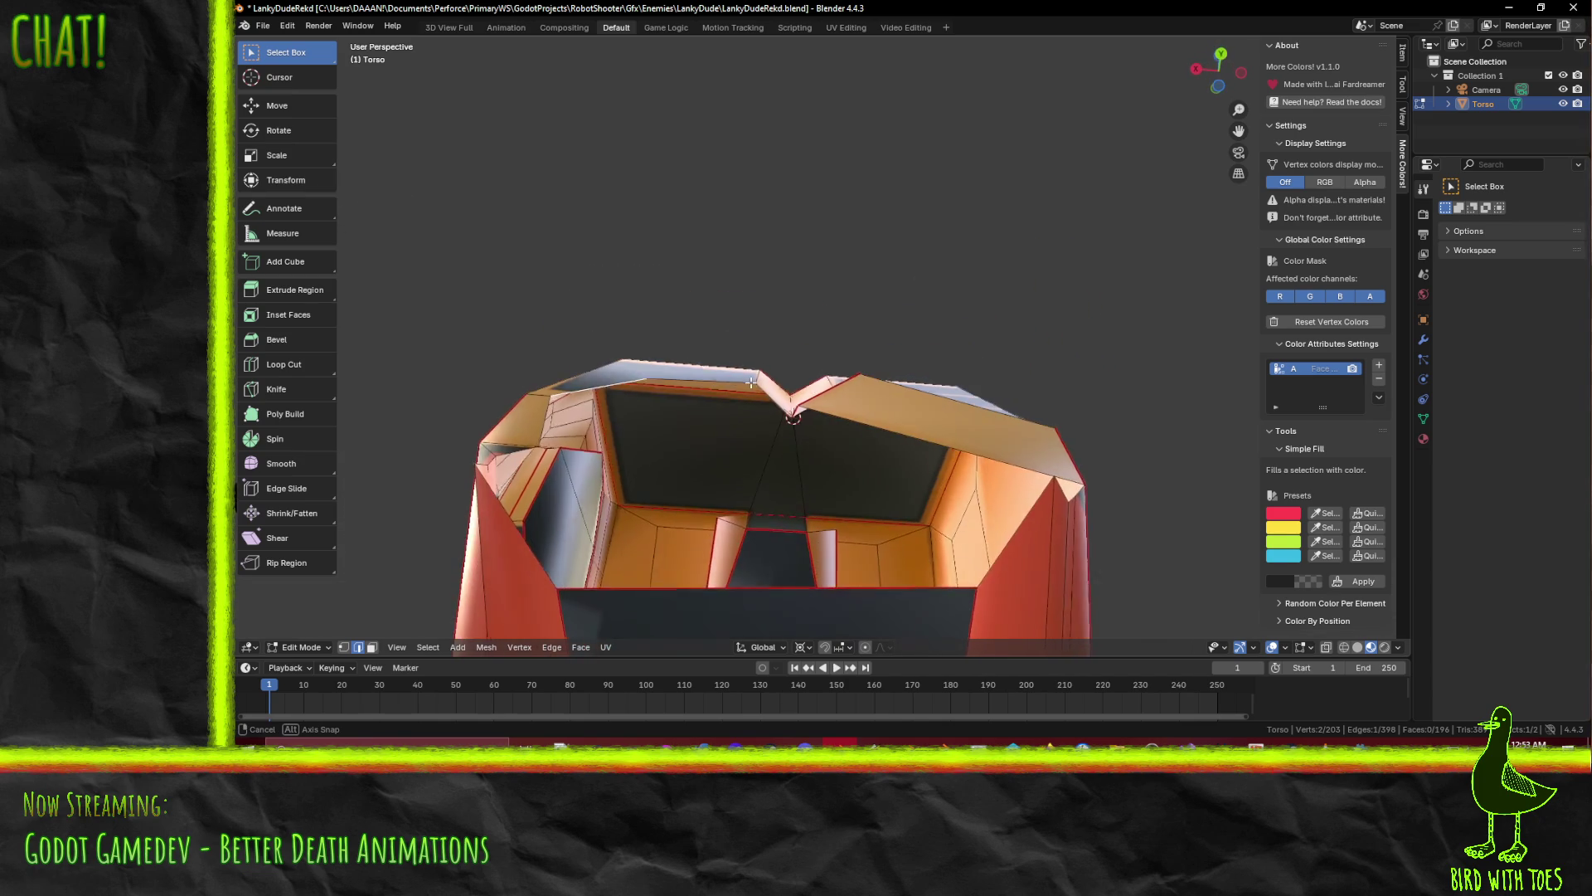
middle_drag(565, 445, 541, 512)
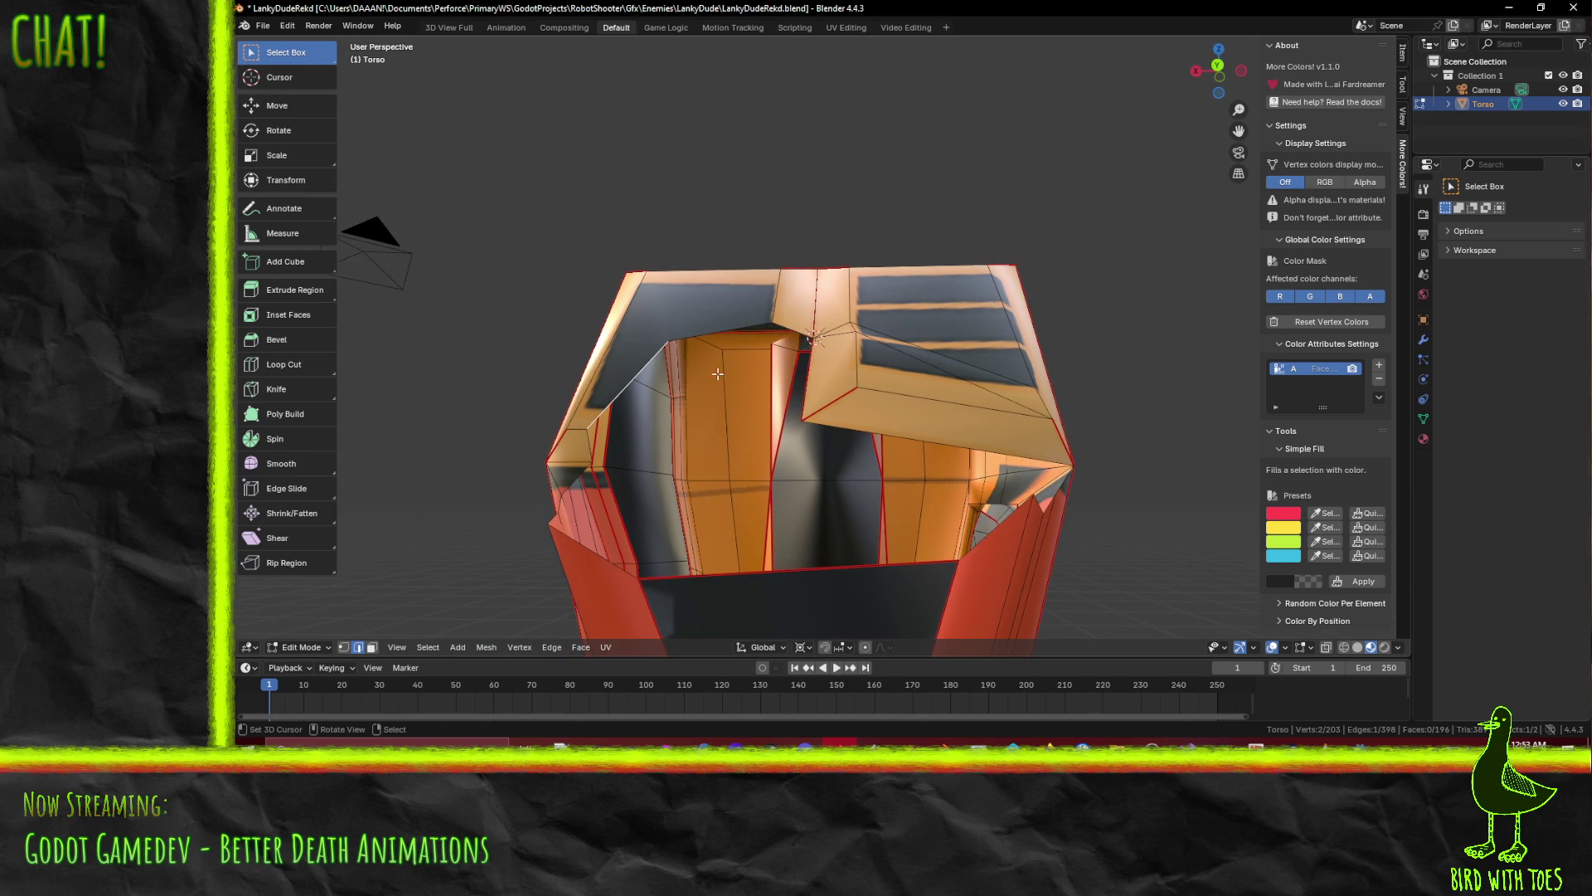
middle_drag(718, 374, 734, 319)
mouse_move(784, 405)
middle_down()
mouse_move(769, 428)
mouse_move(747, 320)
mouse_move(897, 504)
mouse_move(732, 479)
middle_up()
Extrude the selected chest-opening edge, raising the torso to 205 vertices, then clear the selection
key(e)
click(752, 349)
scroll(732, 479, up, 3)
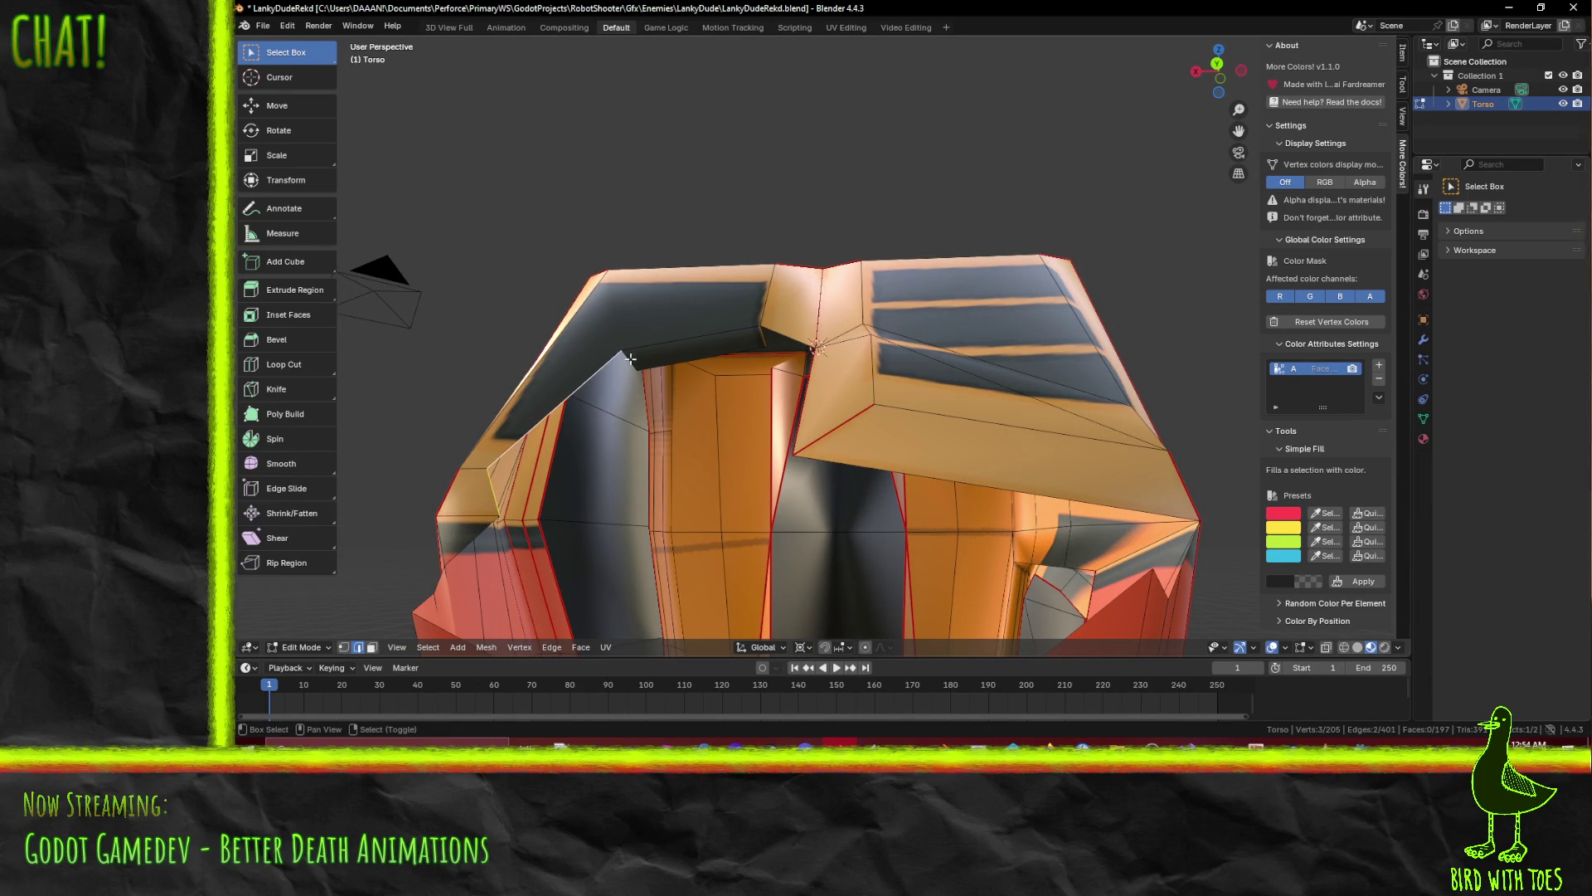
mouse_move(636, 357)
middle_down()
mouse_move(762, 423)
mouse_move(604, 415)
mouse_move(644, 368)
mouse_move(679, 480)
mouse_move(830, 481)
mouse_move(893, 445)
mouse_move(839, 352)
mouse_move(668, 387)
mouse_move(705, 449)
mouse_move(711, 370)
mouse_move(664, 365)
mouse_move(624, 385)
mouse_move(746, 468)
mouse_move(721, 464)
mouse_move(701, 443)
mouse_move(853, 446)
mouse_move(617, 535)
mouse_move(782, 533)
mouse_move(714, 534)
mouse_move(844, 470)
middle_up()
scroll(664, 373, up, 4)
scroll(693, 365, down, 2)
key(a)
key(alt+a)
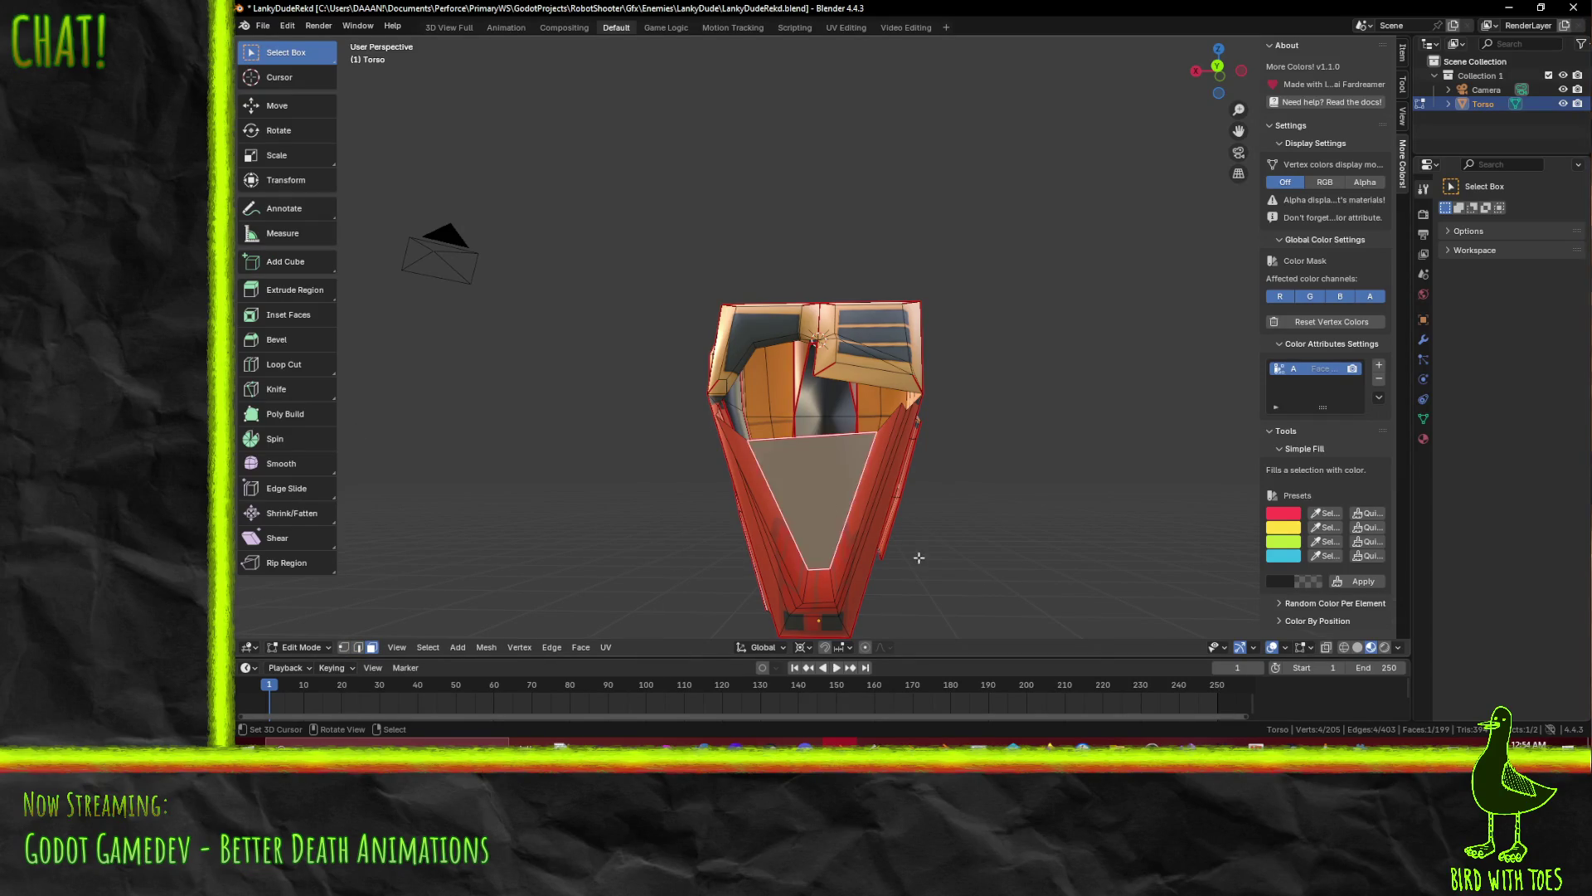
key(Escape)
Scale up the triangular chest face
click(806, 648)
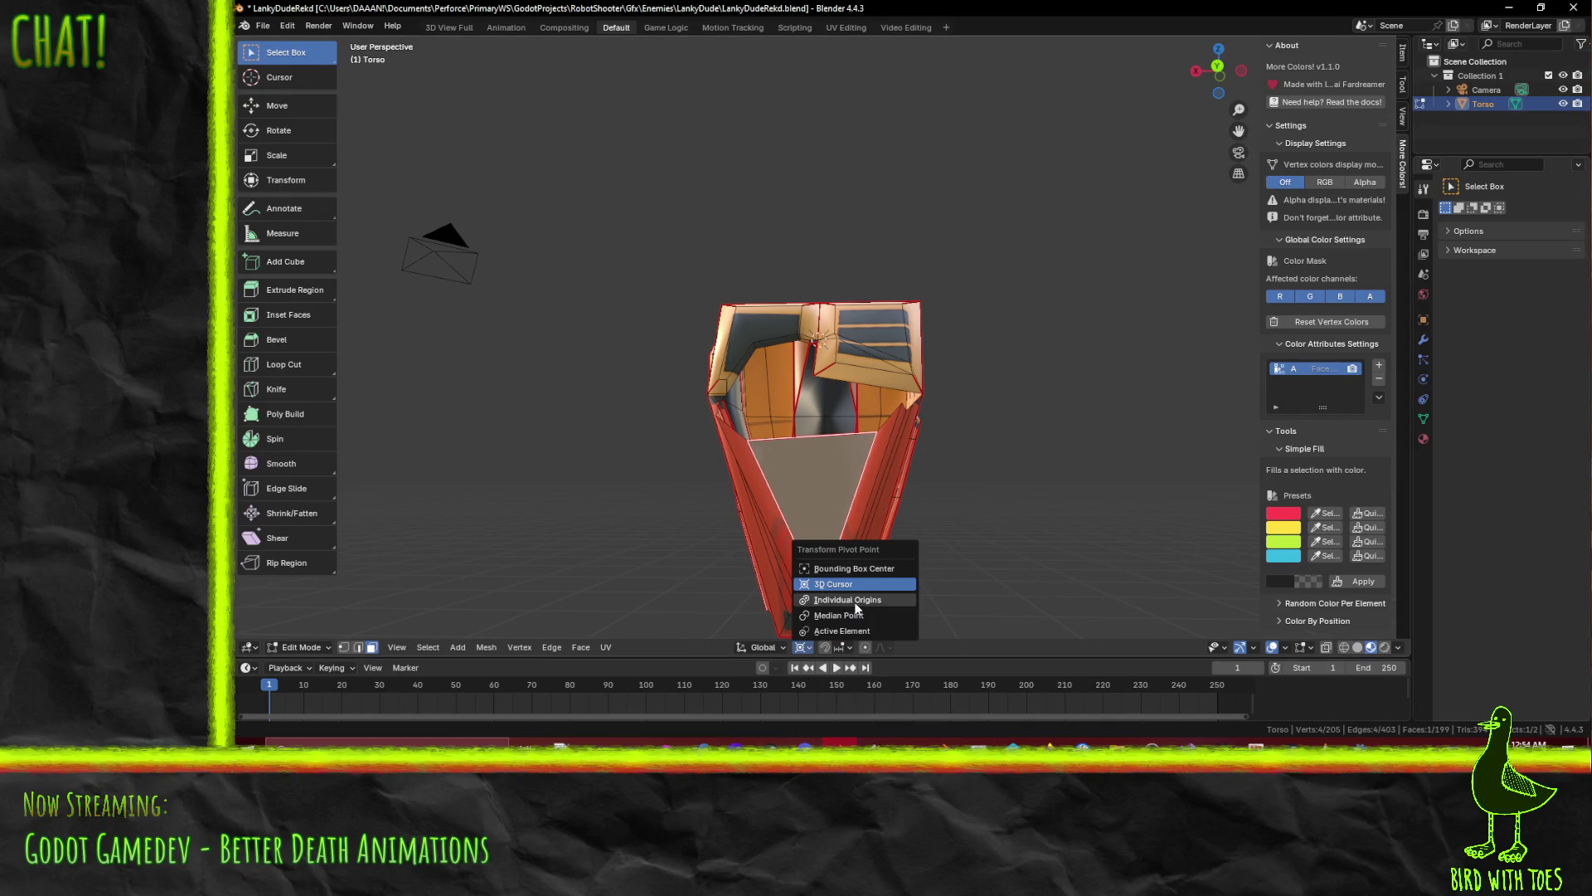
key(s)
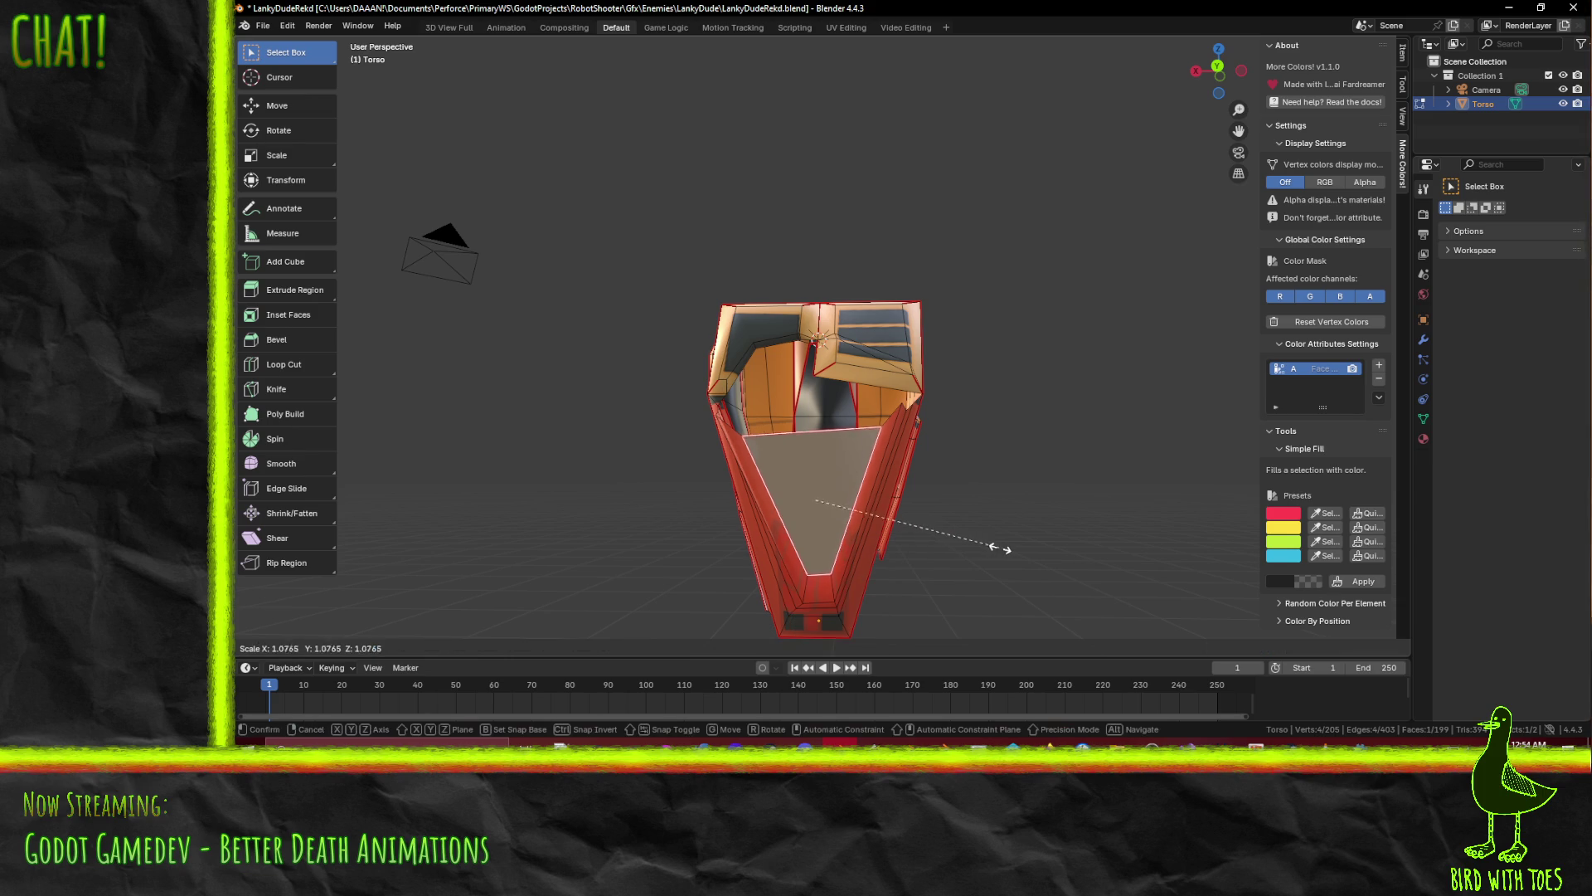
click(1049, 563)
Add an edge loop across the torso's red side panel
mouse_move(1052, 561)
middle_down()
mouse_move(1062, 480)
mouse_move(1073, 515)
mouse_move(764, 572)
mouse_move(843, 569)
middle_up()
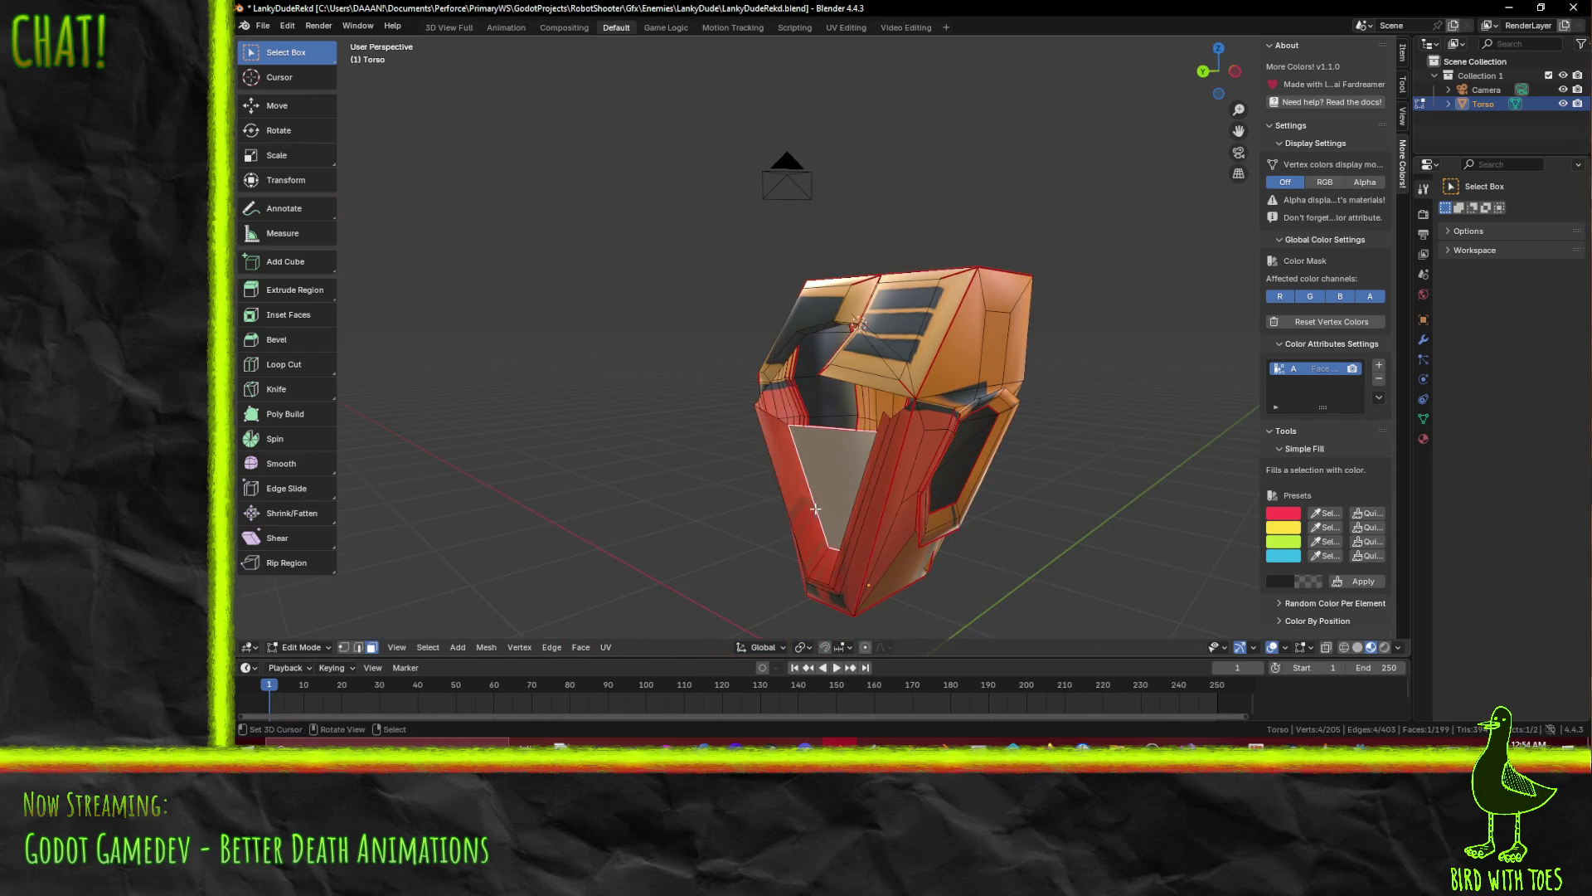
scroll(816, 510, up, 3)
mouse_move(817, 510)
middle_down()
mouse_move(1035, 398)
mouse_move(1155, 526)
mouse_move(1051, 524)
middle_up()
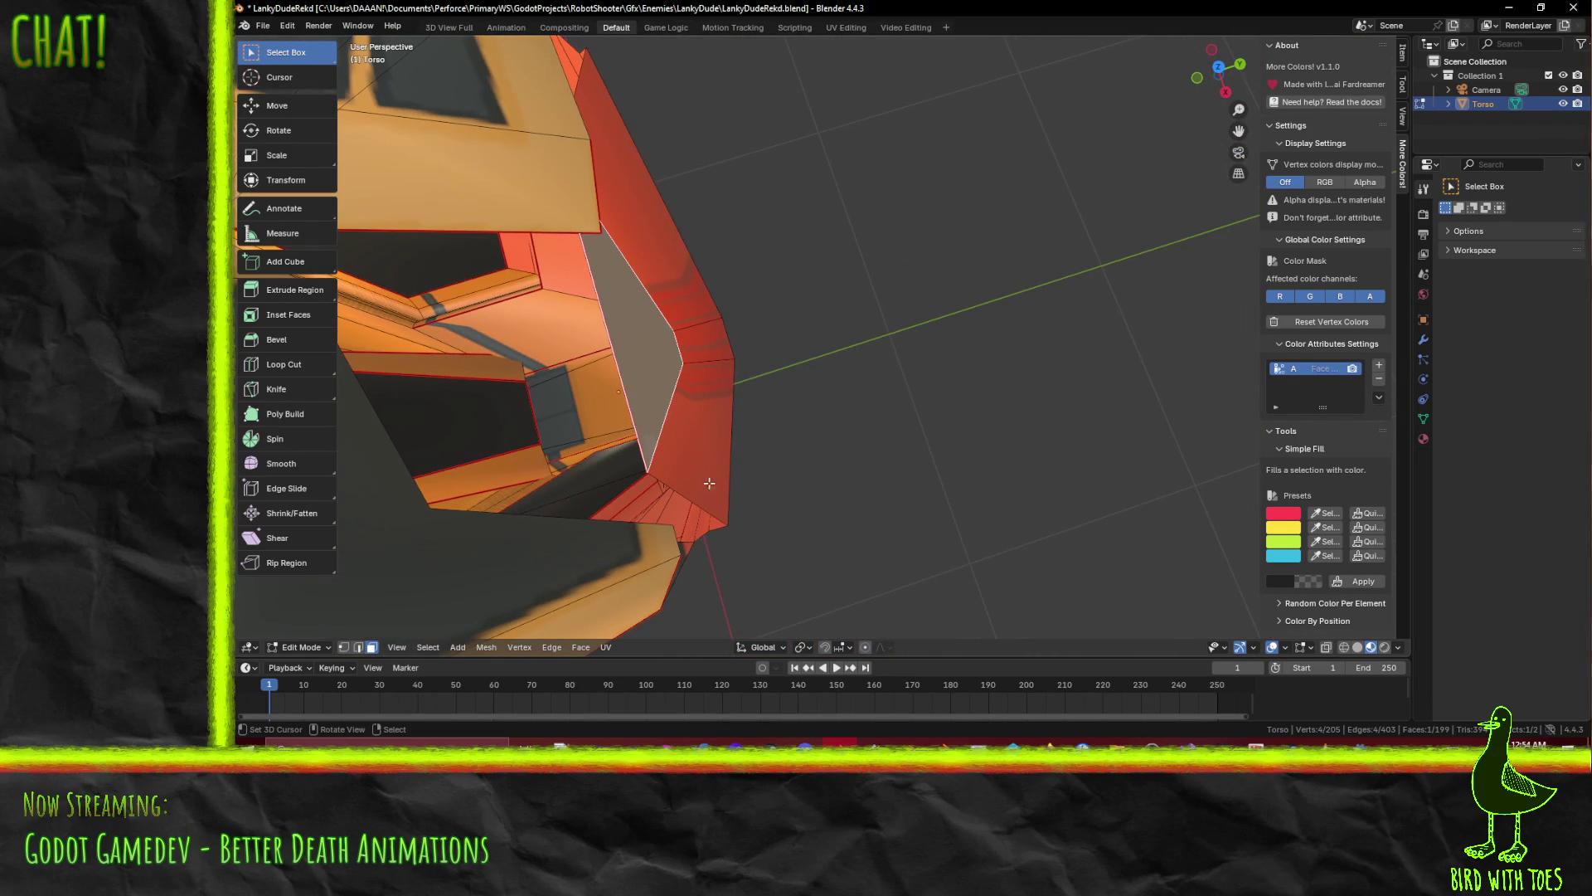
mouse_move(741, 383)
middle_down()
mouse_move(646, 455)
mouse_move(587, 345)
mouse_move(705, 398)
mouse_move(681, 392)
middle_up()
click(763, 480)
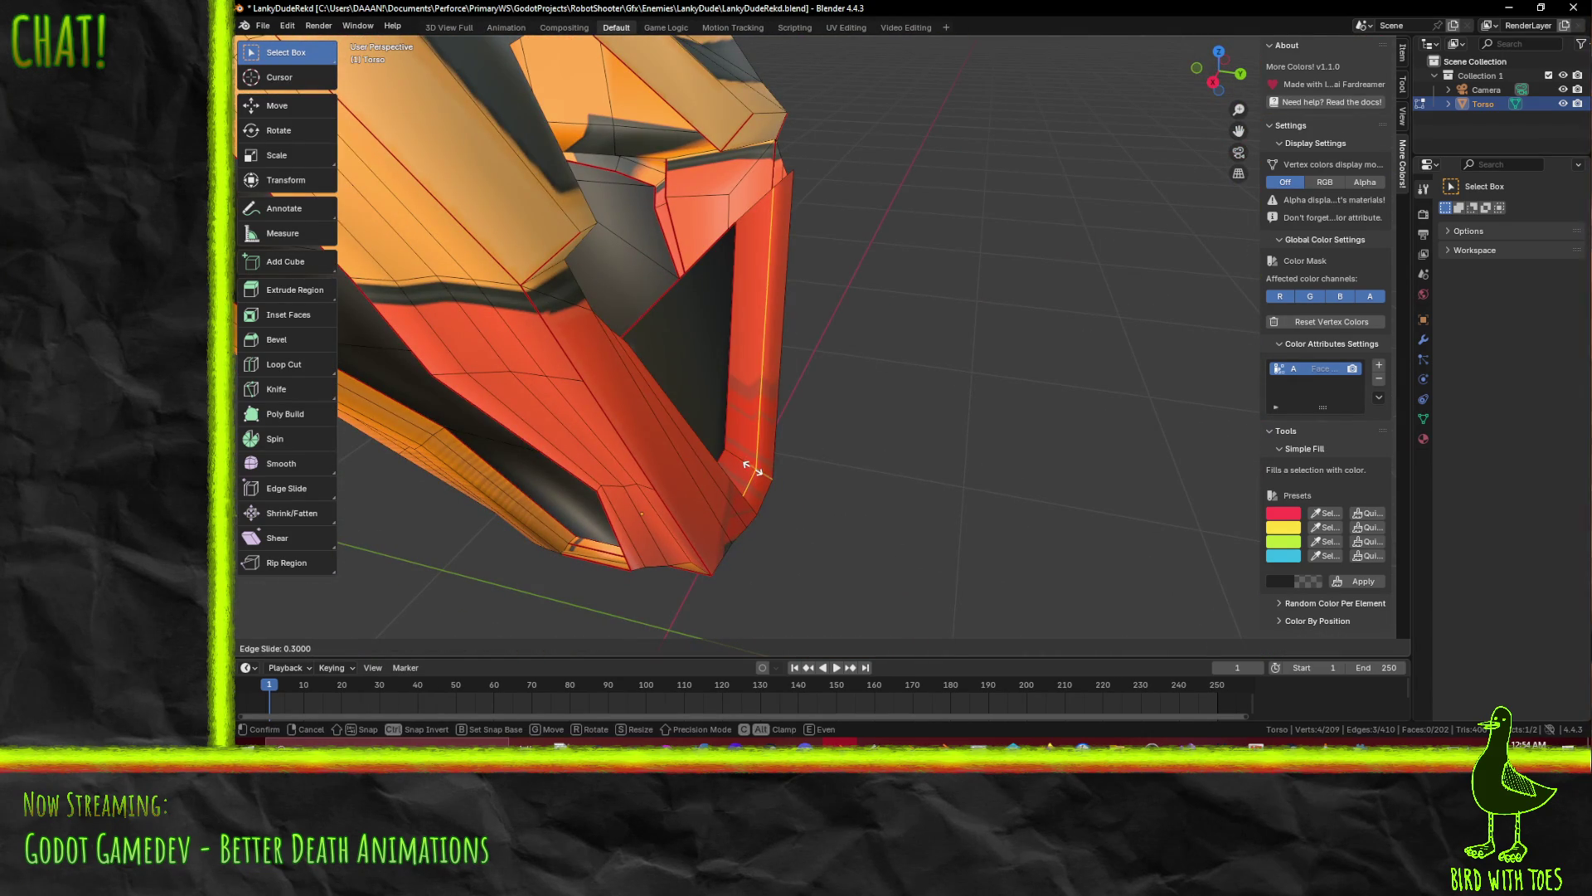
mouse_move(825, 417)
middle_down()
mouse_move(746, 433)
mouse_move(826, 384)
middle_up()
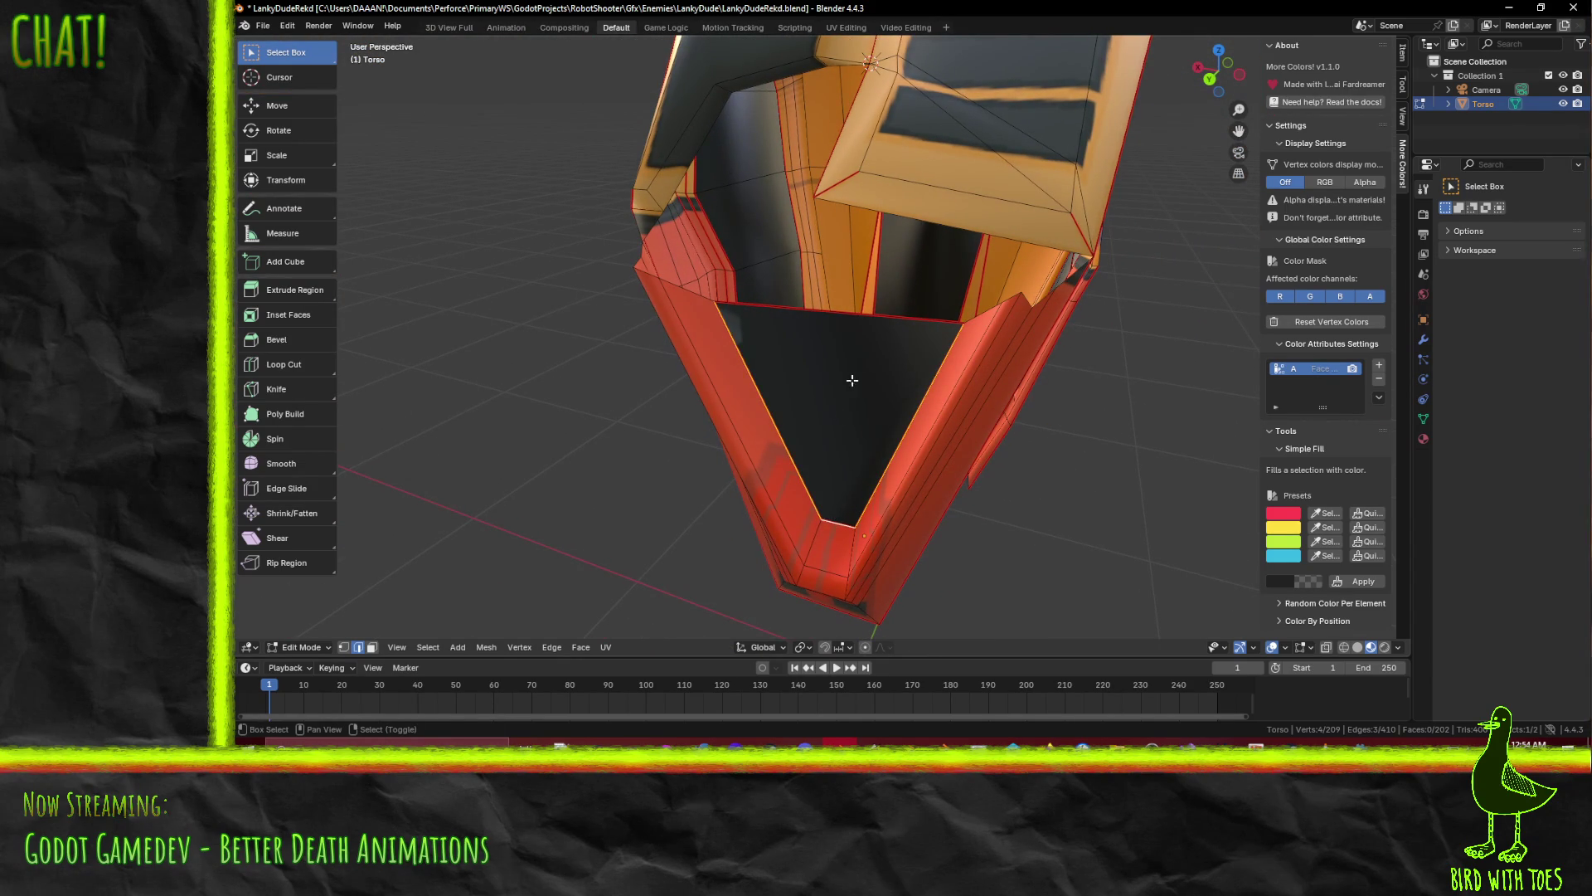
Finish enlarging the triangular chest face and inspect the chest opening
click(1219, 503)
mouse_move(846, 461)
middle_down()
mouse_move(1065, 371)
mouse_move(806, 462)
mouse_move(842, 381)
mouse_move(736, 355)
mouse_move(732, 417)
mouse_move(863, 402)
mouse_move(945, 470)
mouse_move(889, 369)
mouse_move(924, 451)
mouse_move(886, 476)
mouse_move(818, 398)
middle_up()
scroll(821, 376, up, 3)
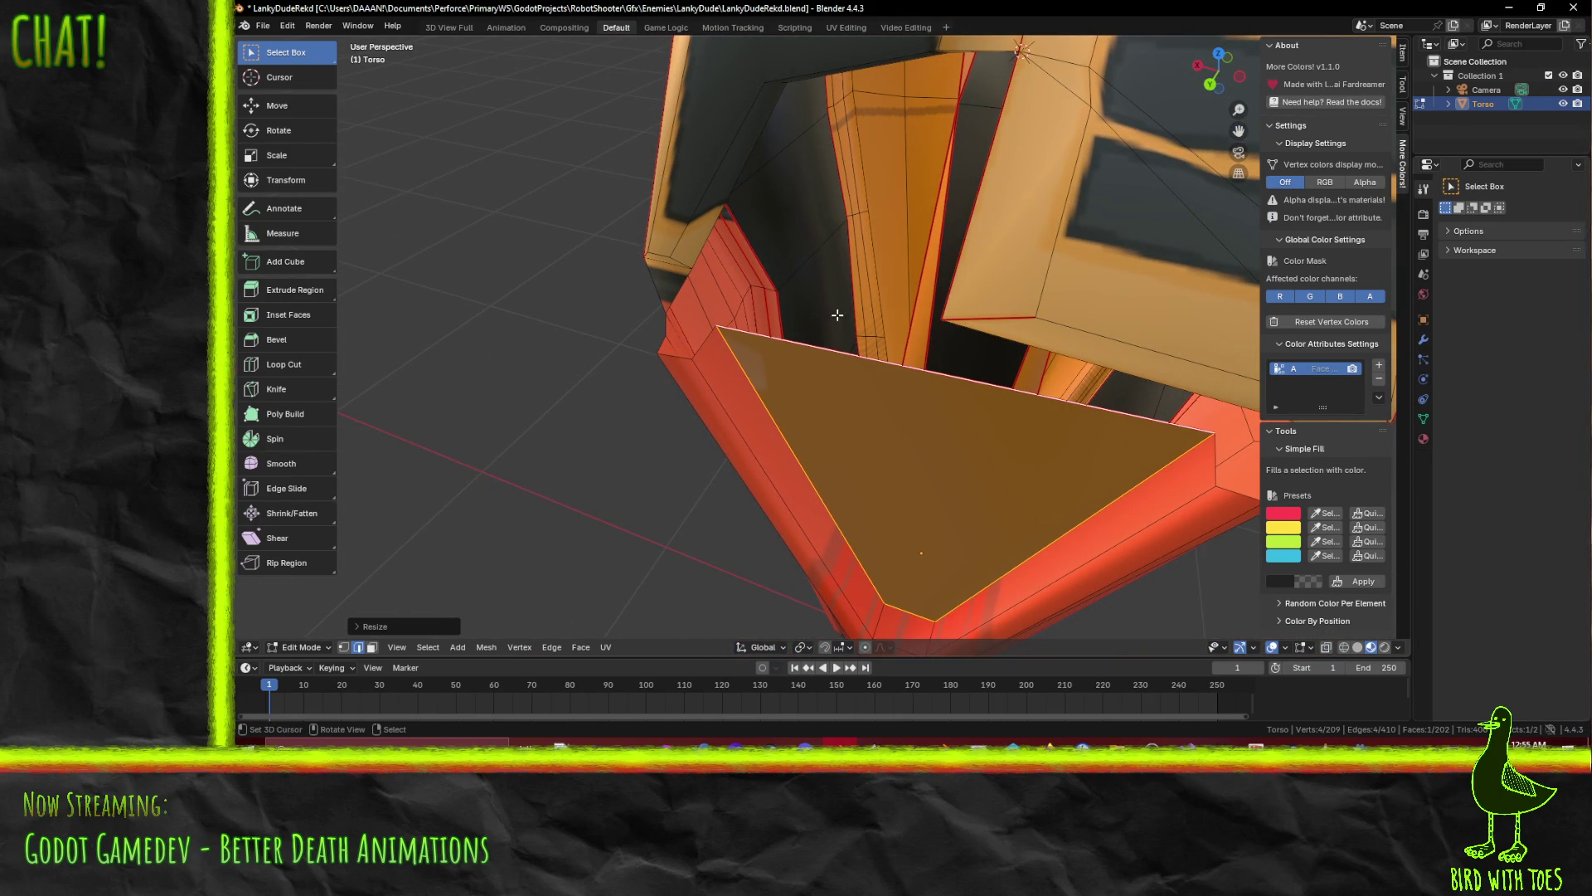
mouse_move(842, 216)
middle_down()
mouse_move(931, 135)
mouse_move(982, 195)
middle_up()
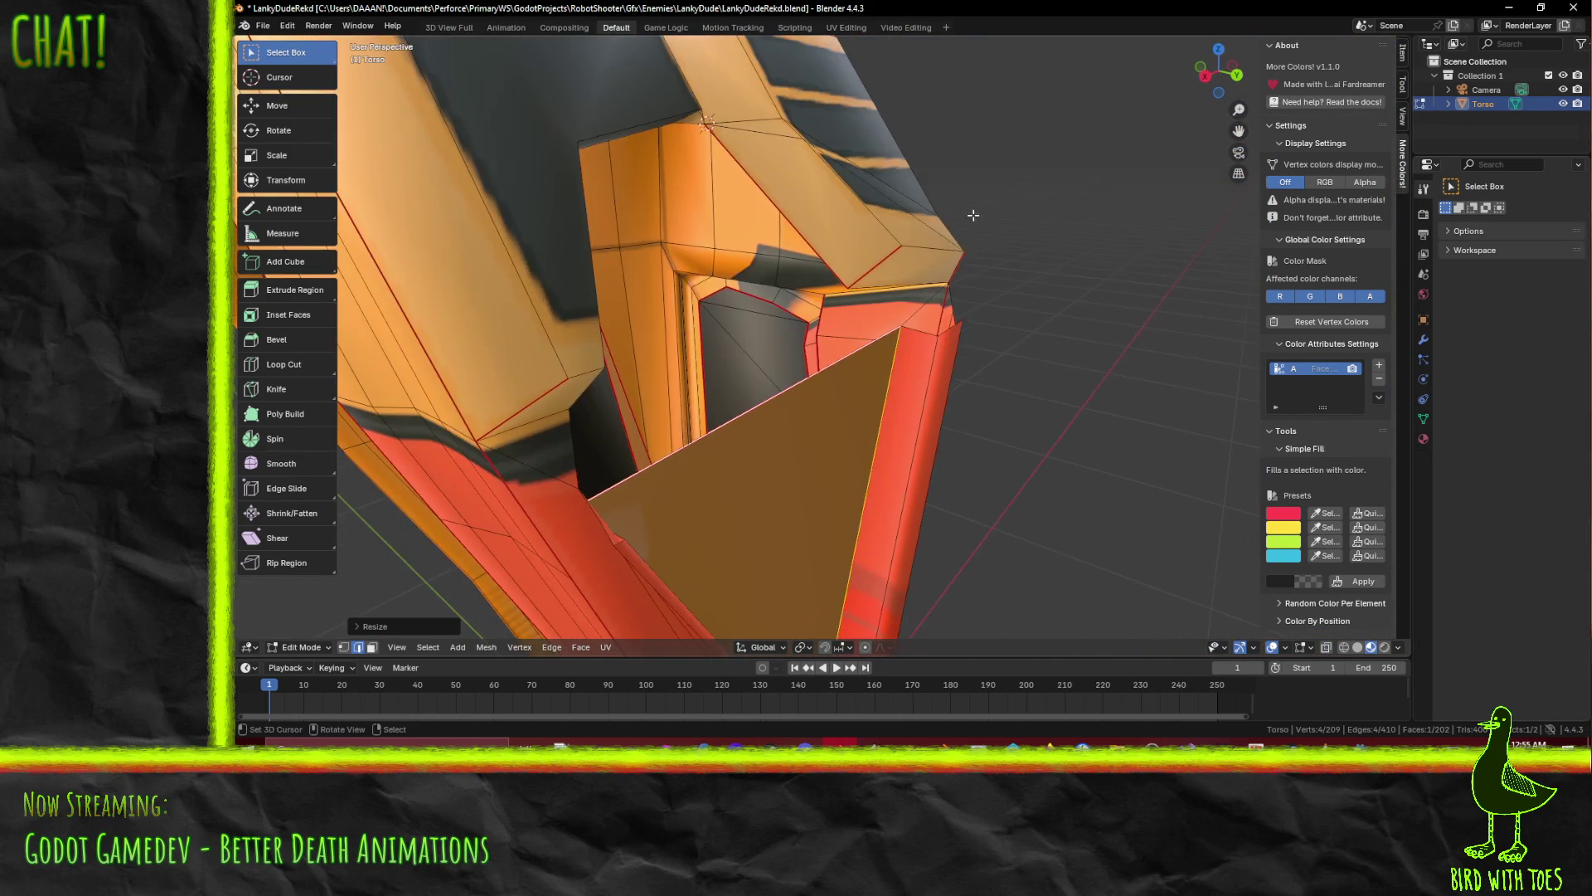
middle_drag(782, 365, 740, 366)
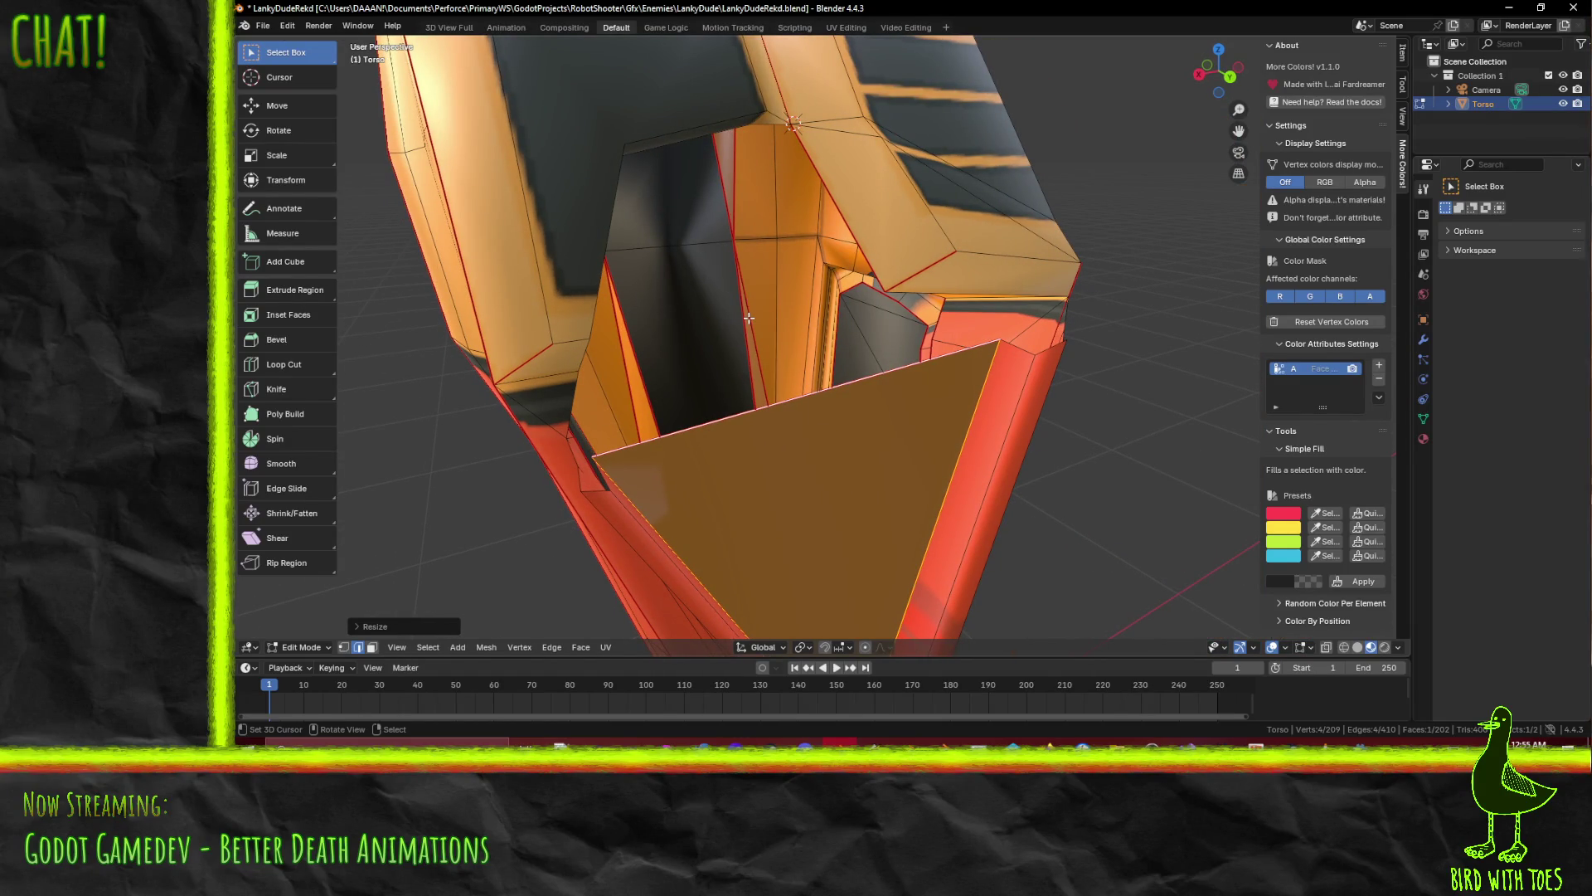
mouse_move(749, 317)
middle_down()
mouse_move(849, 277)
mouse_move(586, 309)
mouse_move(651, 345)
mouse_move(654, 306)
mouse_move(787, 400)
mouse_move(870, 523)
middle_up()
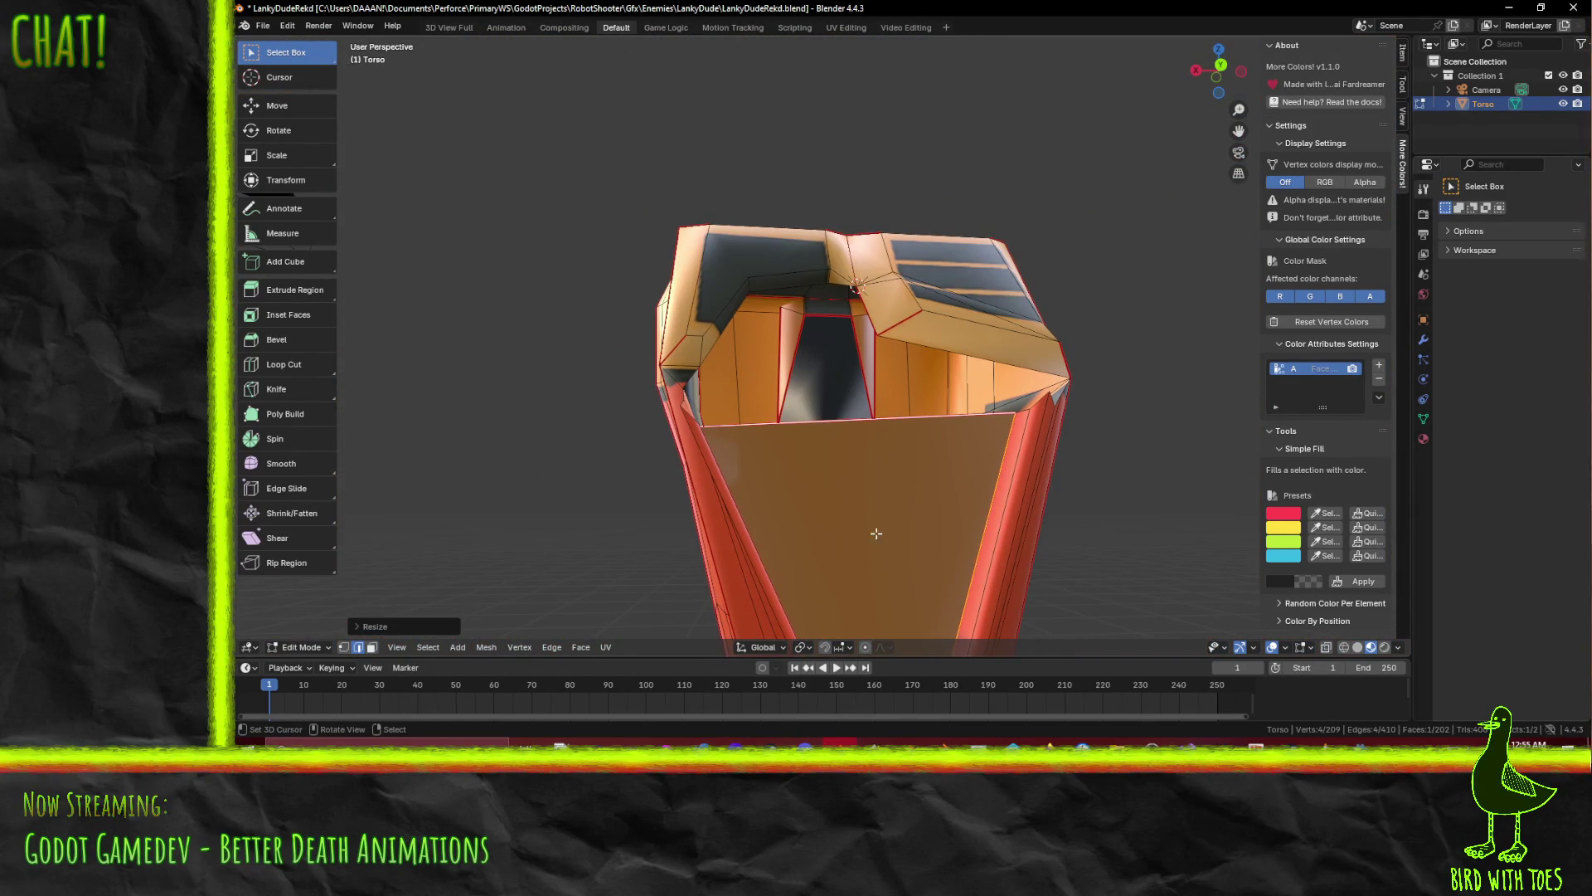
Extrude the chest face in place, then extrude its top edge straight up along Z
key(e)
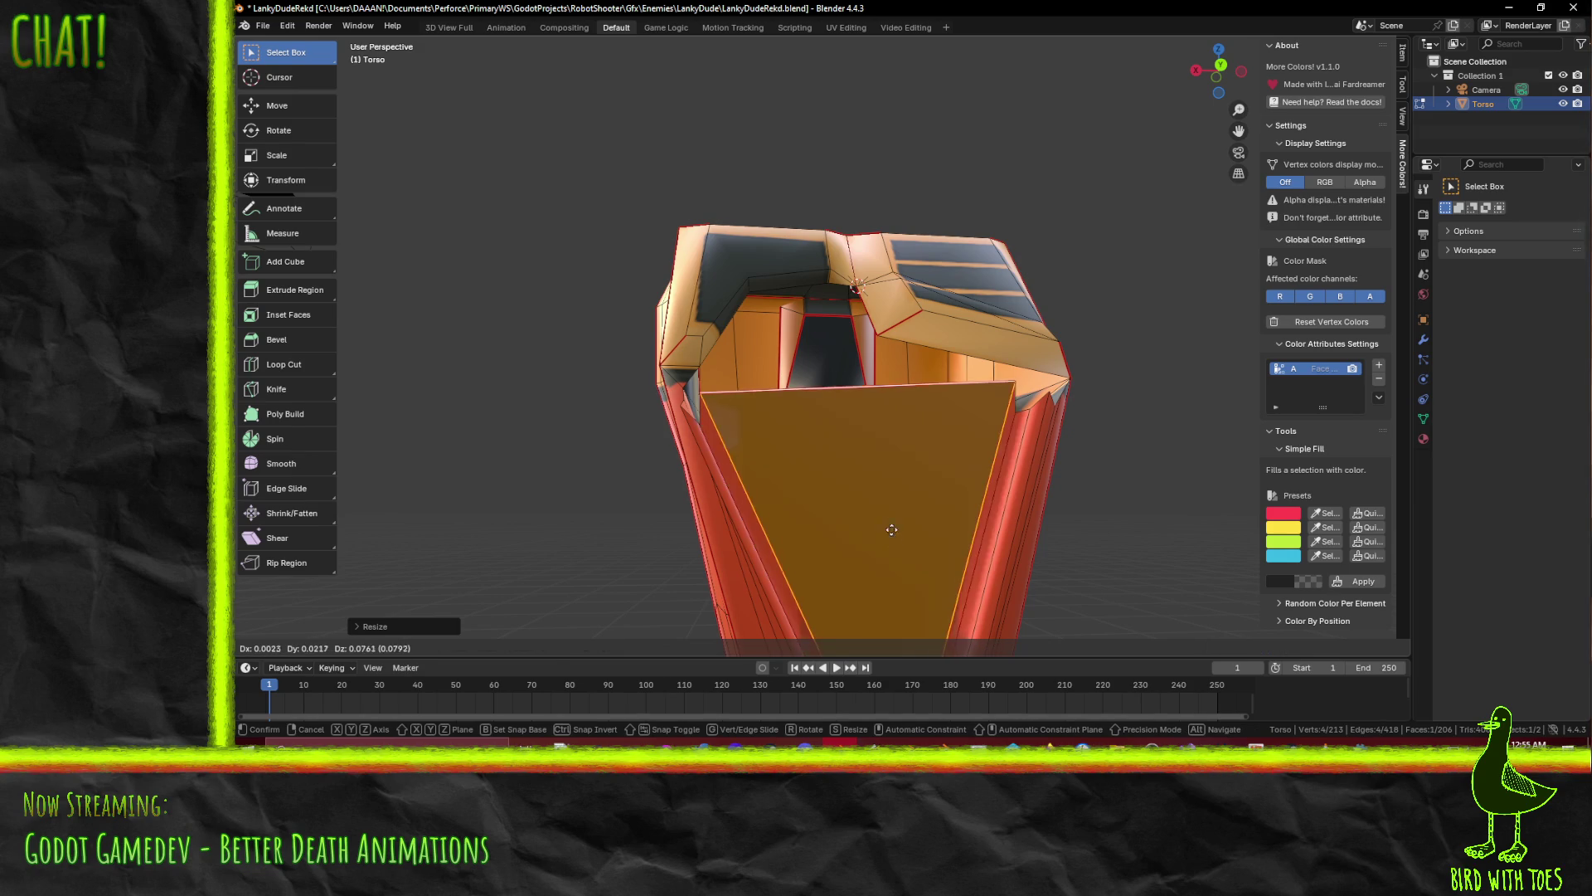
click(891, 529)
middle_drag(911, 556, 898, 595)
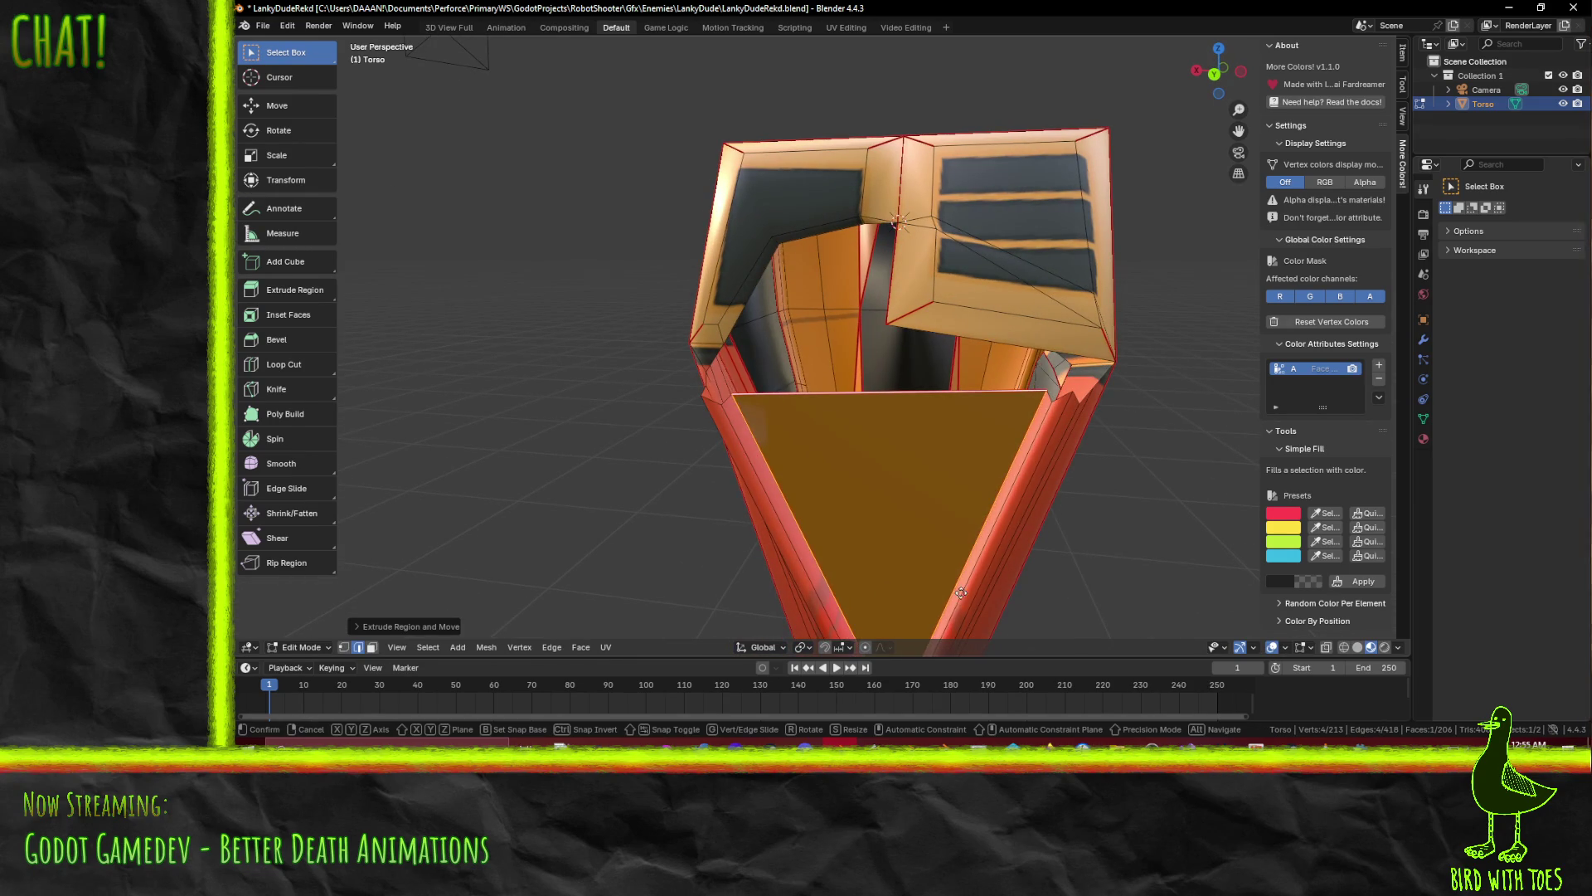
right_click(966, 558)
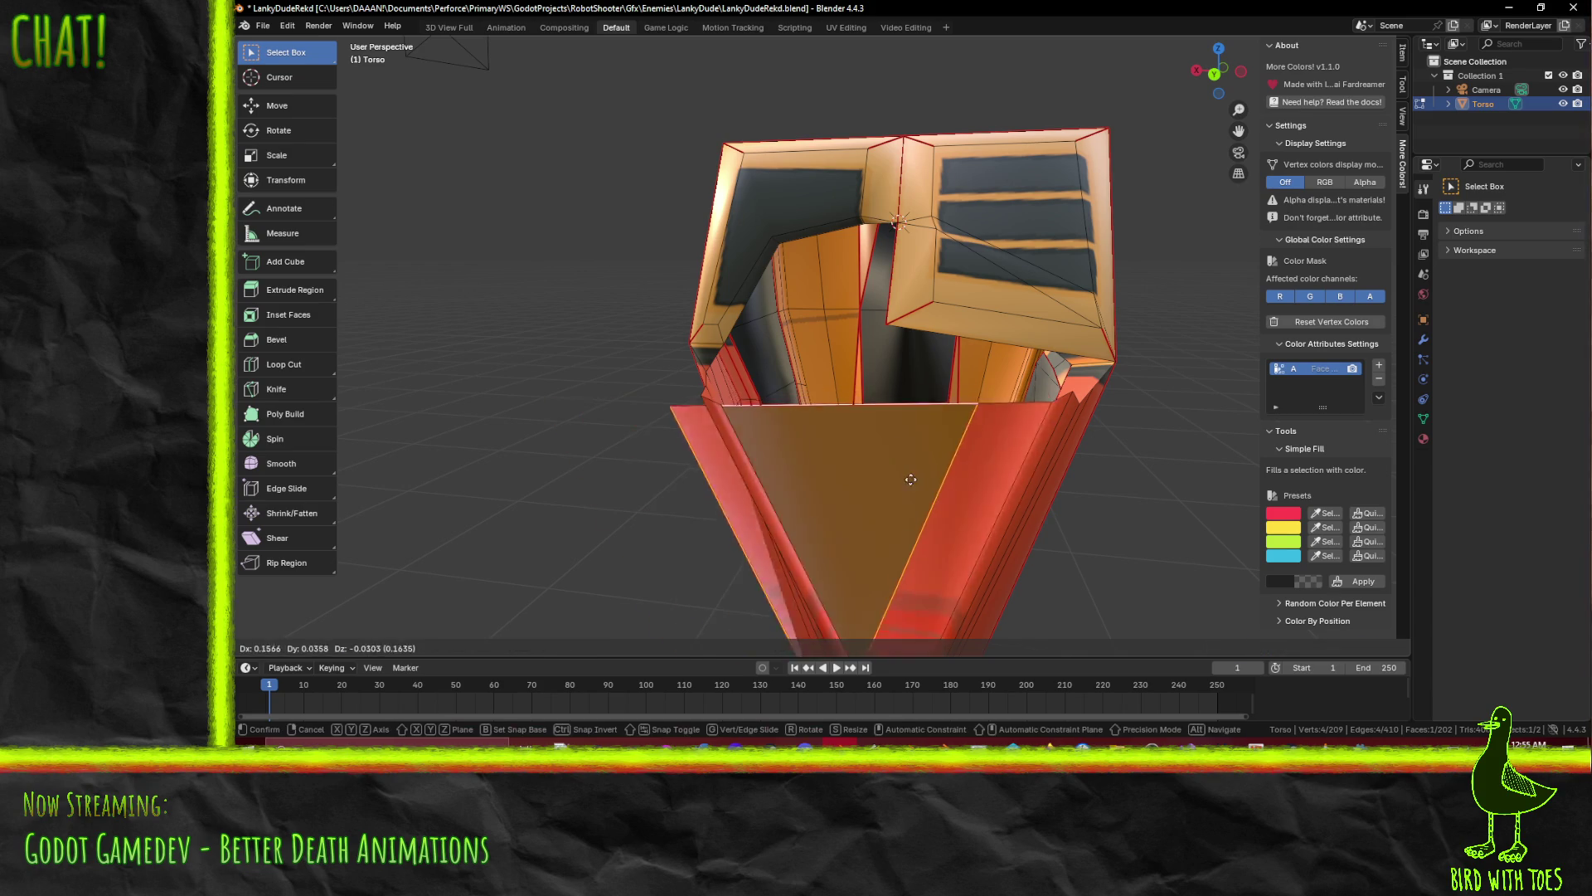
click(919, 520)
key(e)
key(z)
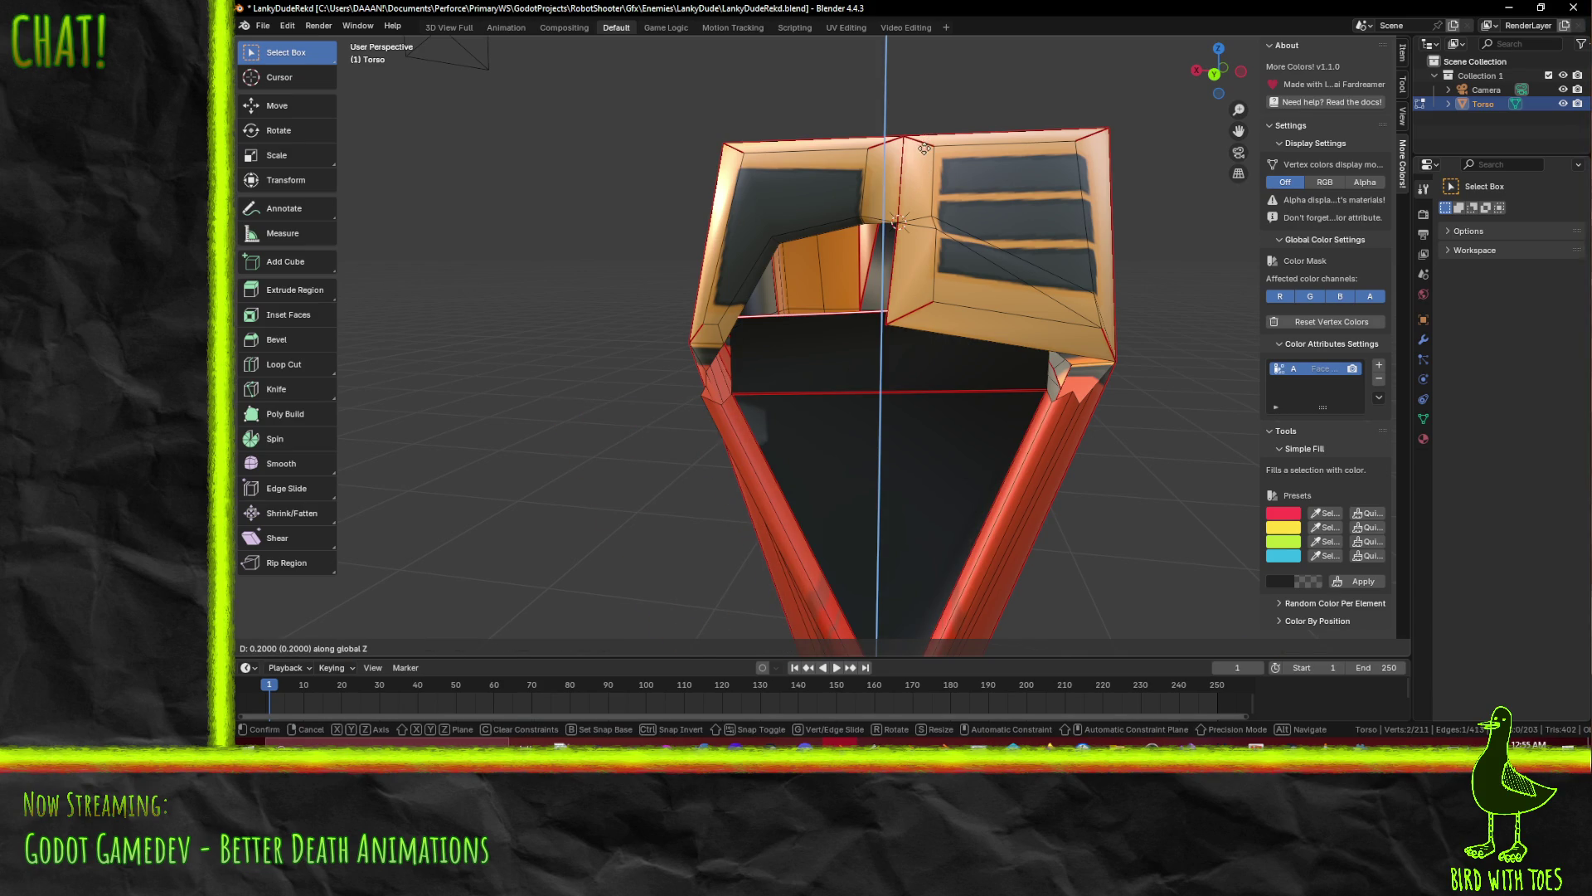
click(920, 78)
Reposition the new panel's vertices in the Right side wireframe view
mouse_move(764, 365)
middle_down()
mouse_move(985, 359)
mouse_move(813, 365)
mouse_move(654, 321)
mouse_move(675, 366)
mouse_move(778, 405)
mouse_move(928, 359)
mouse_move(935, 394)
middle_up()
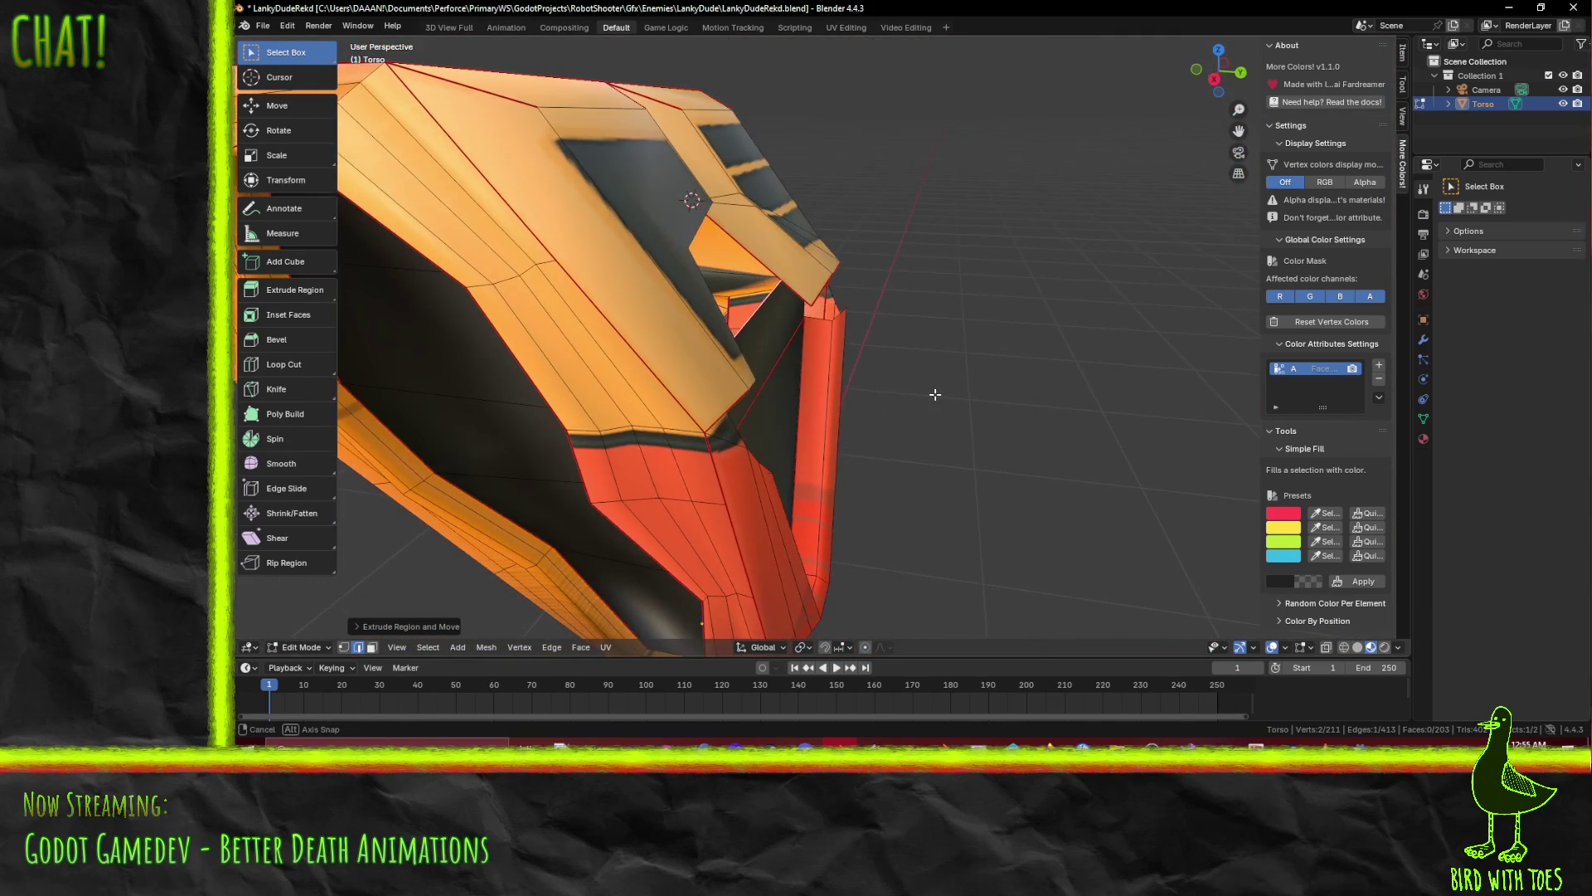
key(KP_3)
key(z)
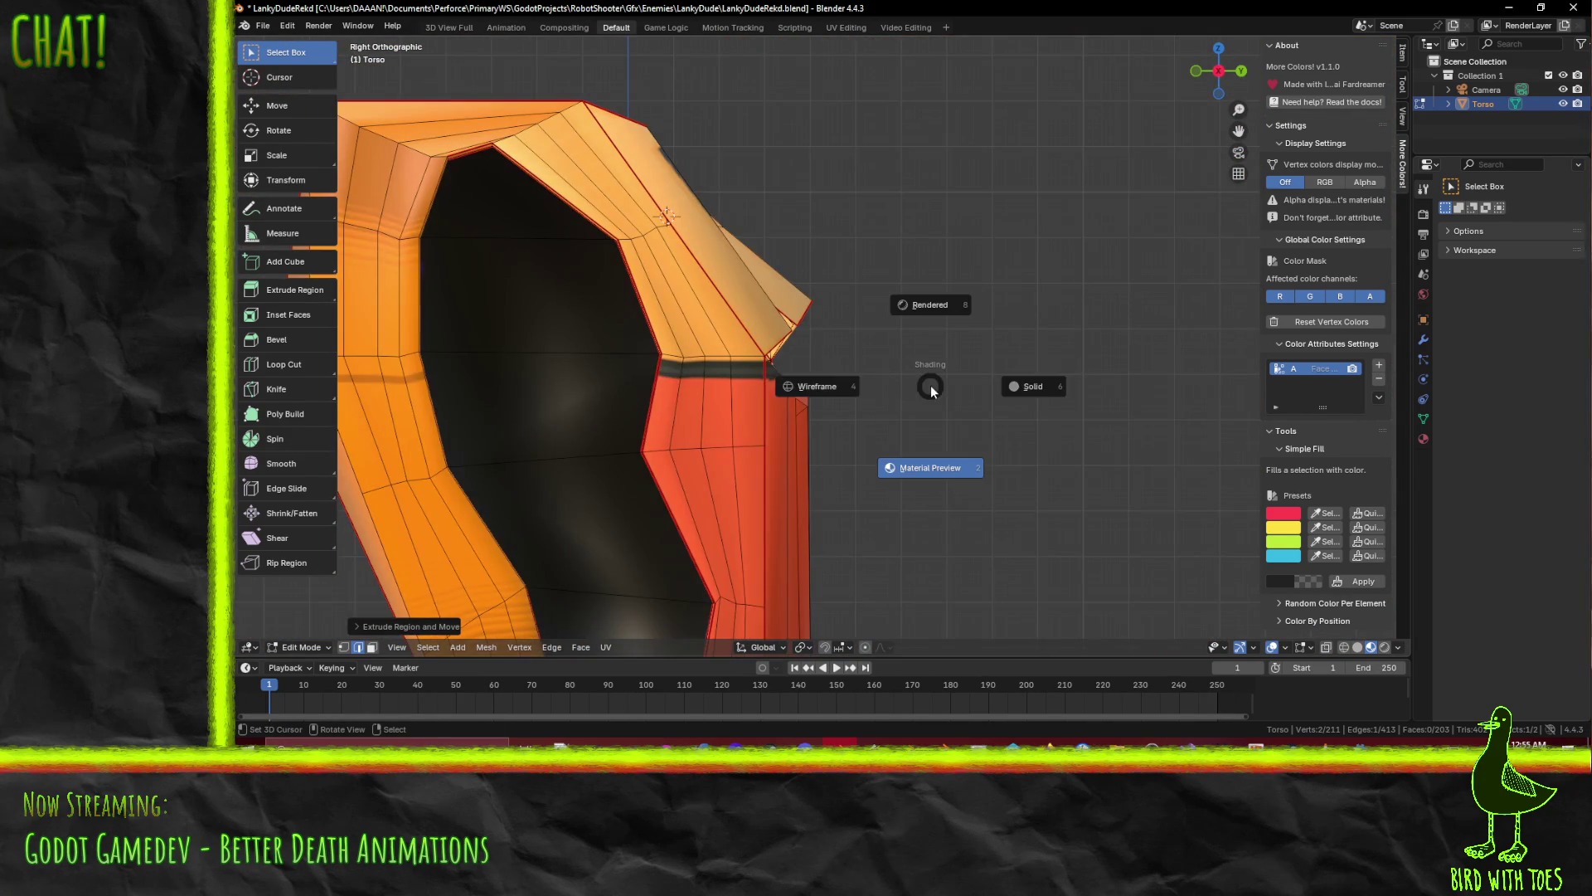
click(809, 391)
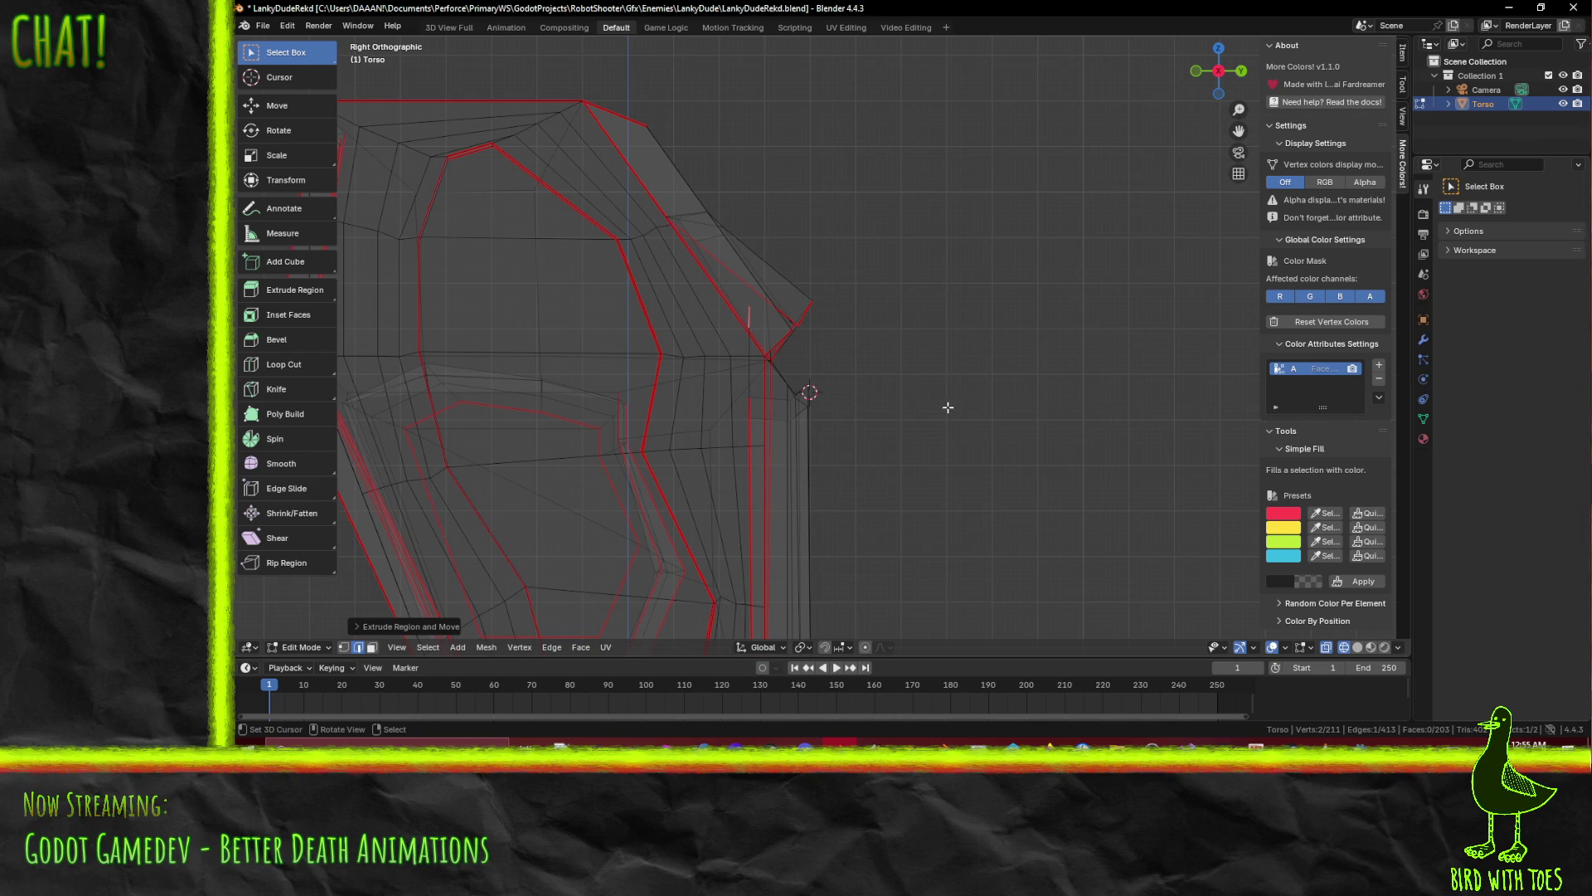
click(945, 498)
middle_drag(966, 448, 919, 455)
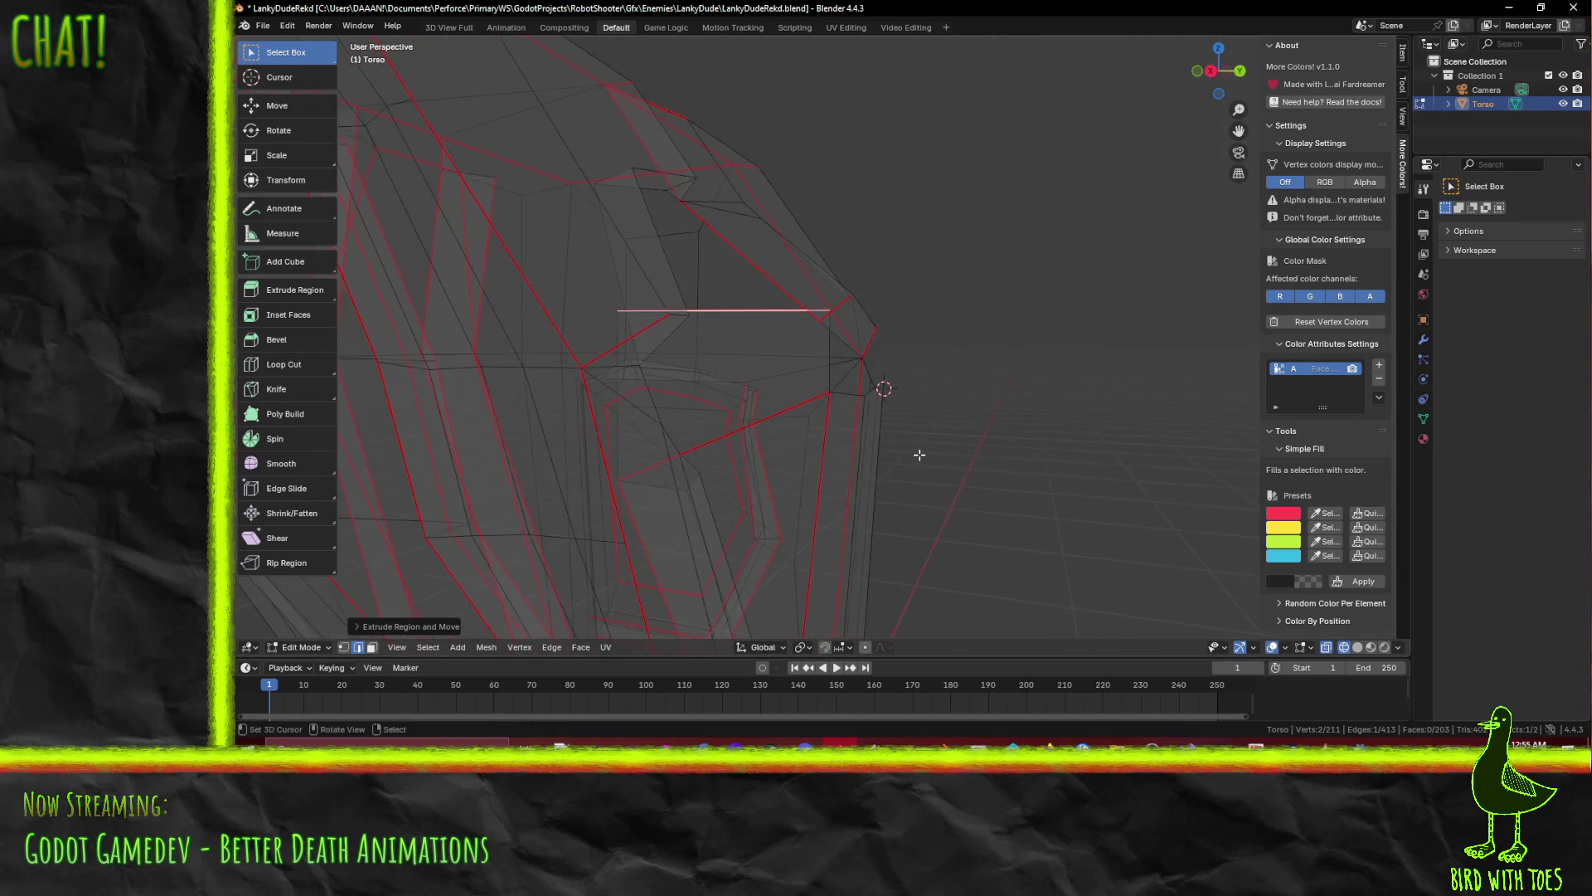
key(KP_3)
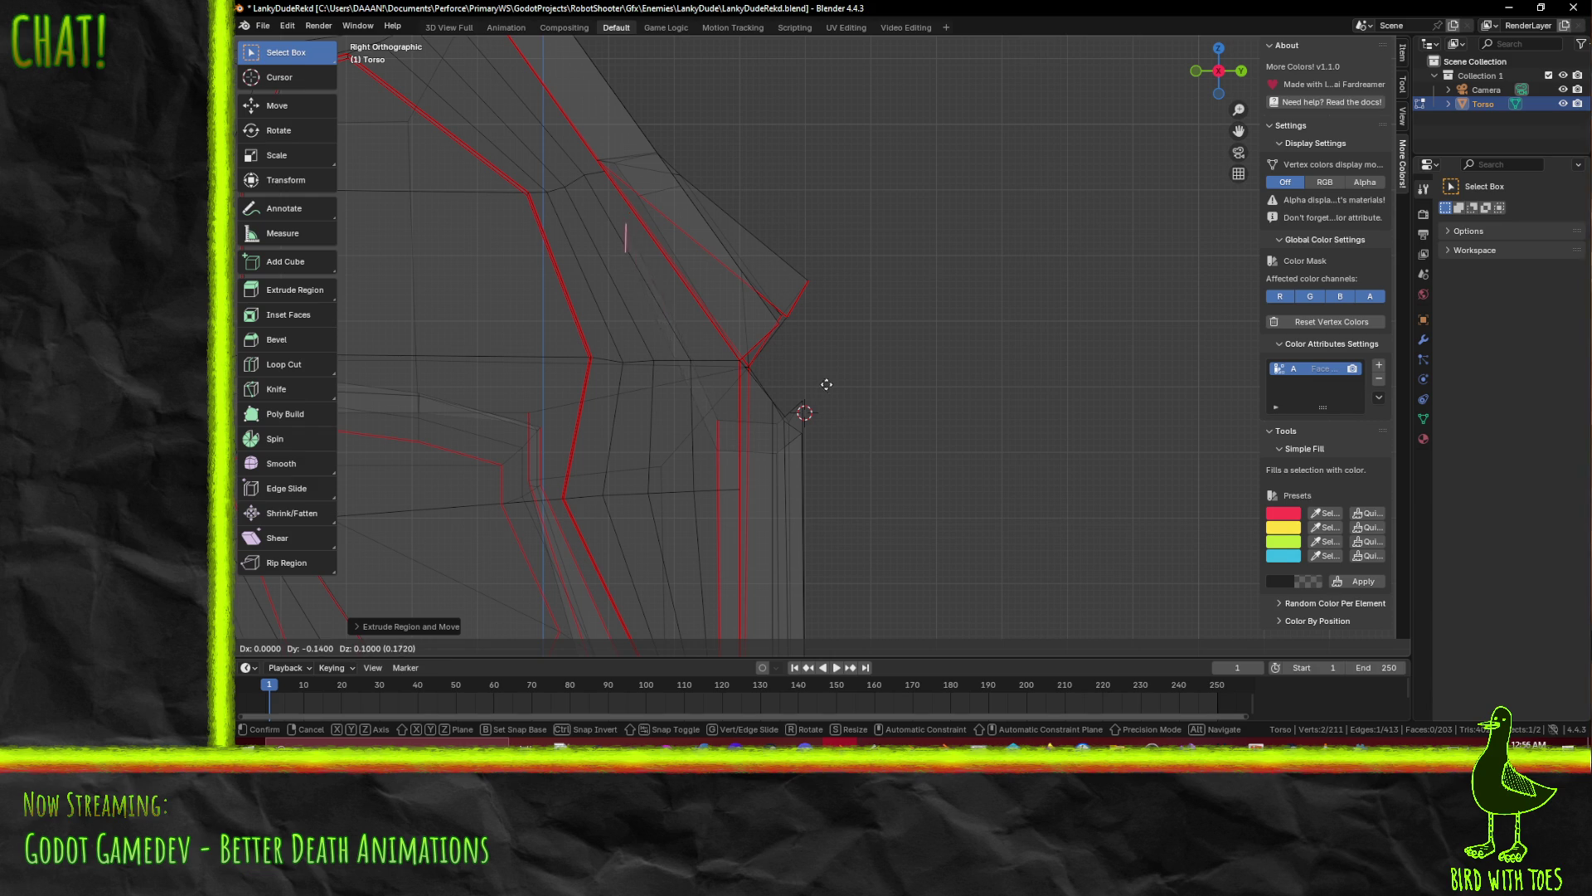
click(807, 342)
middle_drag(808, 342, 789, 421)
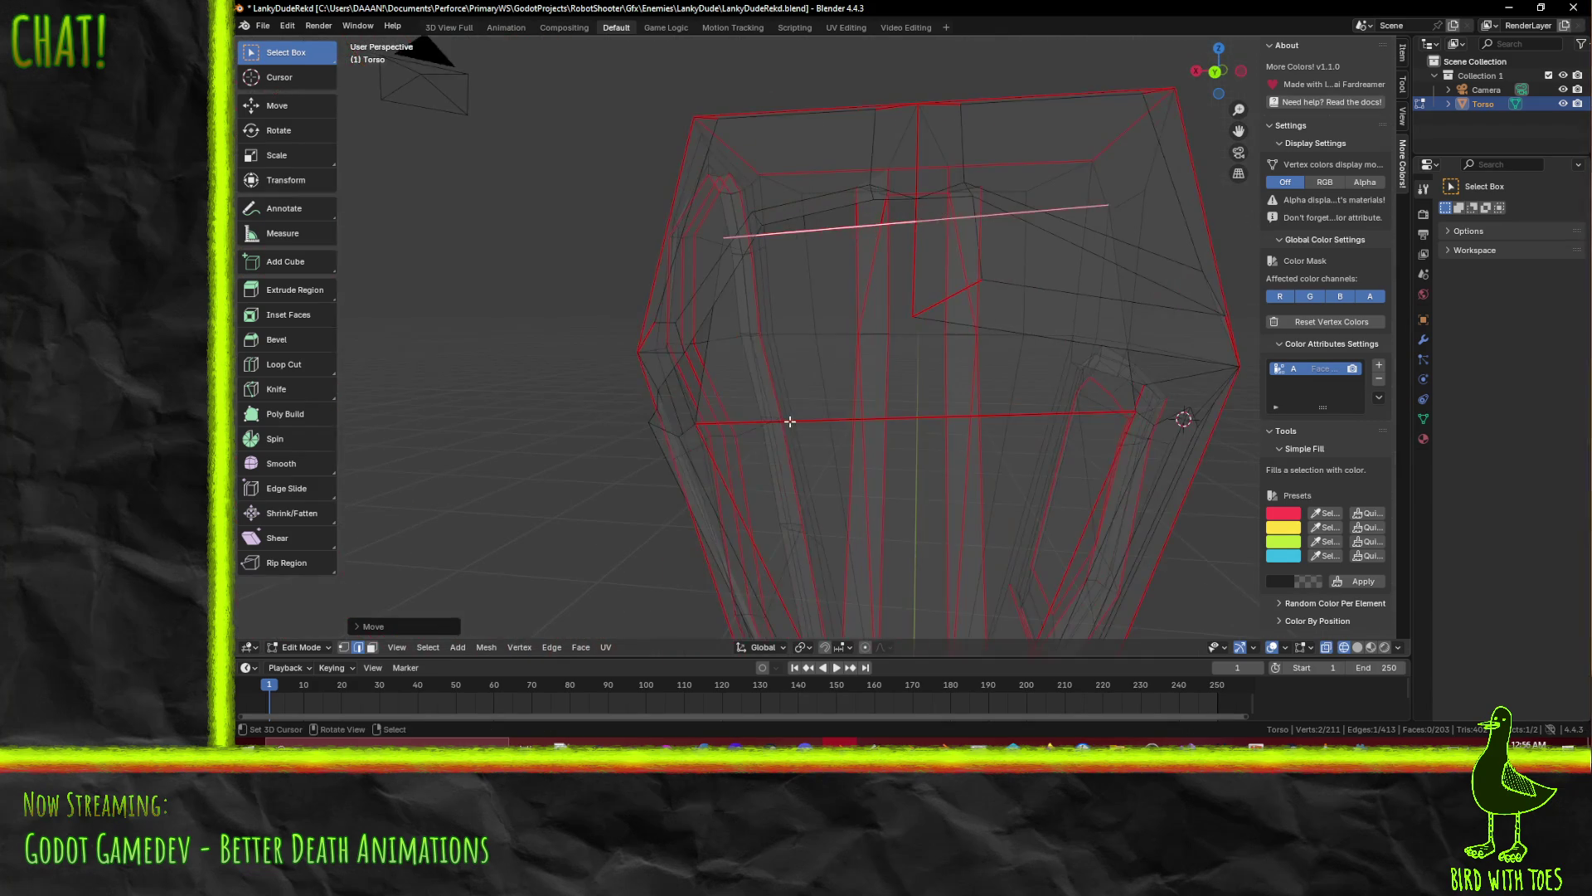
Return to solid shading, then Material Preview, to check the new panel
key(z)
click(903, 439)
mouse_move(899, 462)
middle_down()
mouse_move(842, 437)
mouse_move(876, 441)
middle_up()
key(z)
click(888, 500)
mouse_move(887, 501)
middle_down()
mouse_move(942, 409)
mouse_move(1082, 466)
mouse_move(1056, 480)
mouse_move(1081, 509)
mouse_move(960, 456)
mouse_move(906, 386)
mouse_move(817, 366)
mouse_move(862, 386)
mouse_move(808, 378)
mouse_move(935, 472)
mouse_move(876, 438)
mouse_move(906, 484)
mouse_move(838, 420)
mouse_move(954, 493)
mouse_move(992, 473)
mouse_move(998, 451)
mouse_move(981, 465)
mouse_move(888, 443)
mouse_move(942, 296)
mouse_move(953, 420)
mouse_move(870, 402)
mouse_move(910, 459)
mouse_move(899, 387)
mouse_move(743, 347)
middle_up()
mouse_move(748, 259)
middle_down()
mouse_move(799, 321)
mouse_move(625, 273)
mouse_move(1203, 414)
mouse_move(1116, 431)
mouse_move(880, 387)
middle_up()
Move the chest corner vertex in Right Orthographic wireframe view
key(KP_1)
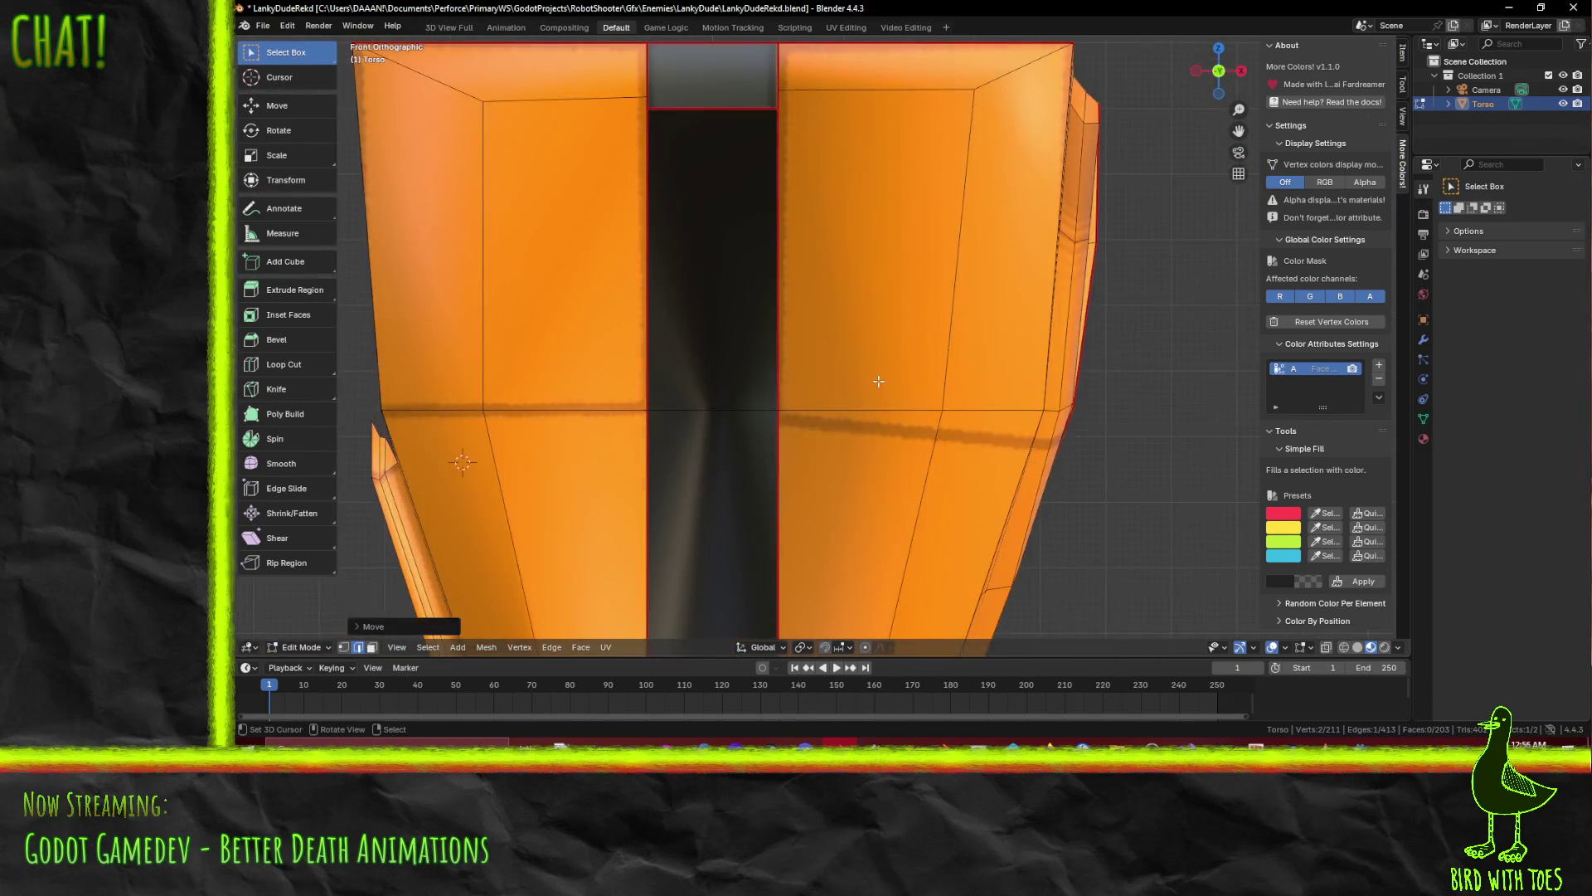
key(KP_3)
click(730, 311)
scroll(963, 523, up, 2)
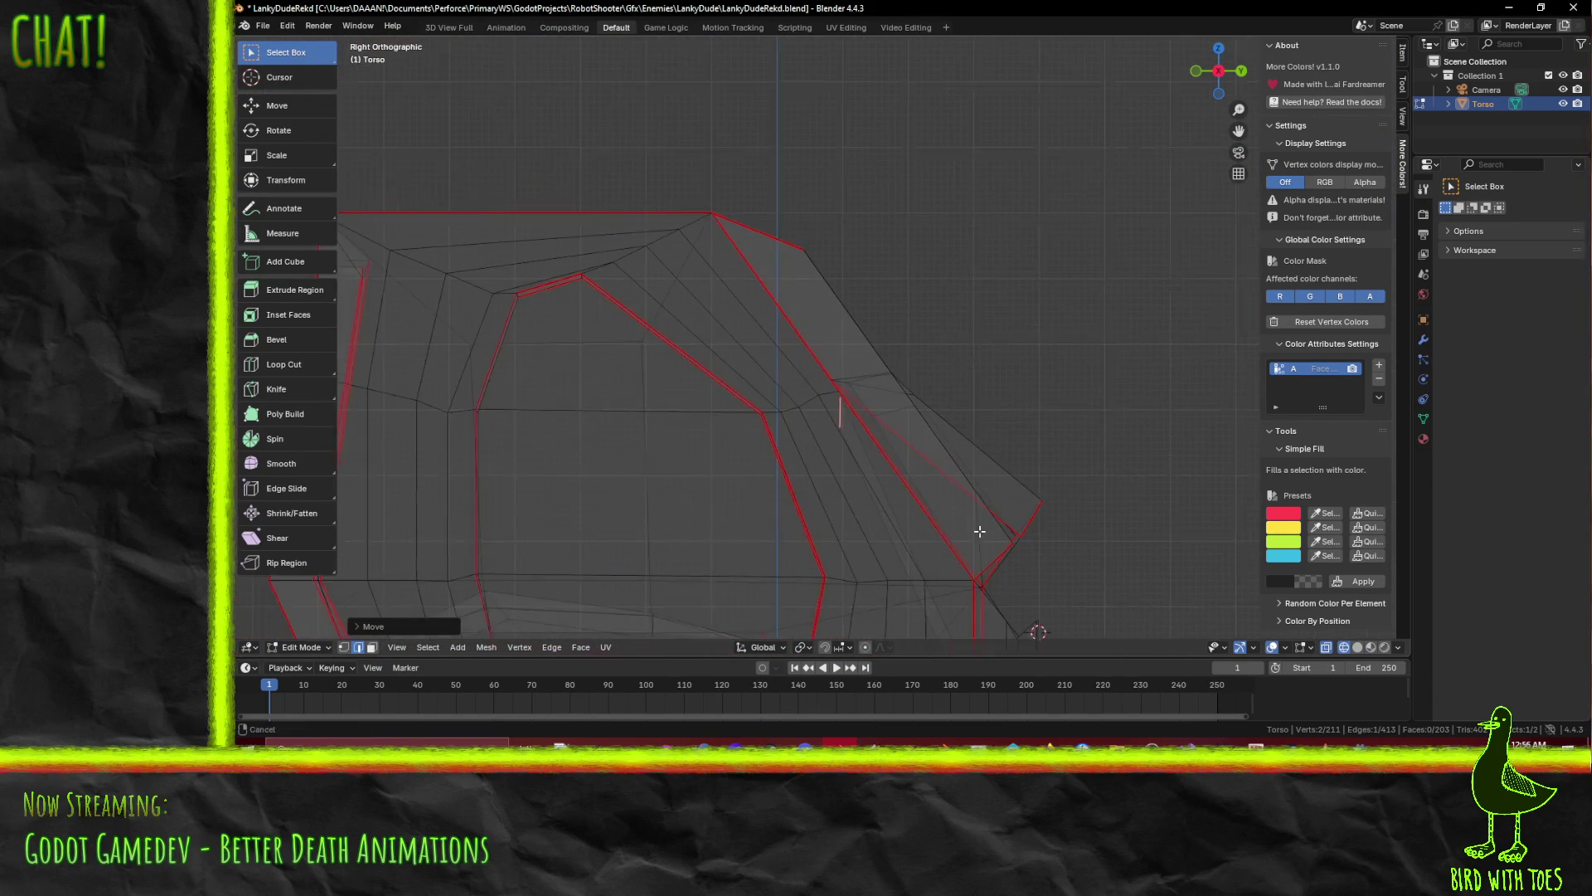
click(932, 468)
mouse_move(932, 467)
middle_down()
mouse_move(998, 448)
mouse_move(821, 447)
middle_up()
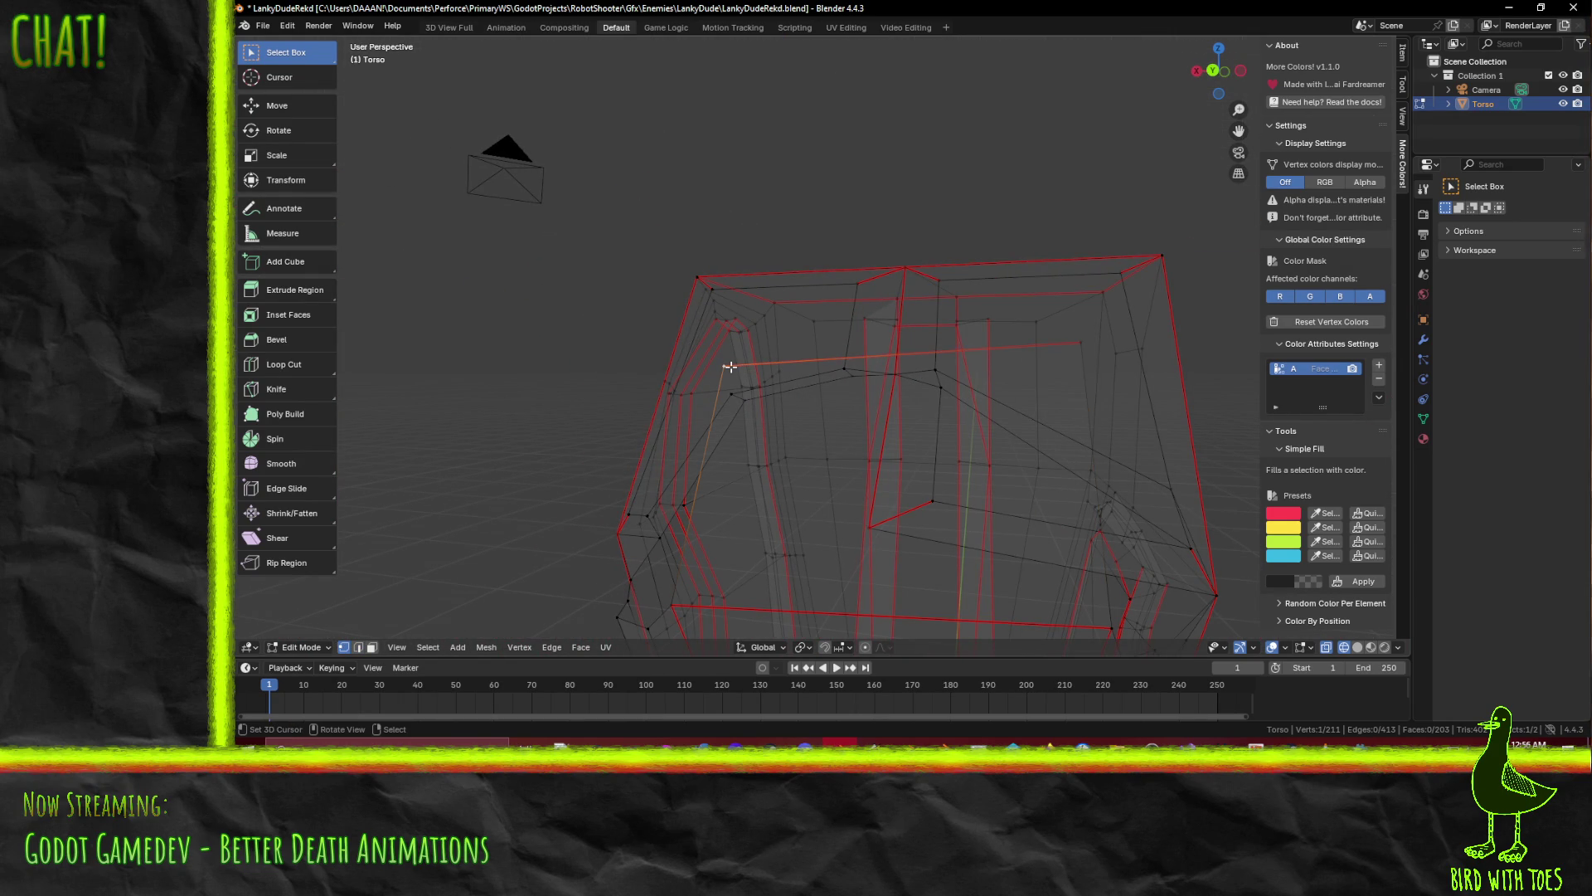
Refine the vertex and confirm its coordinates X -0.36, Y 0.03, Z 1.41 in the sidebar Item tab
key(KP_3)
scroll(820, 483, up, 4)
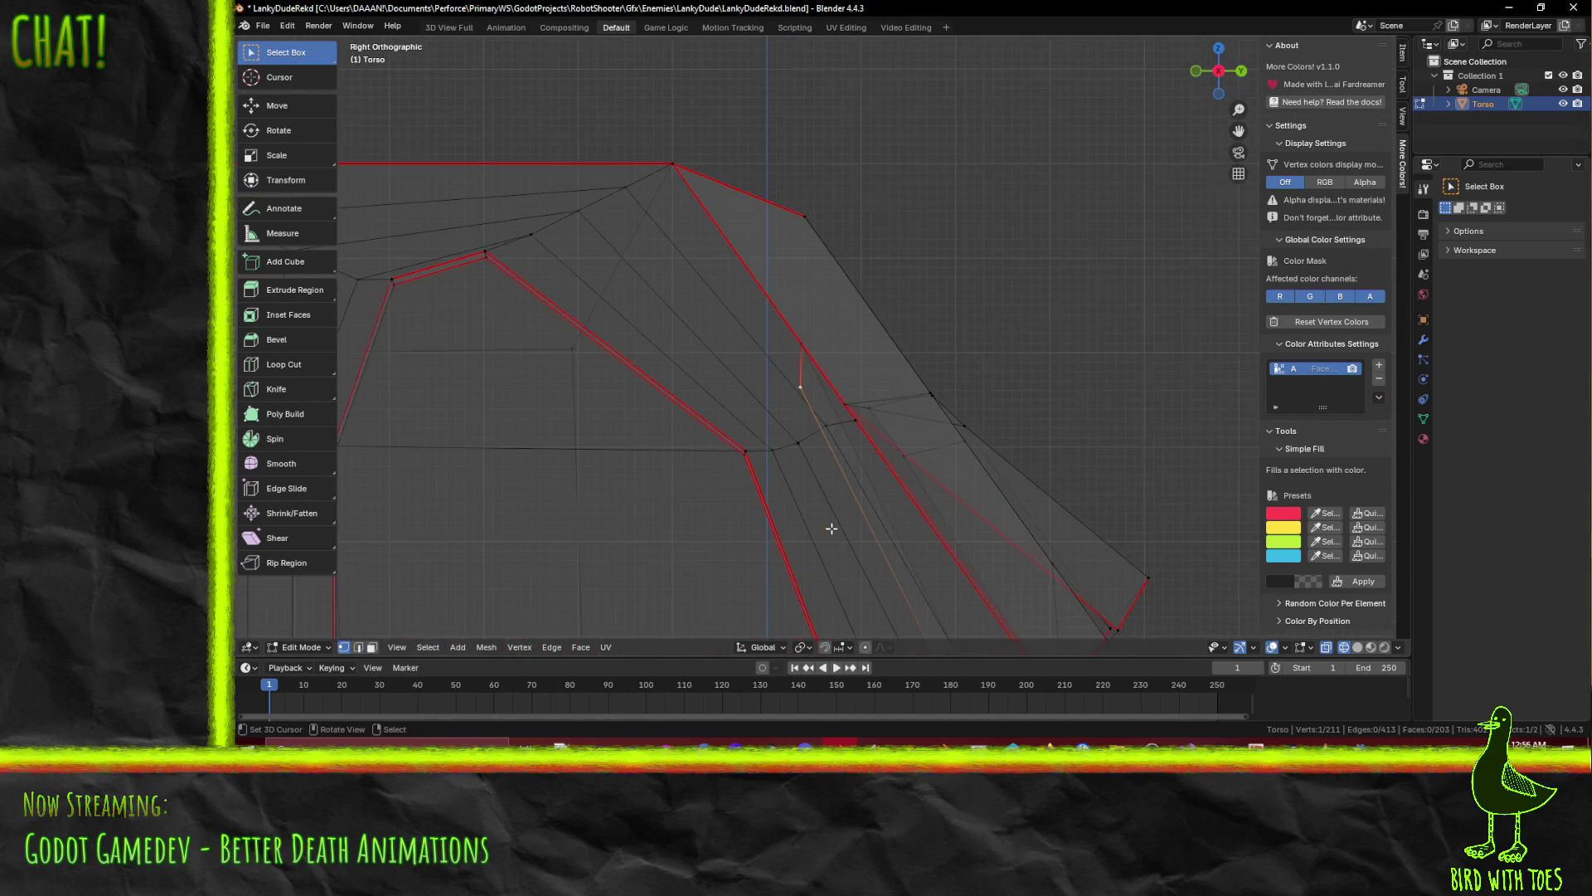
click(832, 482)
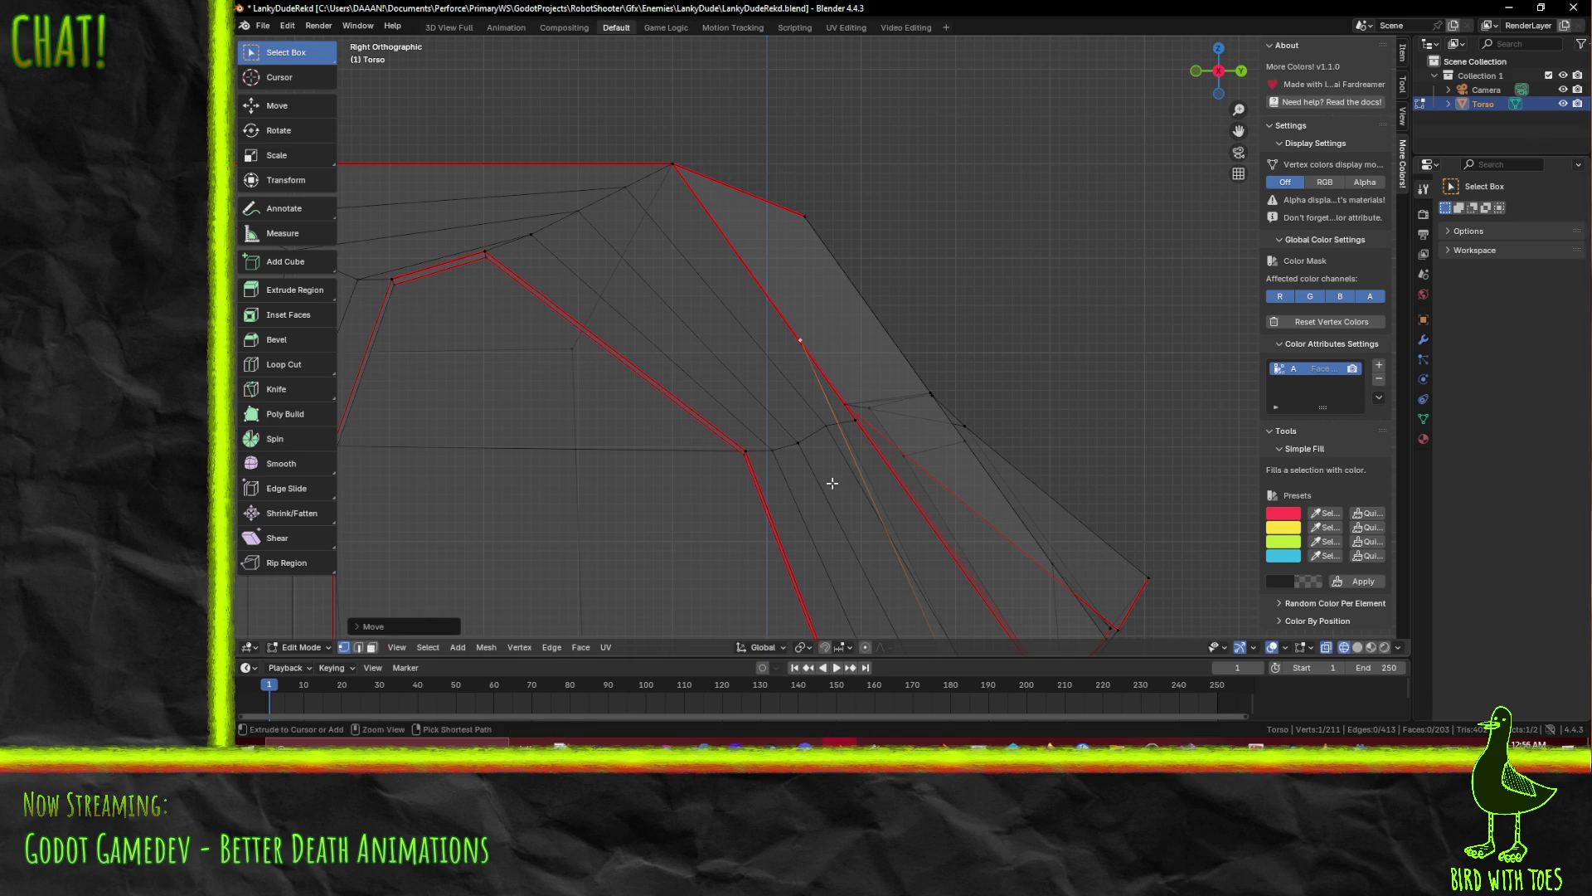
scroll(831, 464, up, 5)
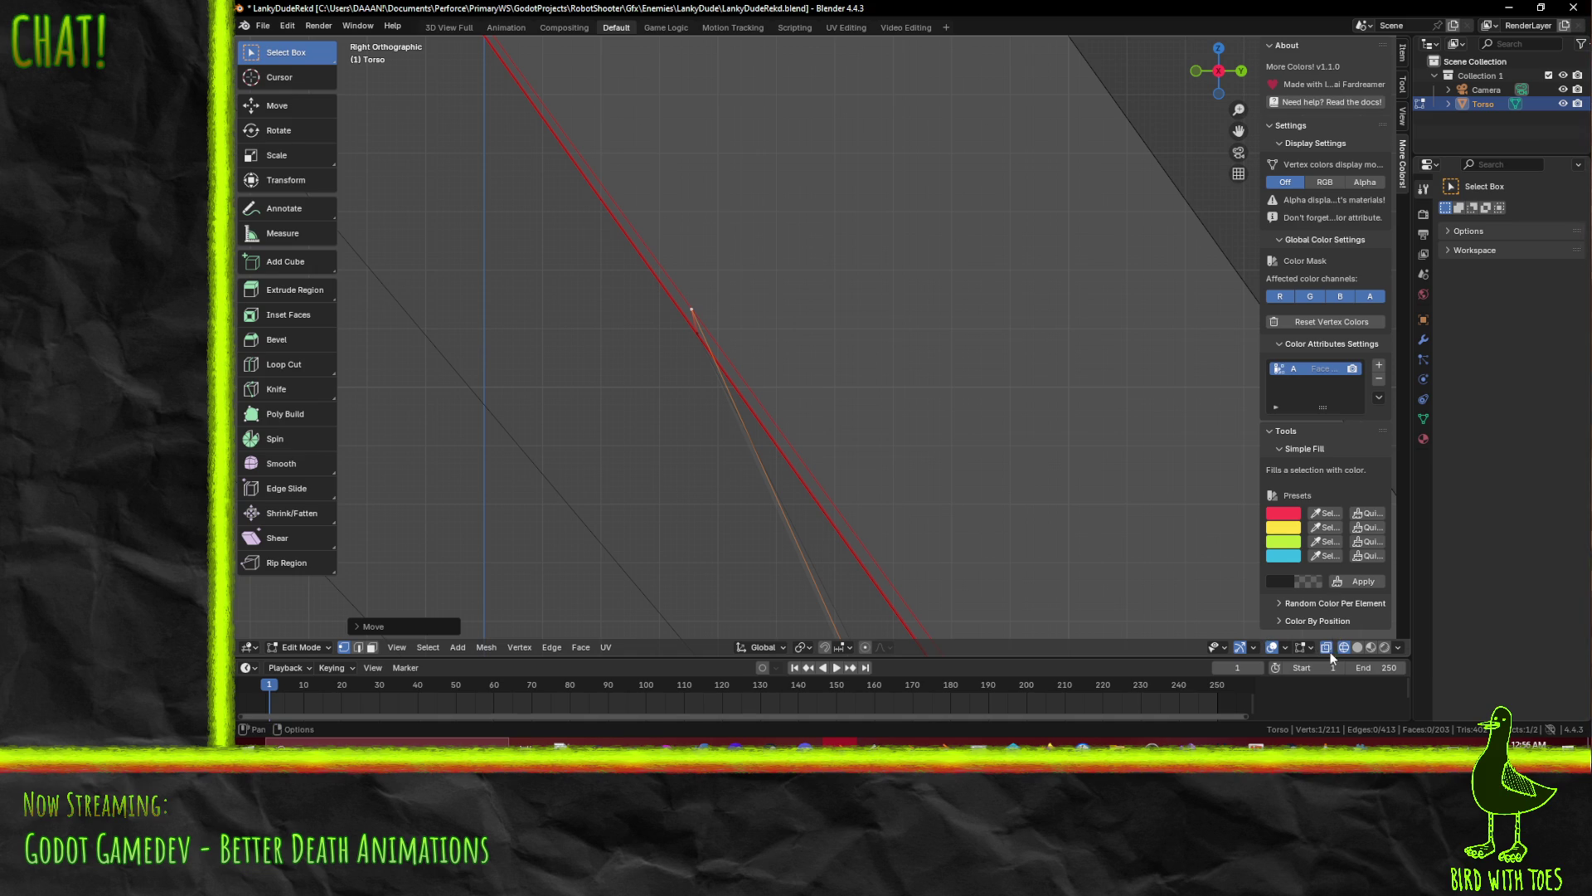
click(1402, 86)
click(1401, 56)
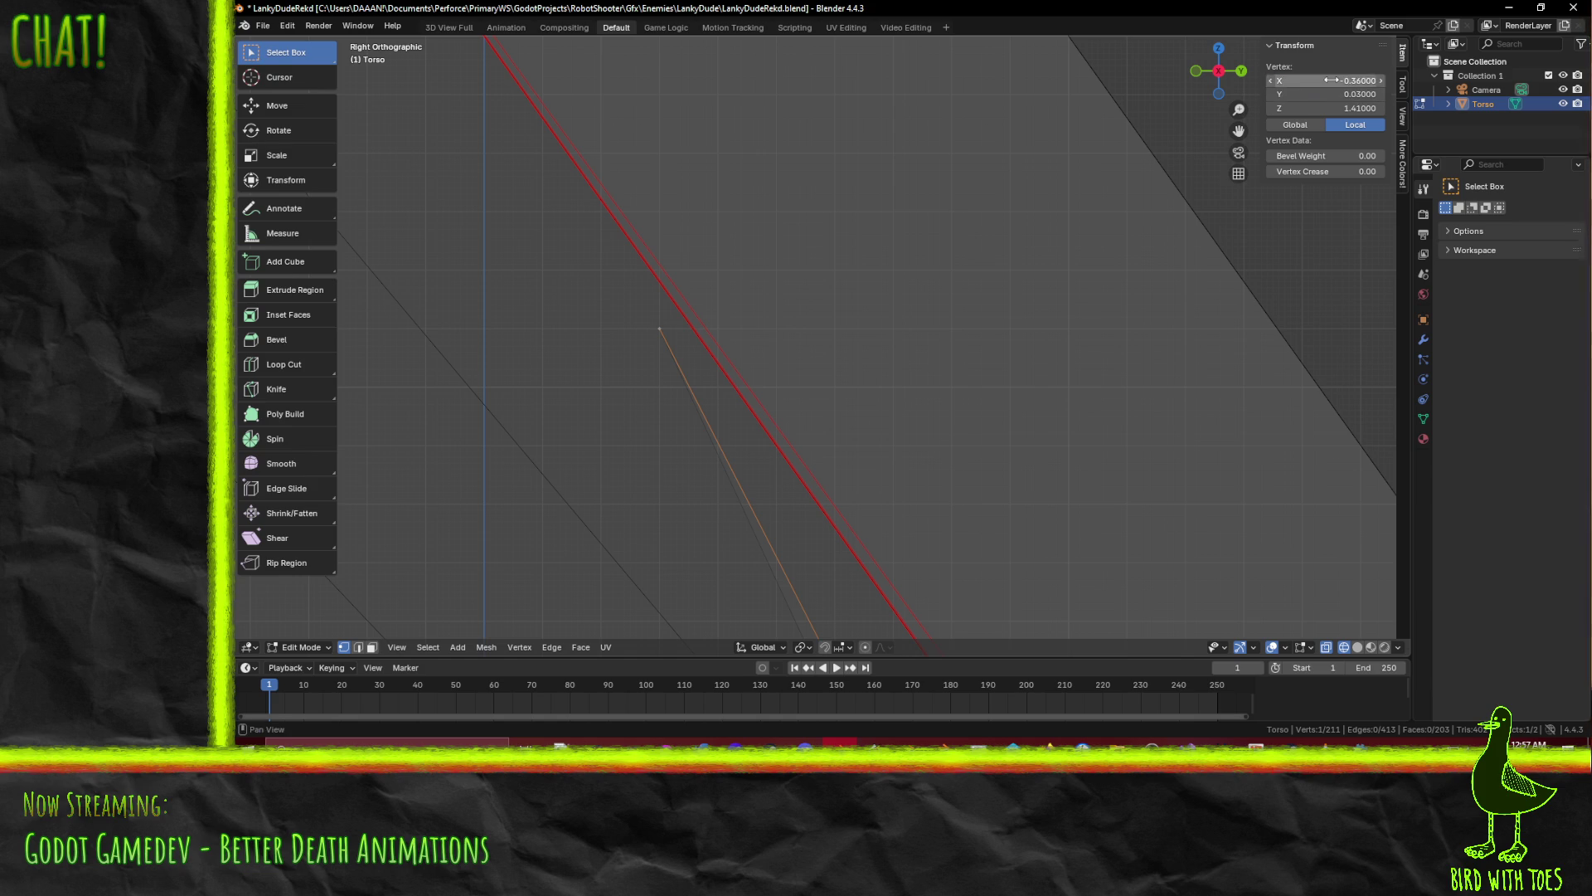
scroll(878, 345, down, 5)
Check the back view in Material Preview and save LankyDudeRekd.blend
mouse_move(878, 345)
middle_down()
mouse_move(764, 337)
mouse_move(838, 349)
mouse_move(825, 369)
mouse_move(851, 370)
middle_up()
key(ctrl+KP_1)
click(894, 448)
middle_drag(894, 447, 962, 446)
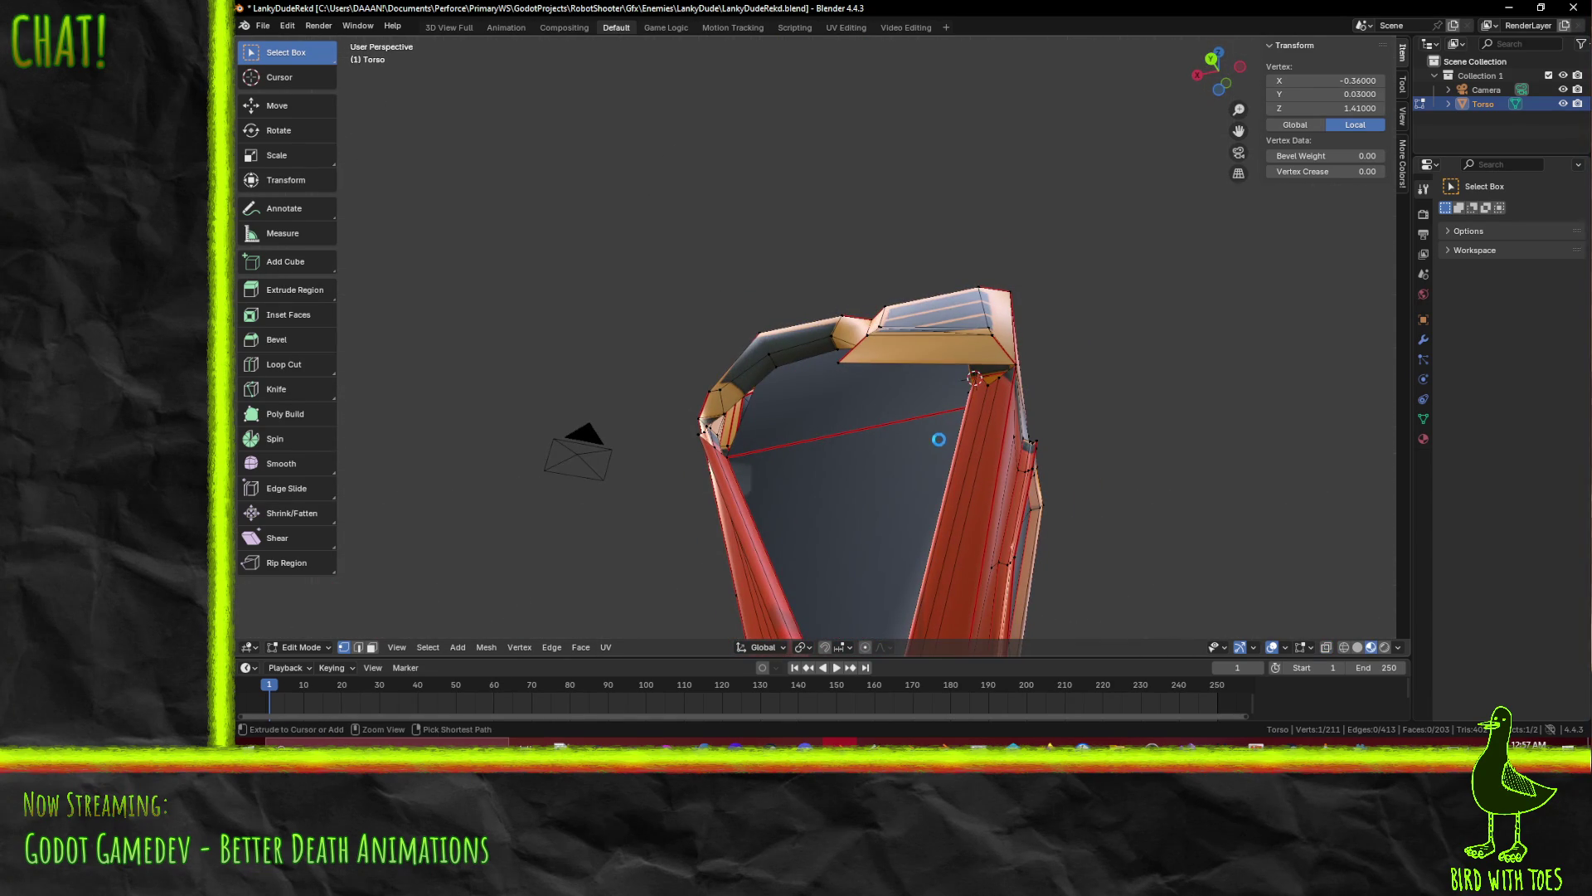
key(ctrl+s)
Clear the selection and zoom in to face the torso's chest opening
mouse_move(1013, 388)
middle_down()
mouse_move(1092, 356)
mouse_move(1070, 366)
mouse_move(1031, 479)
mouse_move(1094, 360)
mouse_move(928, 419)
mouse_move(1007, 379)
mouse_move(1062, 380)
mouse_move(1083, 401)
mouse_move(1030, 377)
mouse_move(912, 397)
mouse_move(946, 404)
mouse_move(988, 455)
mouse_move(849, 423)
middle_up()
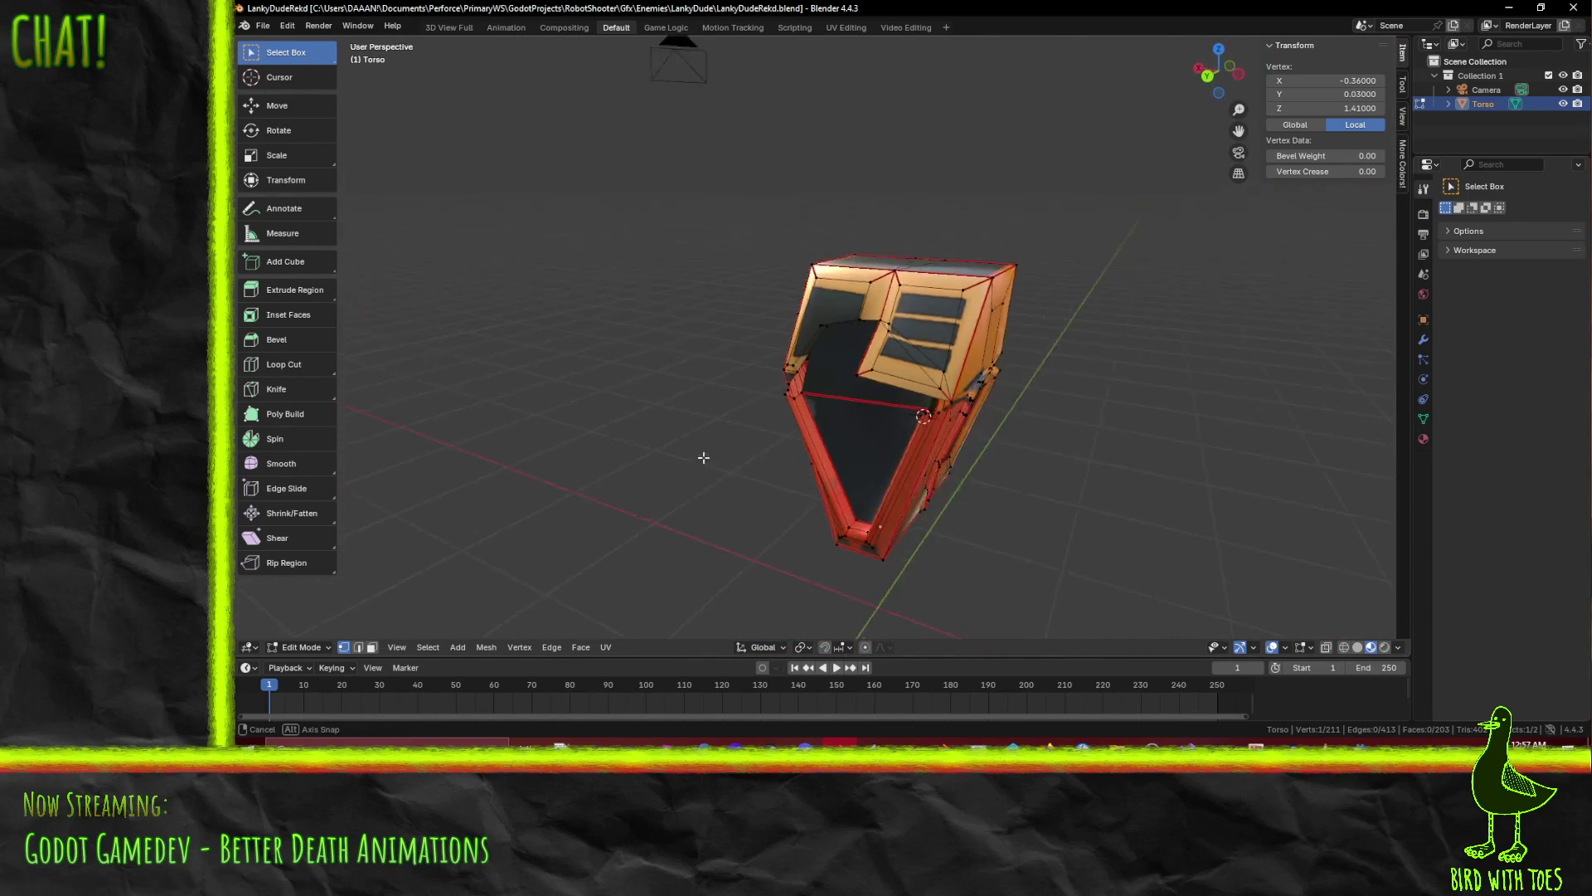
mouse_move(837, 443)
middle_down()
mouse_move(877, 374)
mouse_move(912, 416)
mouse_move(888, 428)
mouse_move(992, 415)
mouse_move(1028, 387)
mouse_move(803, 476)
middle_up()
scroll(835, 445, up, 8)
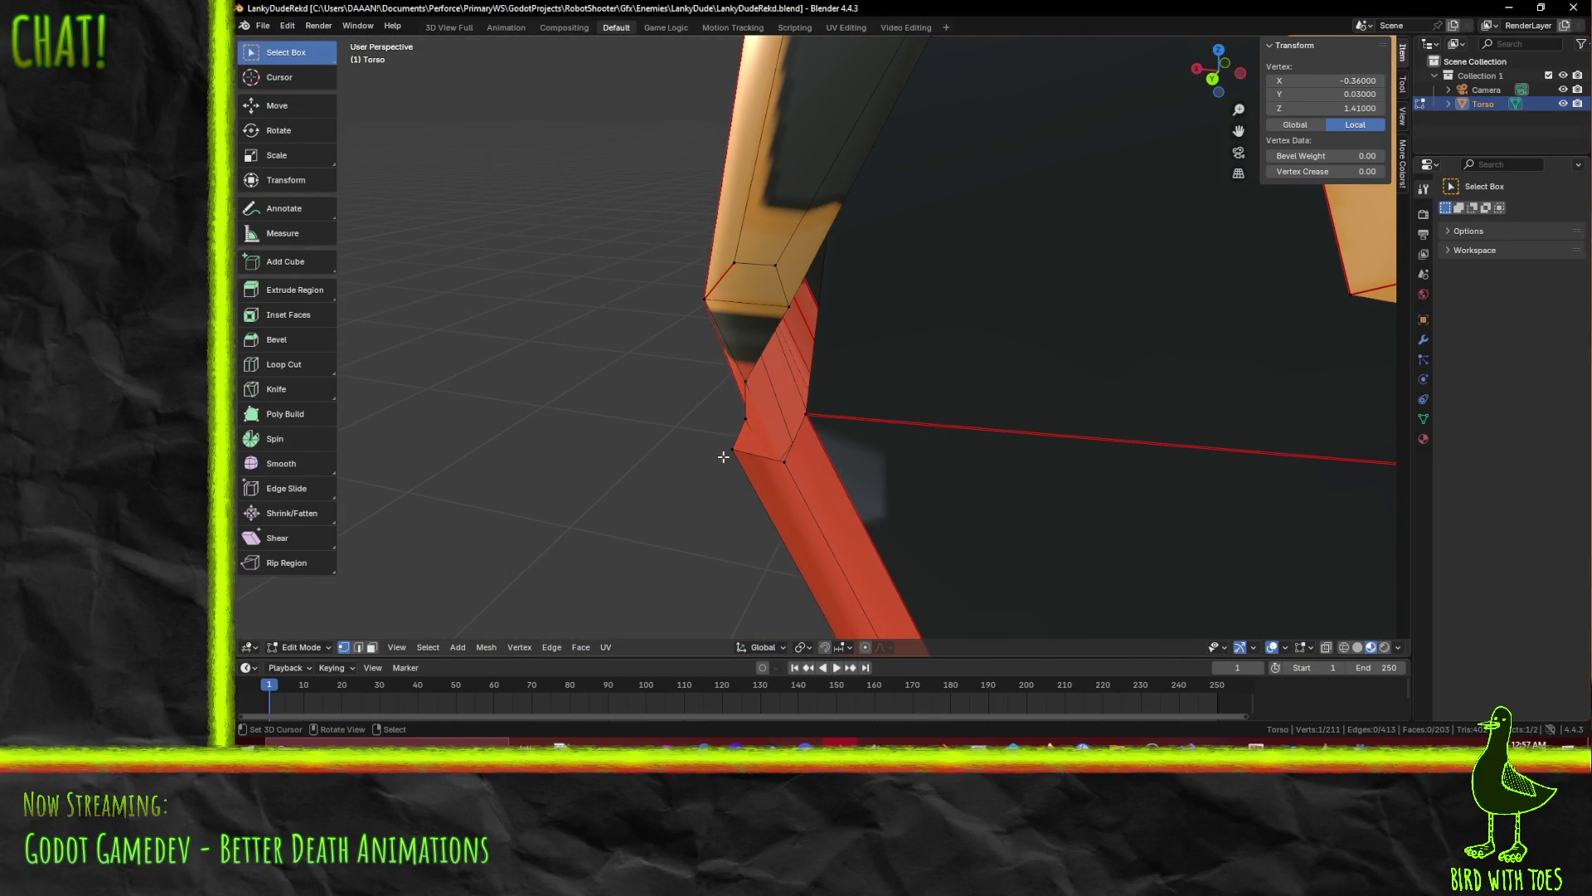
mouse_move(797, 484)
middle_down()
mouse_move(854, 455)
mouse_move(871, 456)
mouse_move(807, 477)
mouse_move(913, 473)
mouse_move(782, 486)
middle_up()
key(alt+a)
click(779, 435)
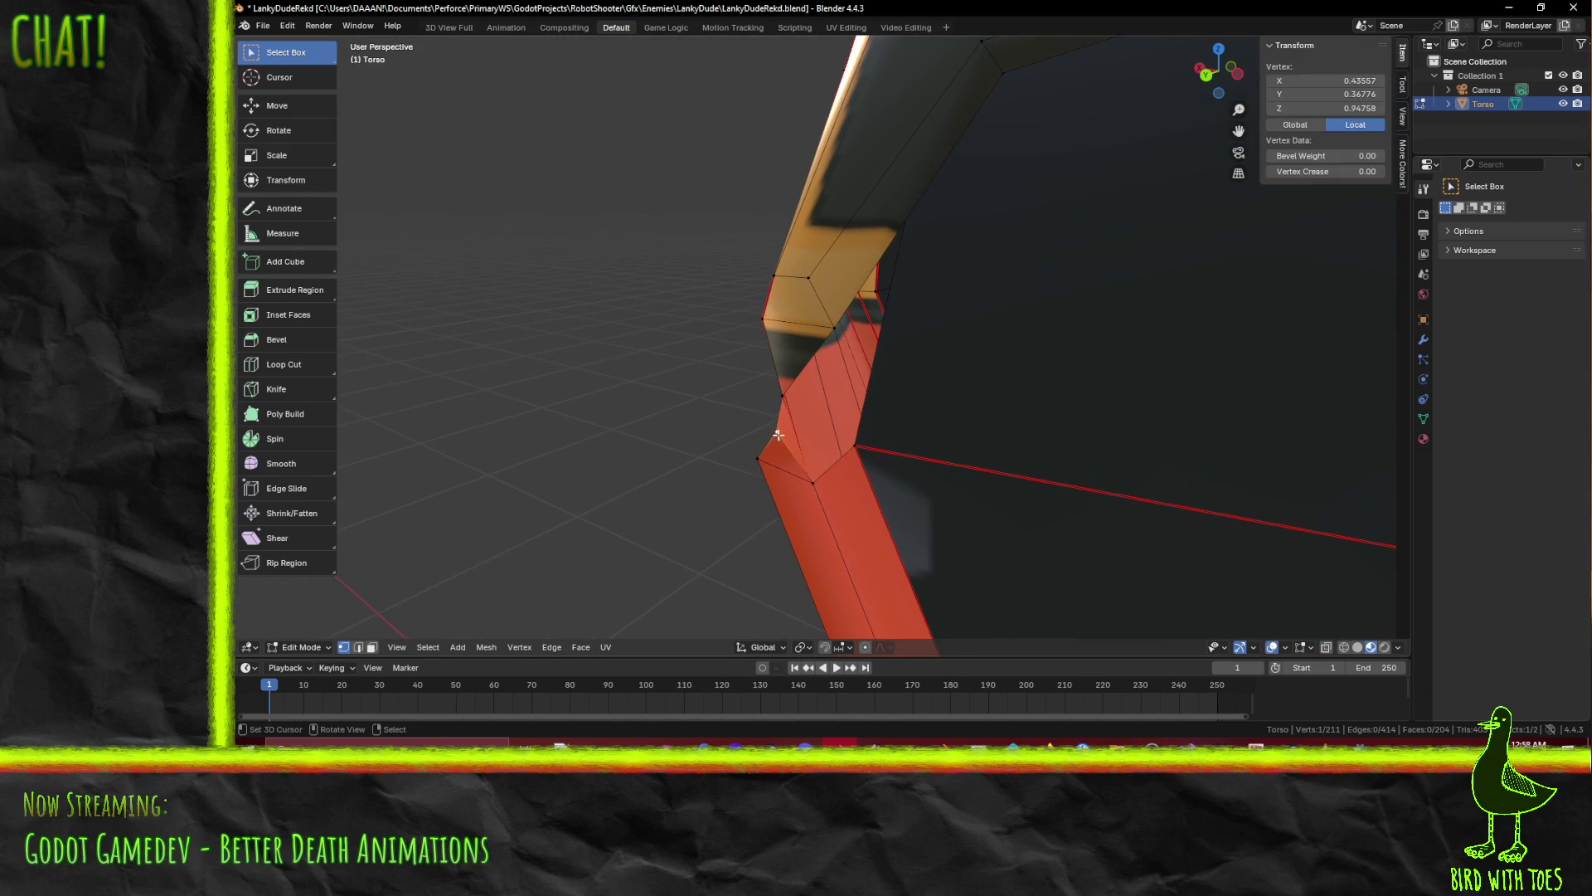
key(alt+a)
mouse_move(899, 473)
middle_down()
mouse_move(739, 426)
mouse_move(846, 381)
mouse_move(819, 373)
mouse_move(921, 365)
mouse_move(963, 380)
mouse_move(989, 362)
mouse_move(963, 352)
mouse_move(757, 381)
mouse_move(739, 451)
mouse_move(793, 544)
mouse_move(863, 440)
mouse_move(737, 397)
mouse_move(804, 366)
middle_up()
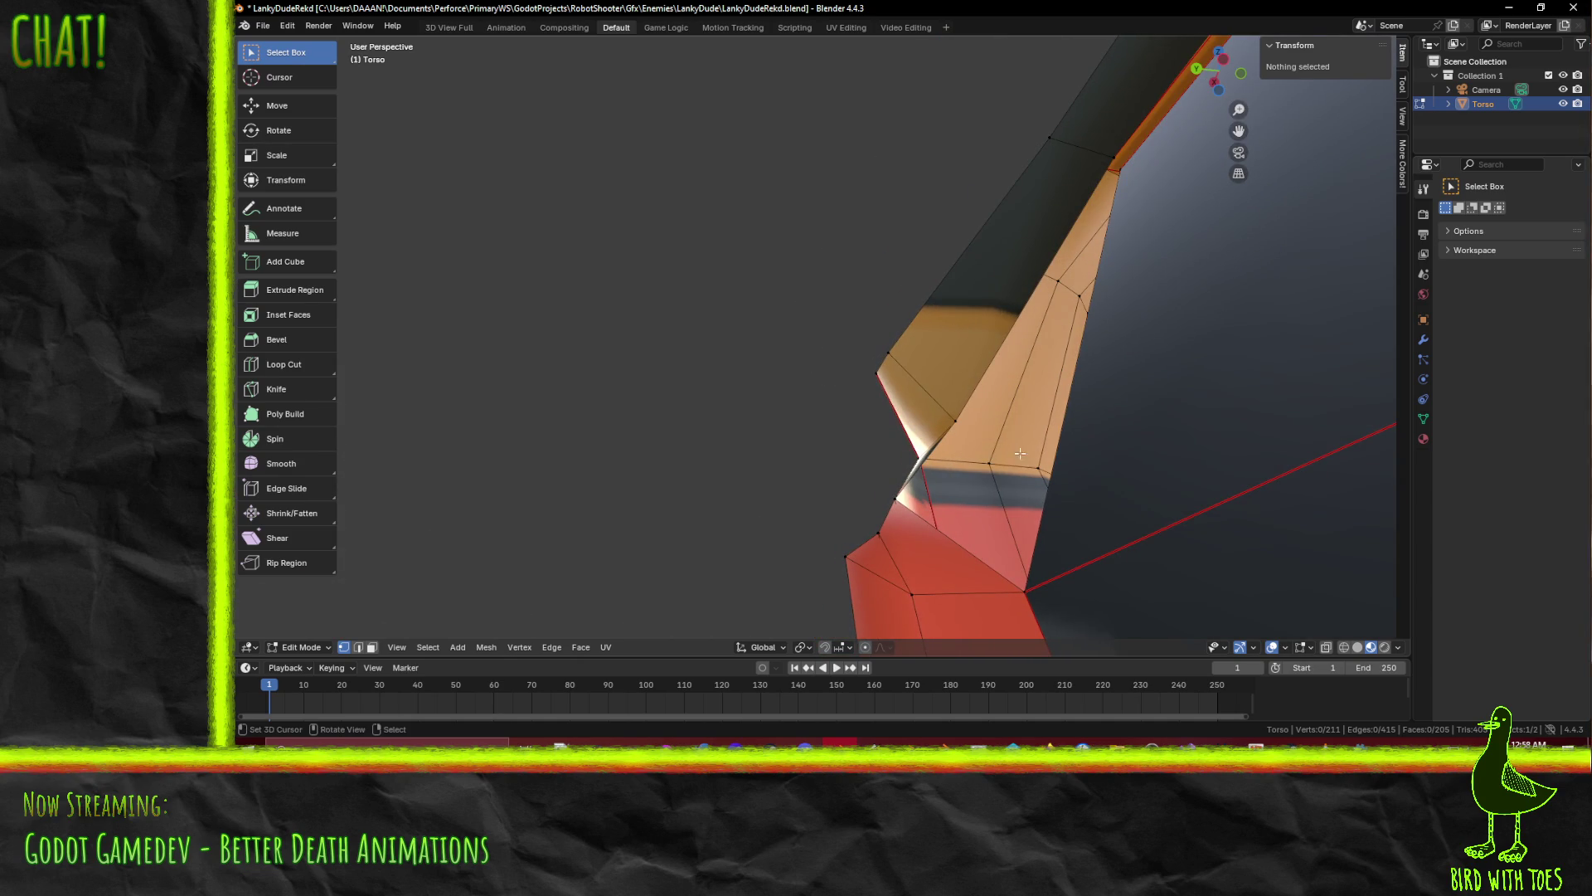
mouse_move(950, 421)
middle_down()
mouse_move(1031, 461)
mouse_move(1187, 479)
mouse_move(919, 498)
mouse_move(942, 501)
middle_up()
scroll(942, 501, up, 3)
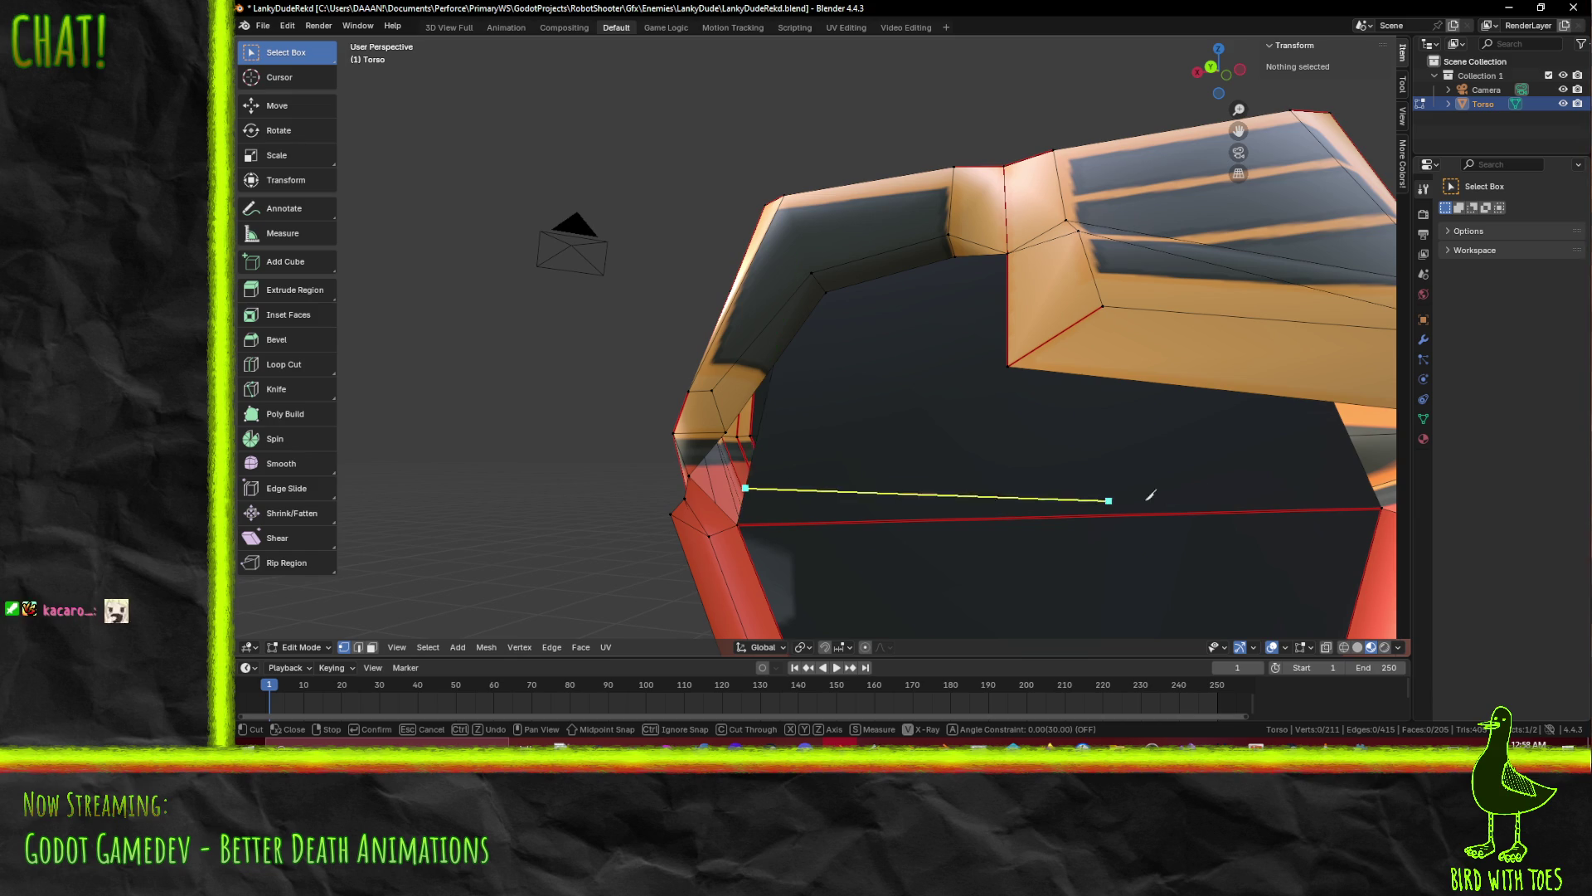
Confirm the knife cut across the chest opening and join the selected vertices with J
key(Return)
mouse_move(747, 456)
middle_down()
mouse_move(956, 455)
mouse_move(959, 419)
mouse_move(948, 485)
middle_up()
click(948, 485)
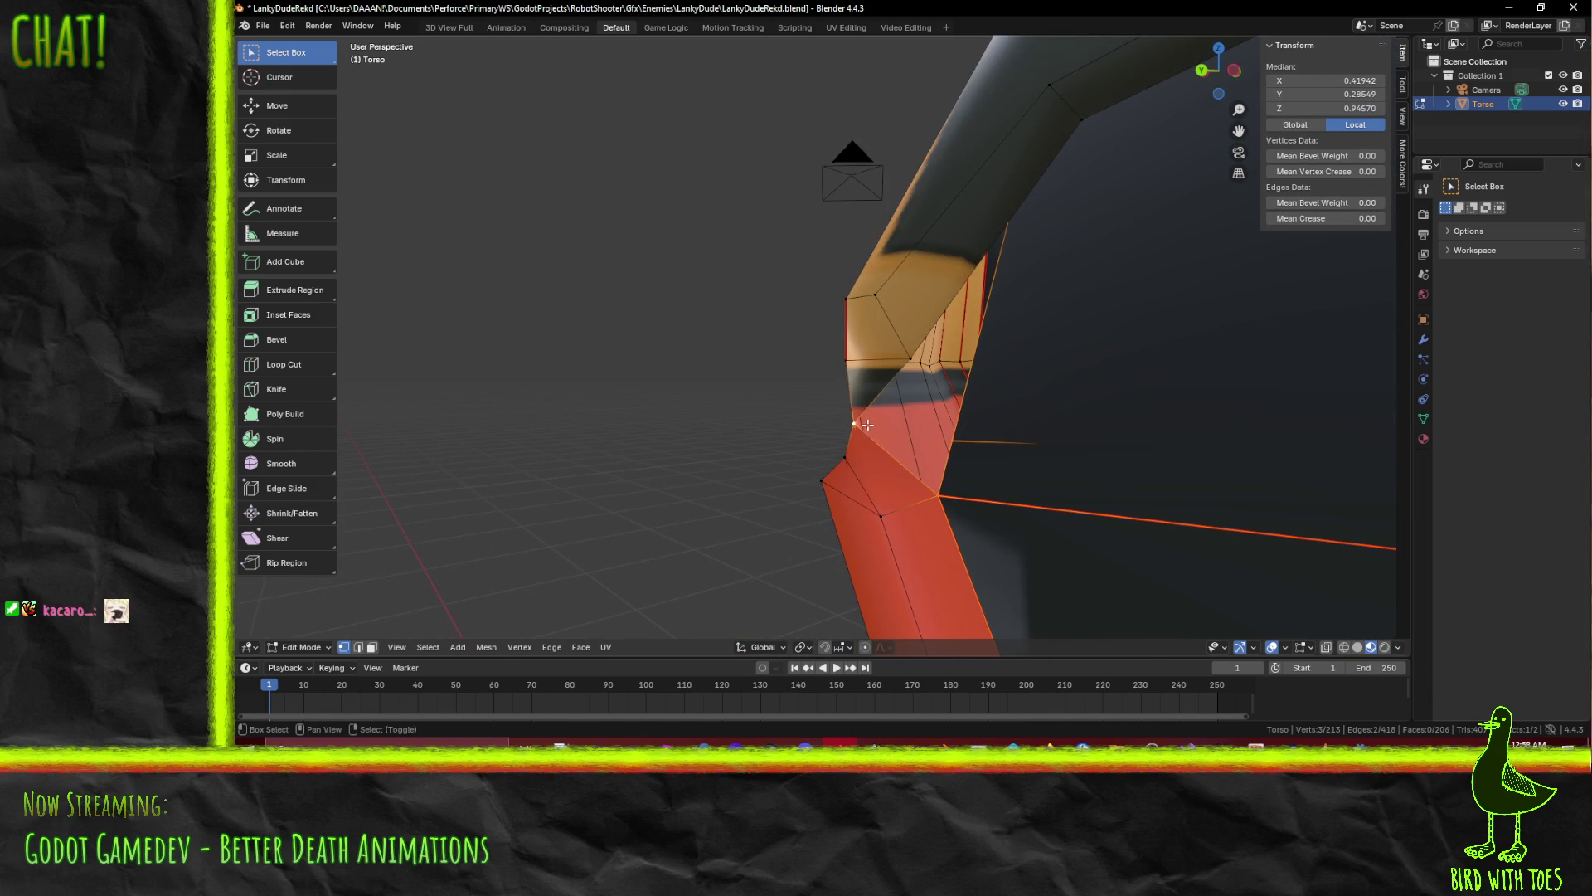
key(j)
mouse_move(910, 366)
middle_down()
mouse_move(1084, 415)
mouse_move(910, 445)
mouse_move(942, 384)
mouse_move(977, 513)
middle_up()
Select the stray vertex on the lower torso front and dissolve it
click(981, 524)
mouse_move(1109, 547)
middle_down()
mouse_move(789, 451)
mouse_move(967, 547)
mouse_move(1035, 352)
mouse_move(986, 393)
mouse_move(1052, 366)
mouse_move(402, 456)
mouse_move(1339, 503)
middle_up()
mouse_move(1205, 347)
middle_down()
mouse_move(1119, 414)
mouse_move(1161, 465)
mouse_move(1226, 465)
mouse_move(876, 353)
mouse_move(1012, 448)
mouse_move(981, 451)
mouse_move(871, 364)
mouse_move(929, 398)
mouse_move(1041, 409)
mouse_move(995, 440)
mouse_move(951, 428)
middle_up()
click(927, 379)
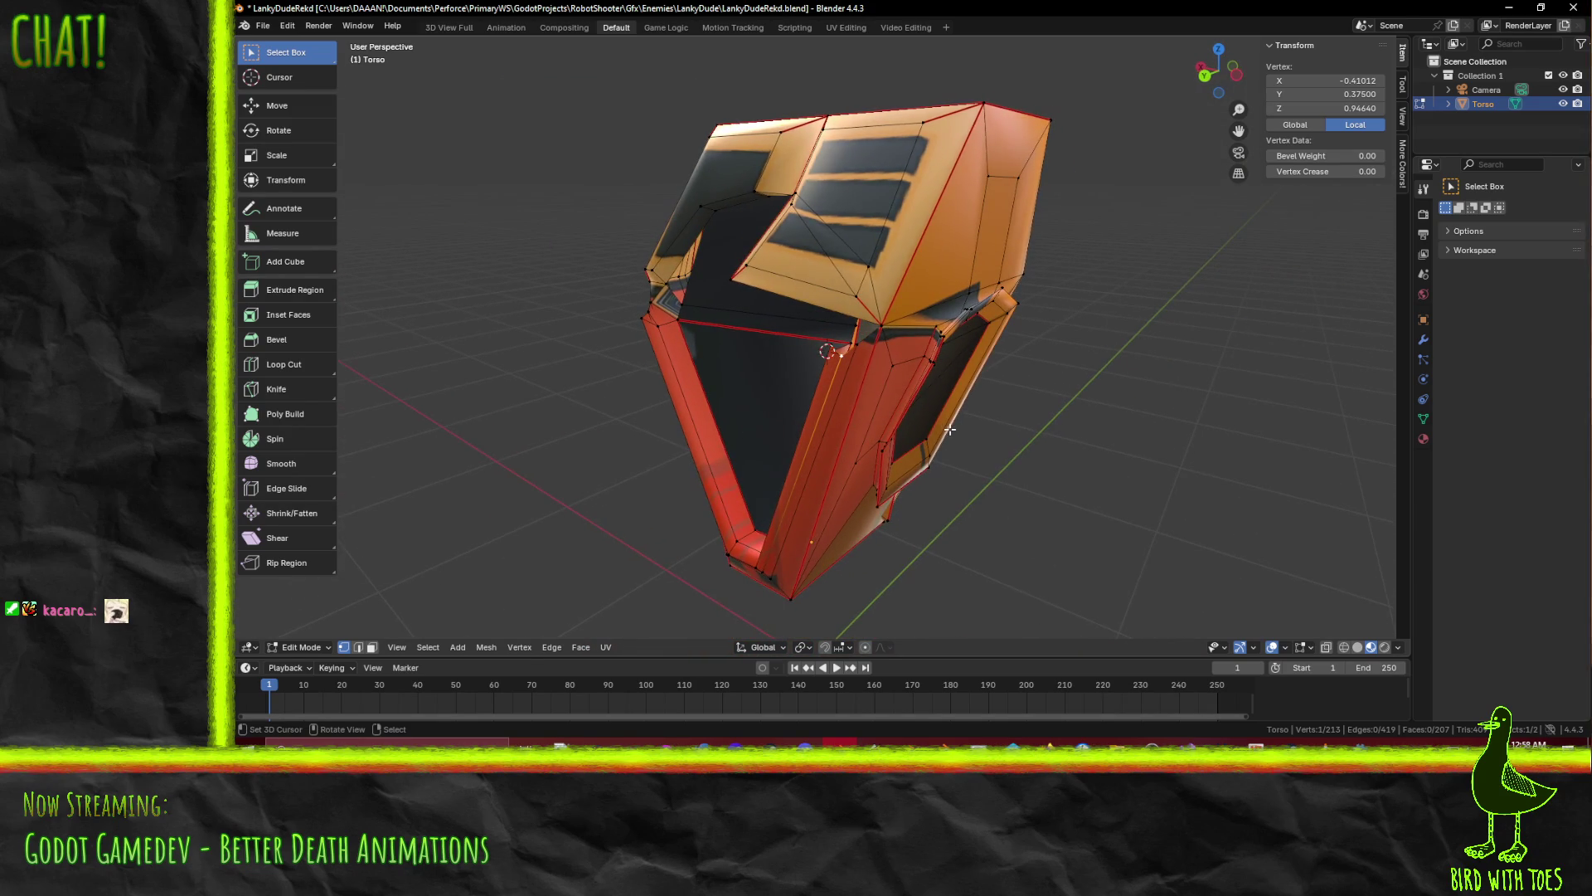
scroll(868, 377, up, 5)
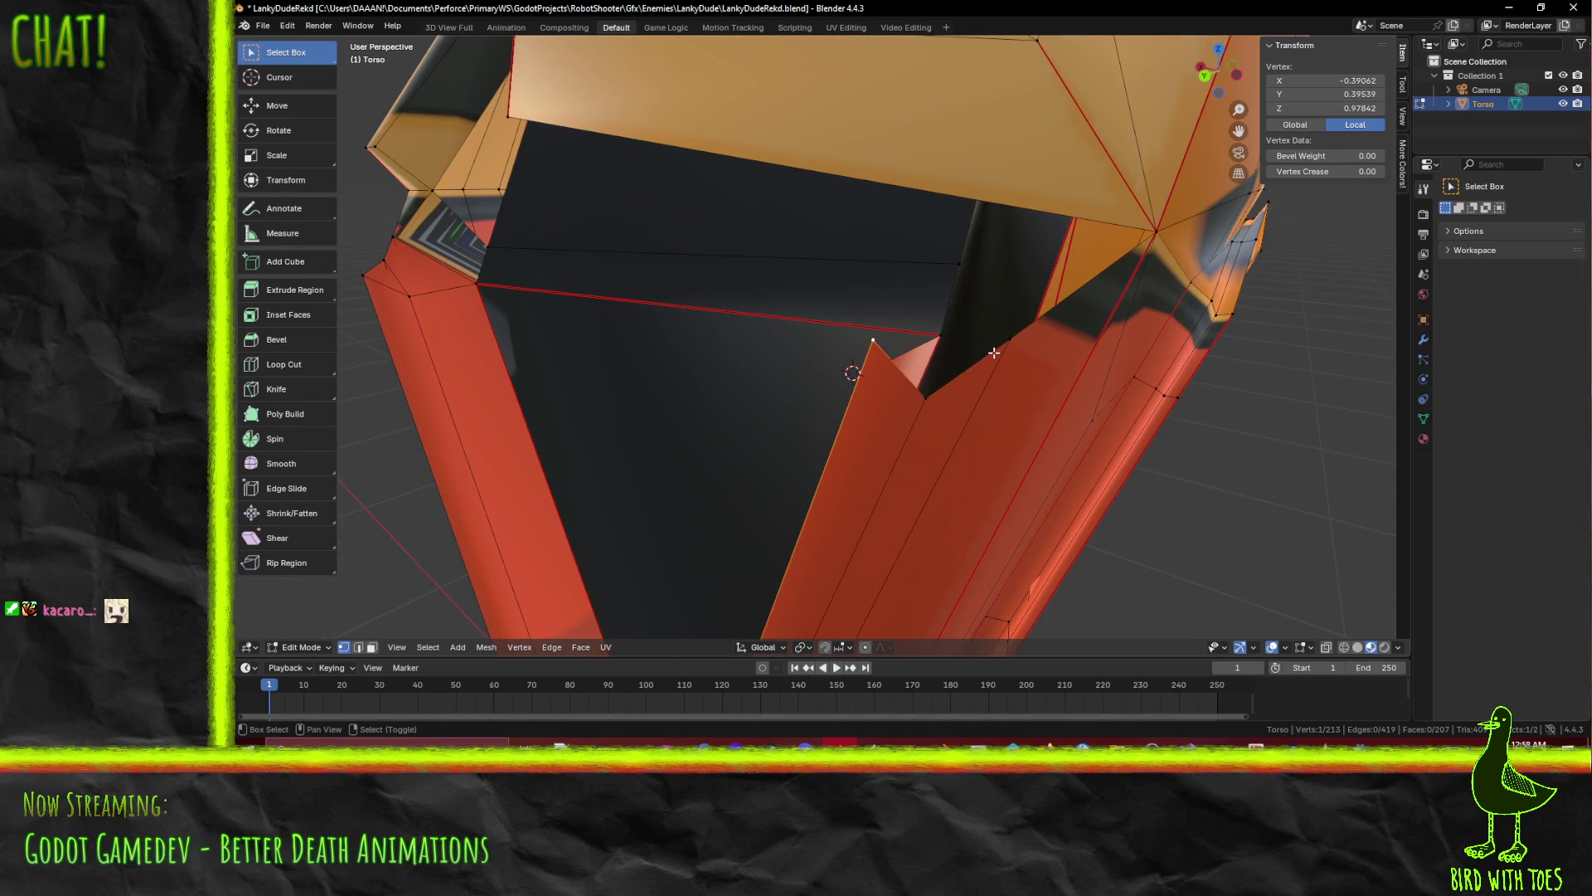
click(931, 397)
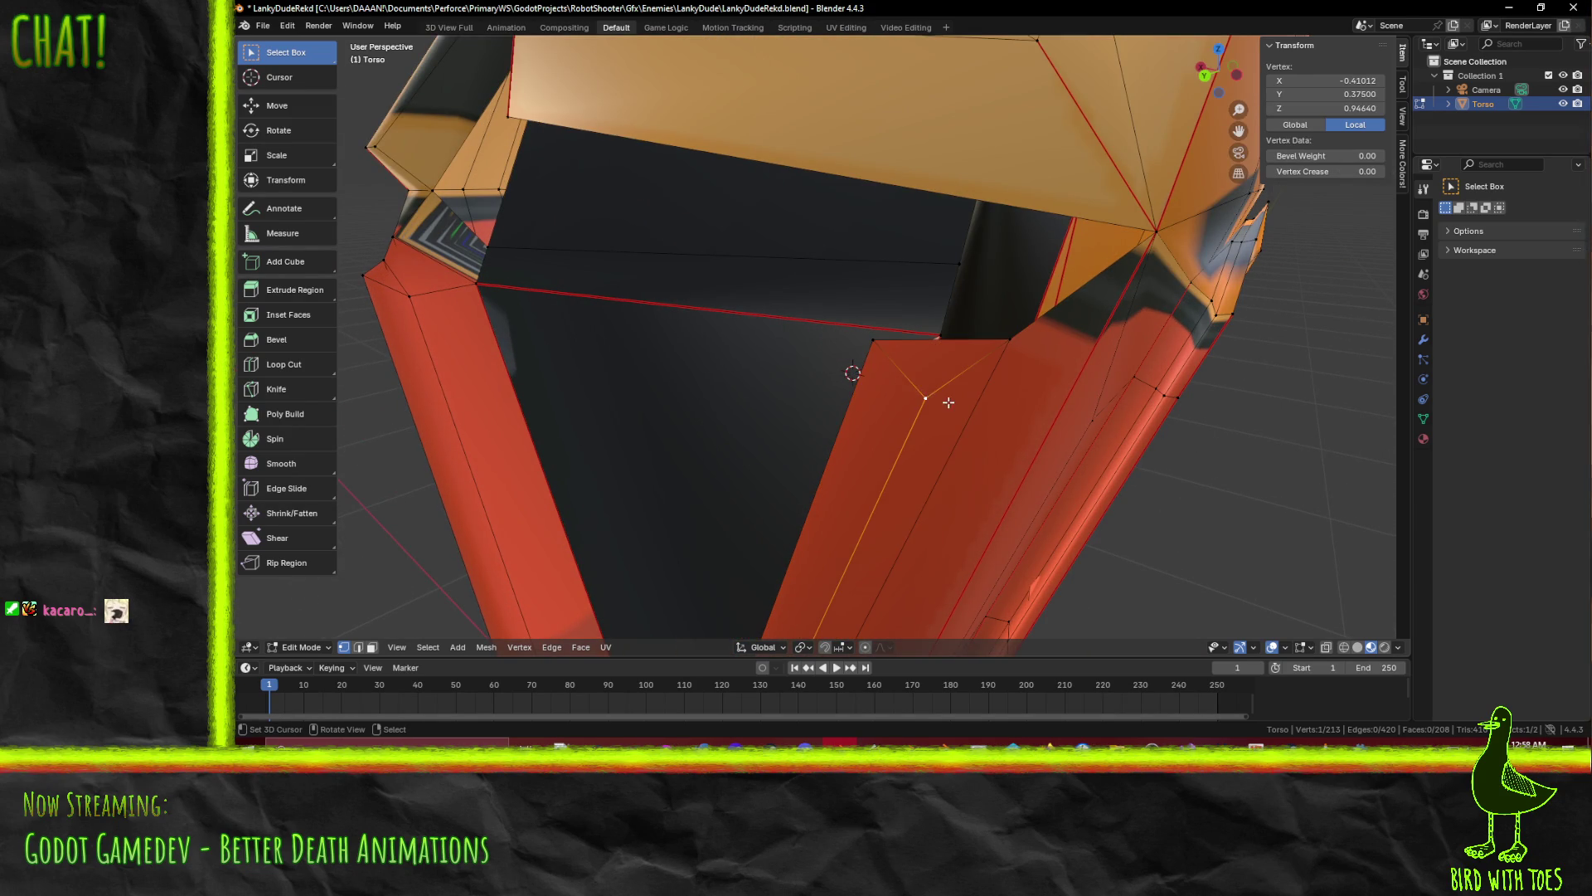
key(x)
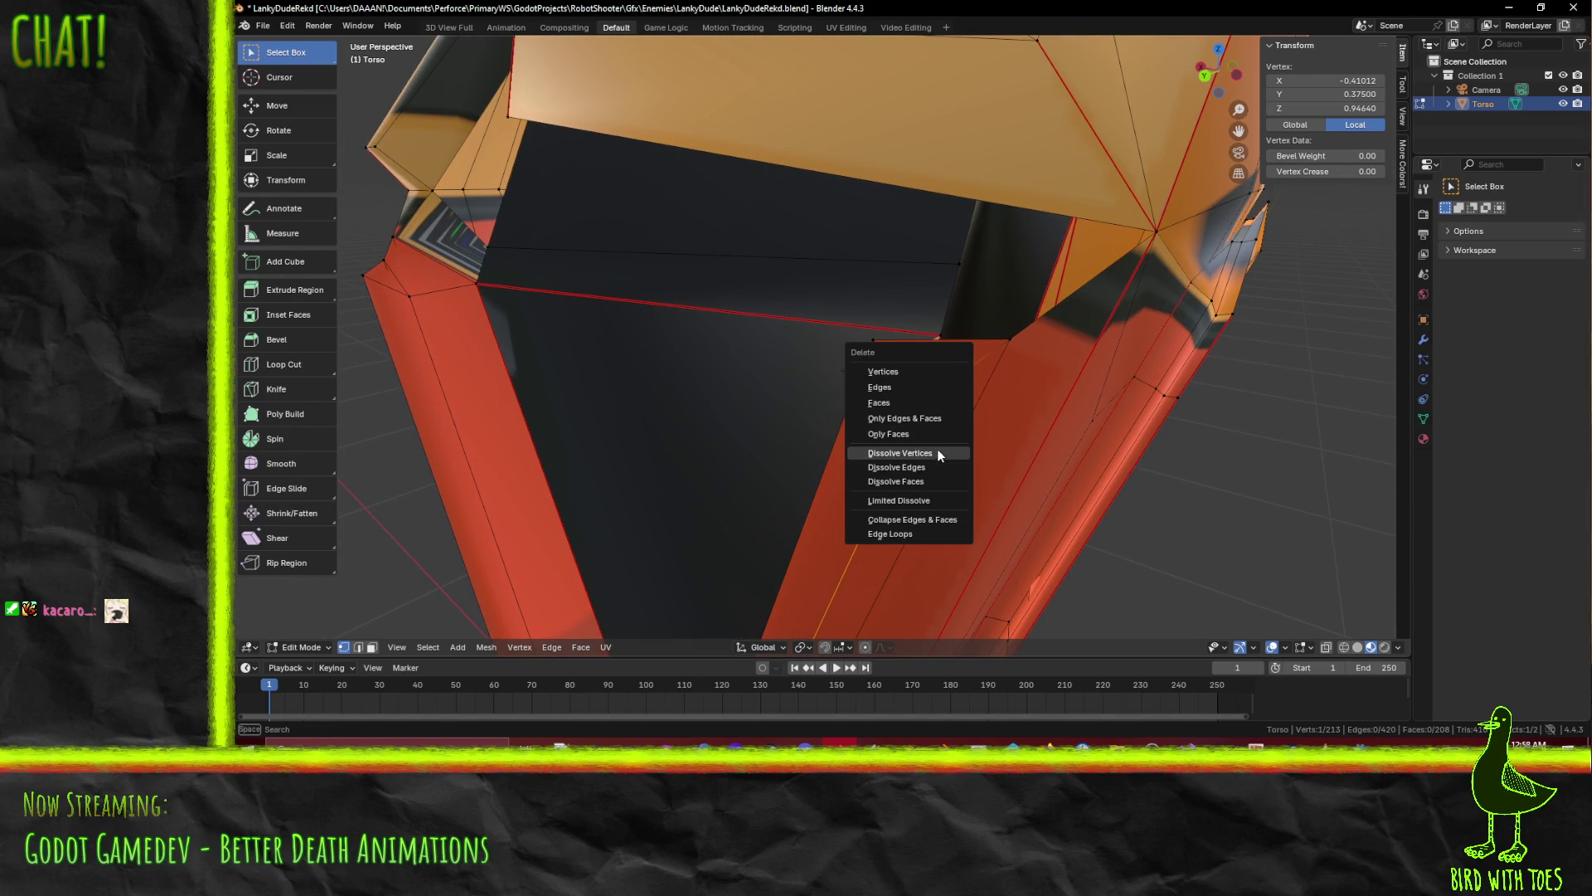
click(937, 449)
mouse_move(942, 445)
middle_down()
mouse_move(835, 356)
mouse_move(948, 251)
middle_up()
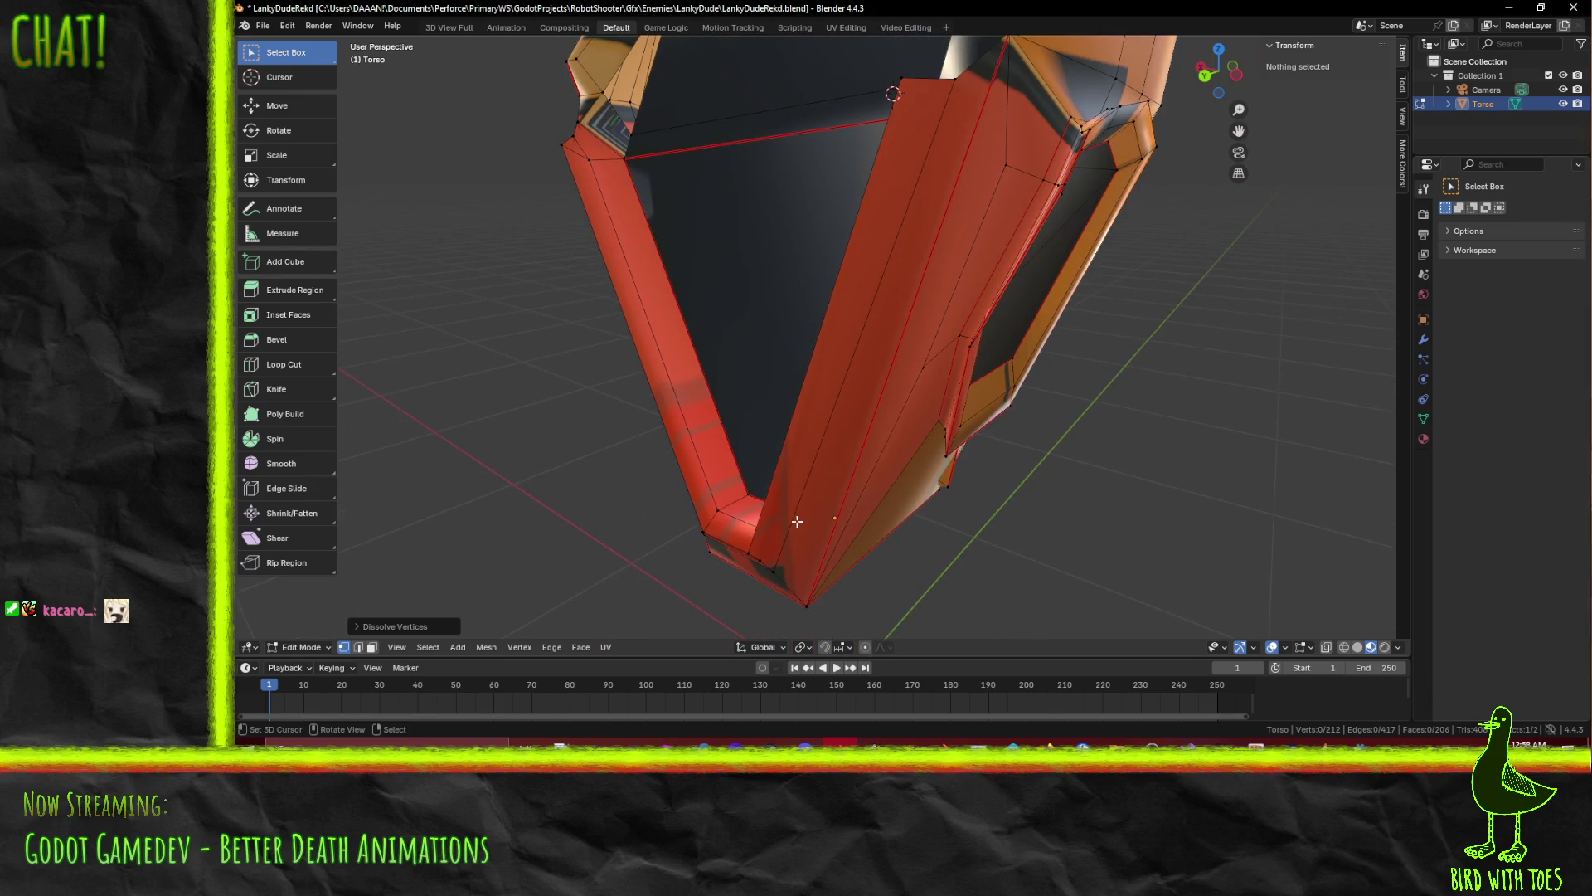
middle_drag(797, 521, 771, 510)
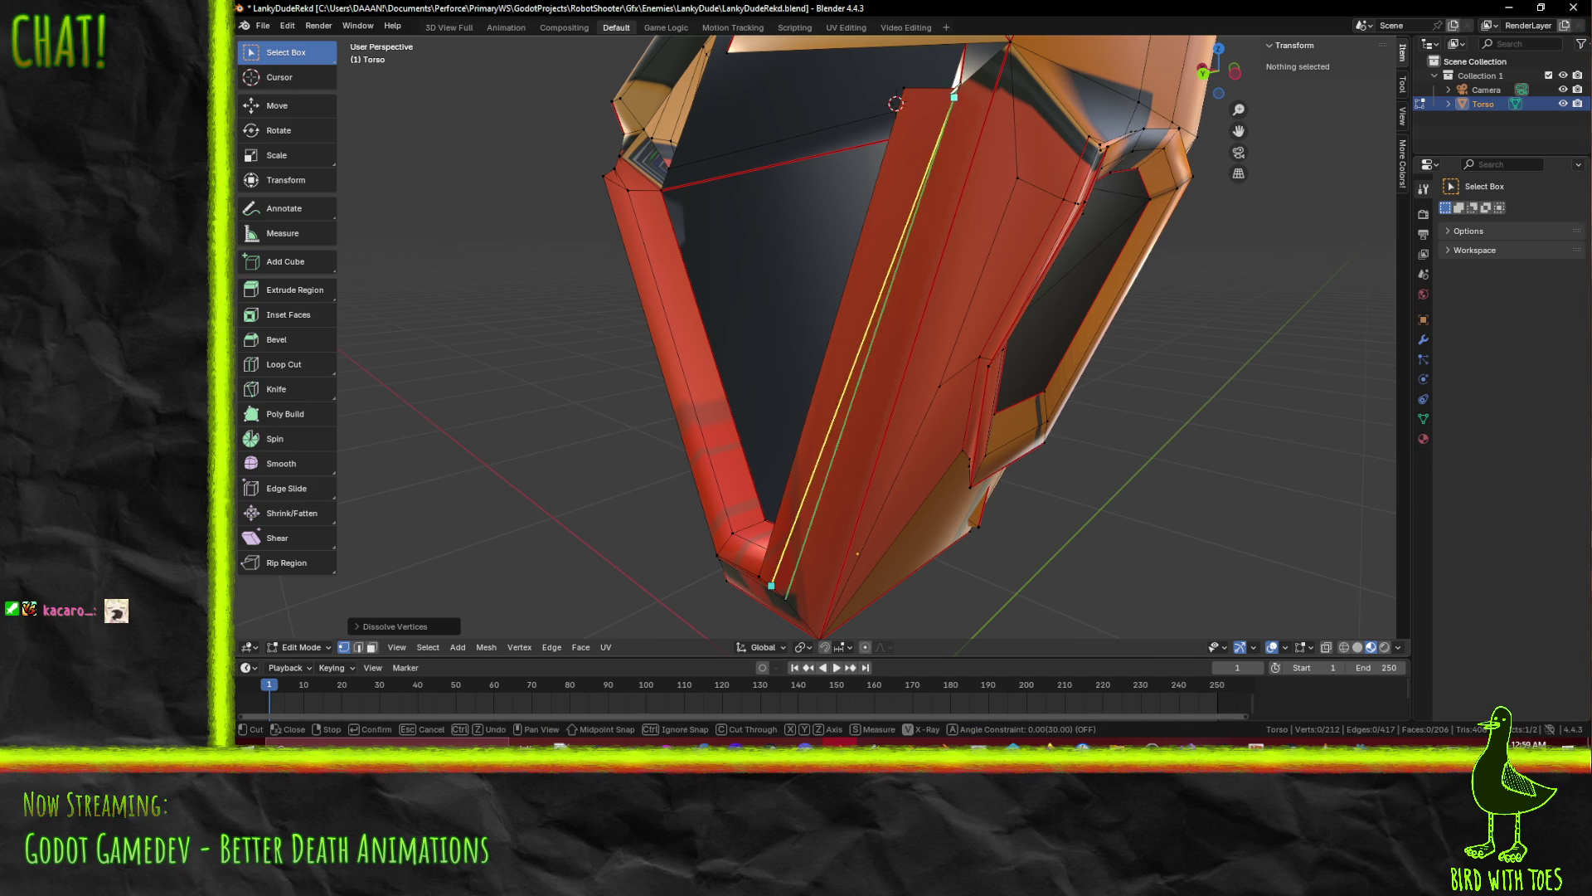
scroll(960, 83, up, 4)
Confirm the lengthwise knife cut down the red leg's front, then inspect the chest–leg joint
mouse_move(960, 83)
middle_down()
mouse_move(1036, 107)
mouse_move(1020, 202)
mouse_move(1091, 188)
mouse_move(887, 176)
mouse_move(885, 345)
mouse_move(821, 341)
mouse_move(838, 377)
mouse_move(889, 324)
mouse_move(853, 285)
mouse_move(809, 265)
mouse_move(746, 294)
mouse_move(909, 249)
mouse_move(938, 287)
mouse_move(601, 313)
mouse_move(533, 297)
mouse_move(677, 193)
mouse_move(643, 192)
mouse_move(689, 348)
mouse_move(692, 404)
mouse_move(662, 424)
middle_up()
key(Return)
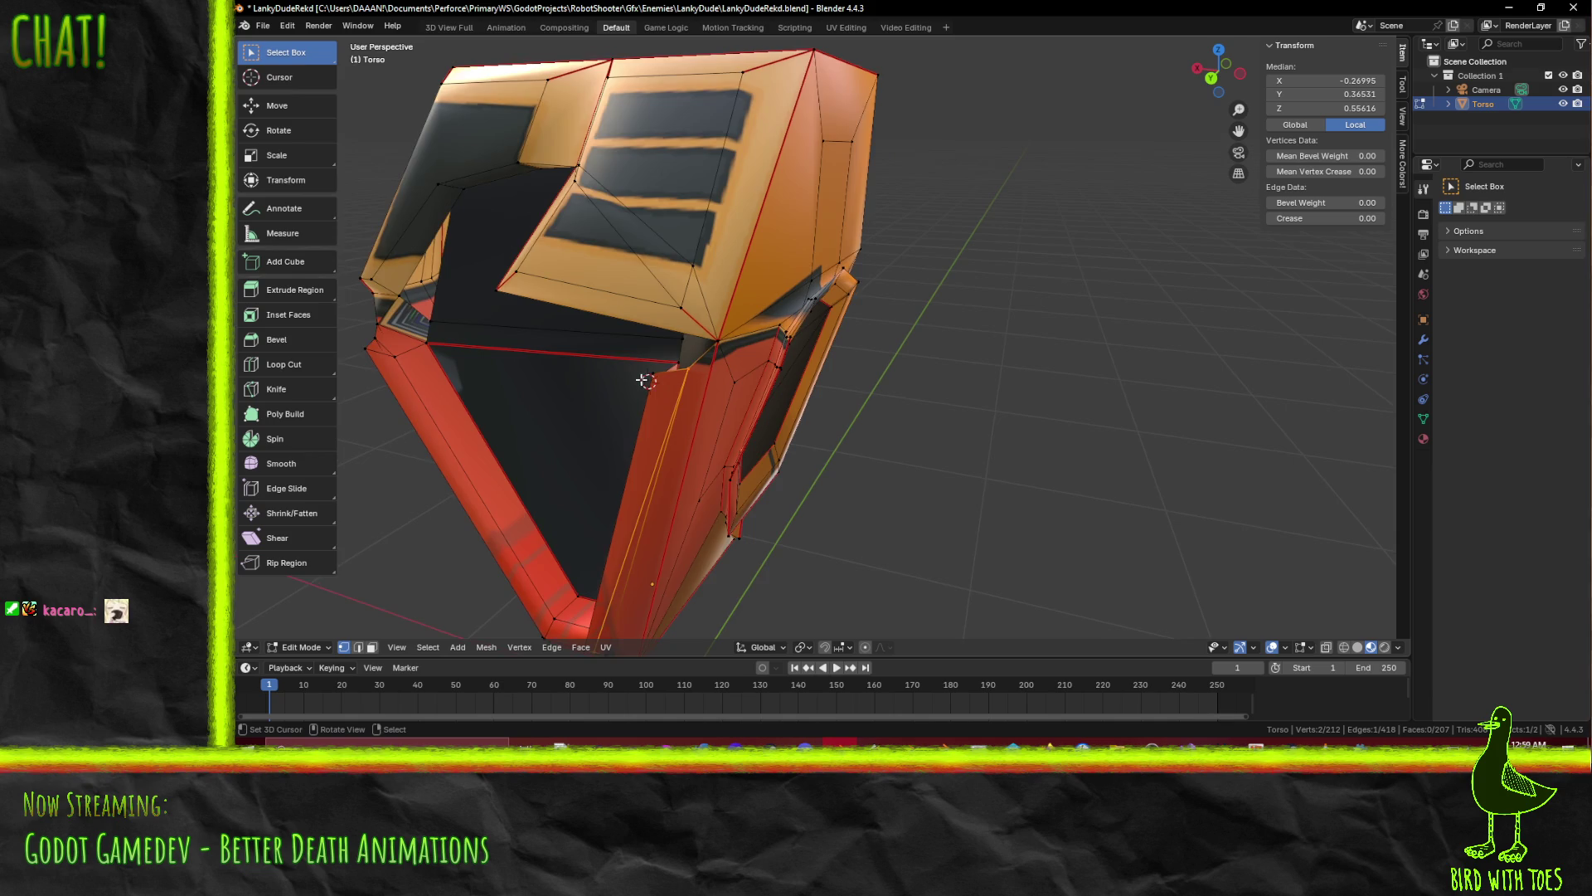
scroll(640, 380, up, 5)
mouse_move(531, 385)
middle_down()
mouse_move(804, 330)
mouse_move(913, 328)
mouse_move(746, 315)
mouse_move(738, 299)
mouse_move(833, 310)
middle_up()
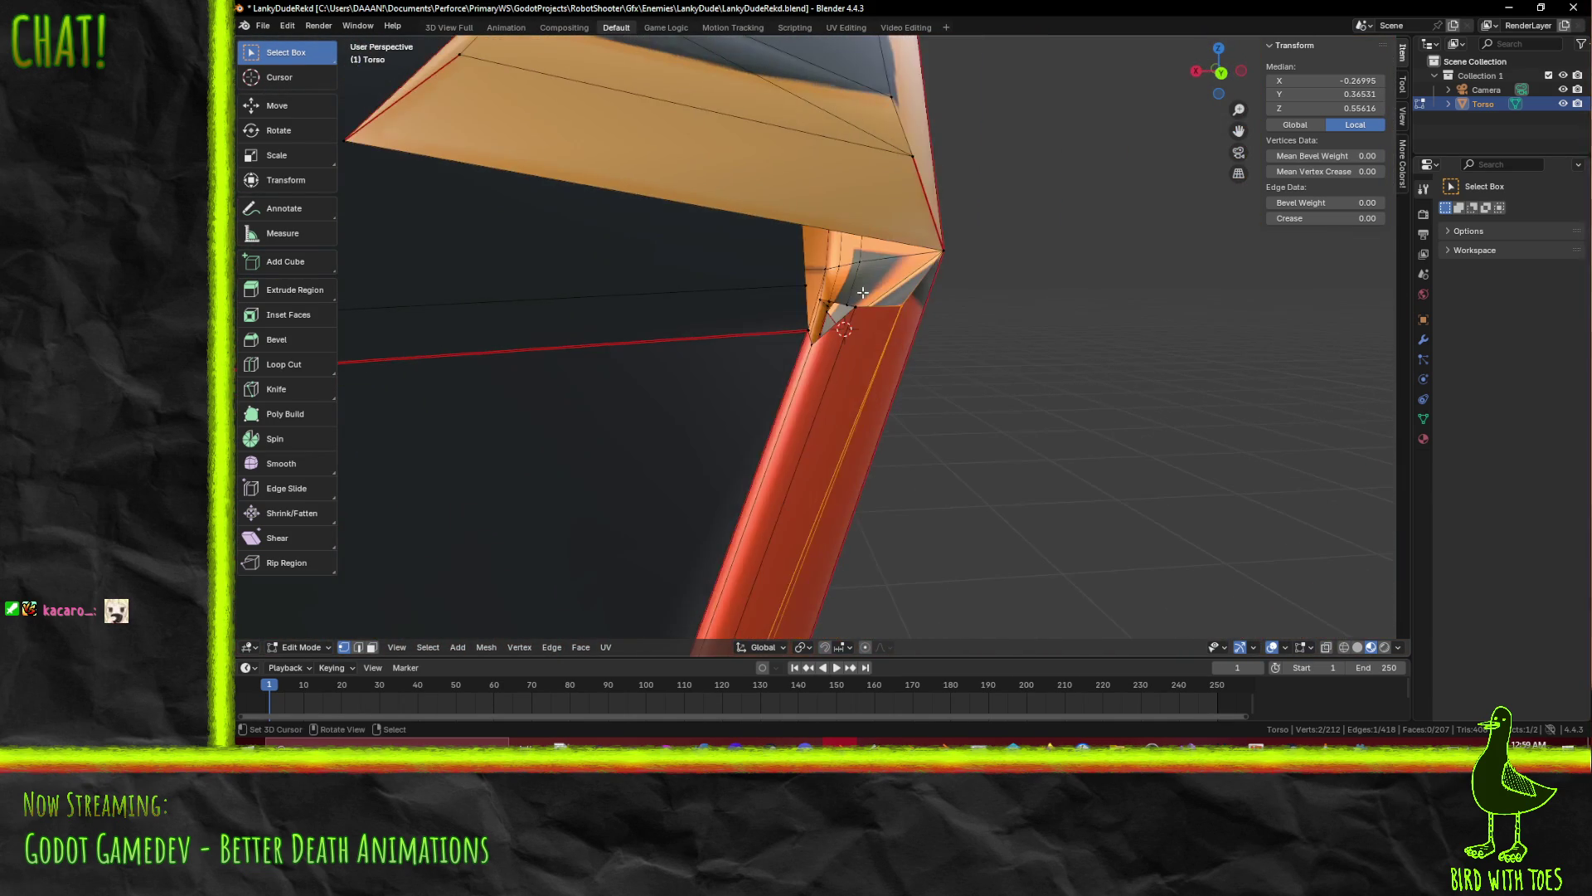
mouse_move(897, 214)
middle_down()
mouse_move(941, 267)
mouse_move(757, 352)
mouse_move(951, 304)
mouse_move(829, 210)
middle_up()
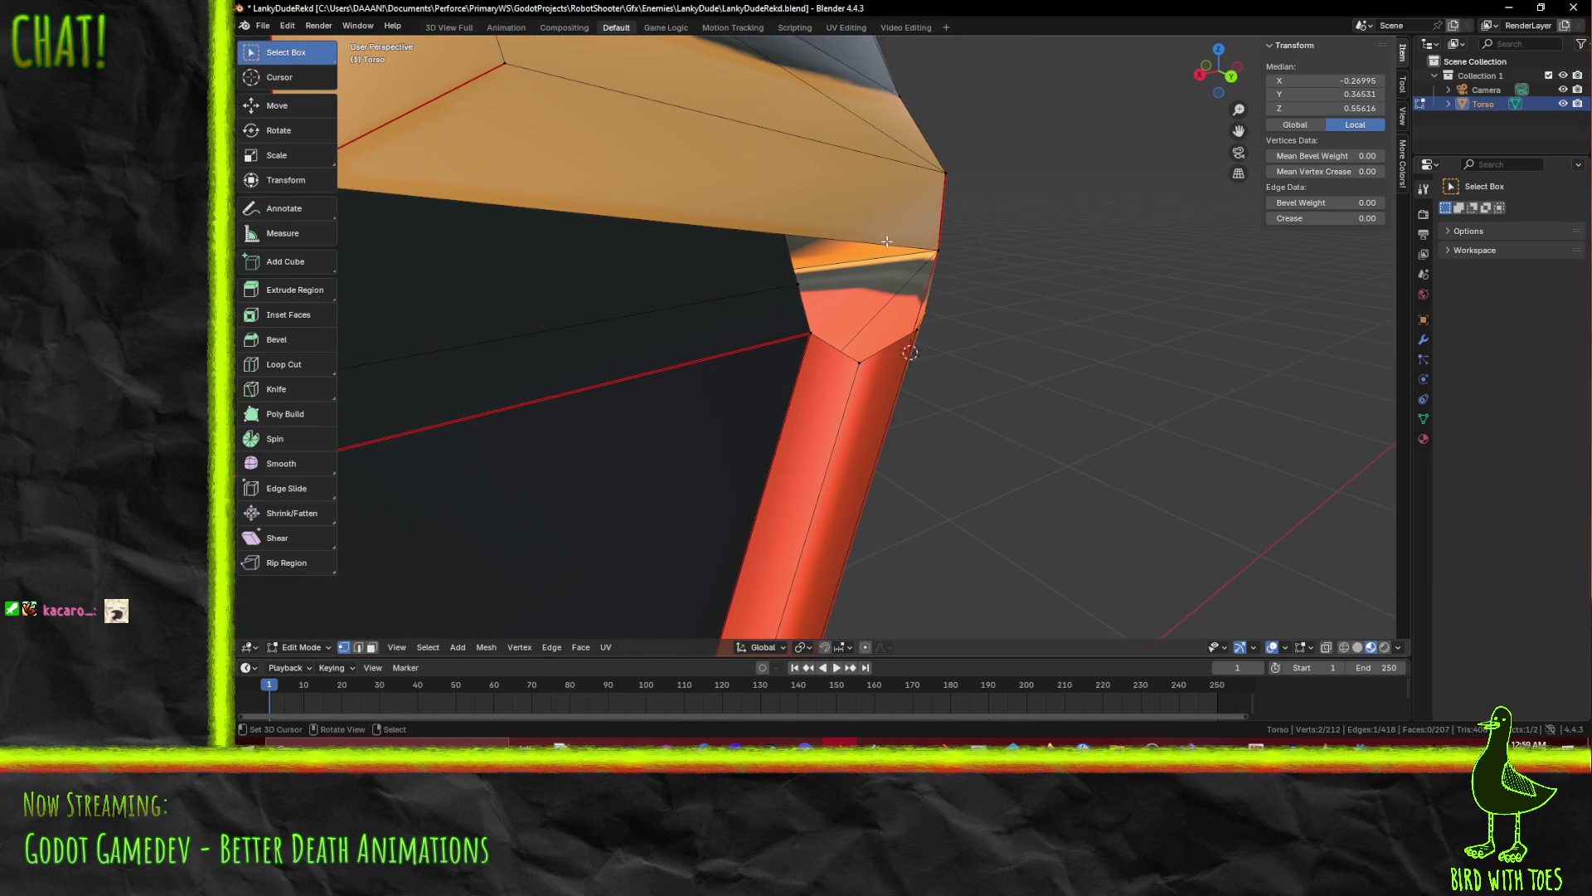
mouse_move(874, 252)
middle_down()
mouse_move(789, 296)
mouse_move(757, 257)
mouse_move(737, 260)
mouse_move(789, 288)
mouse_move(931, 260)
mouse_move(931, 326)
mouse_move(952, 341)
mouse_move(900, 390)
middle_up()
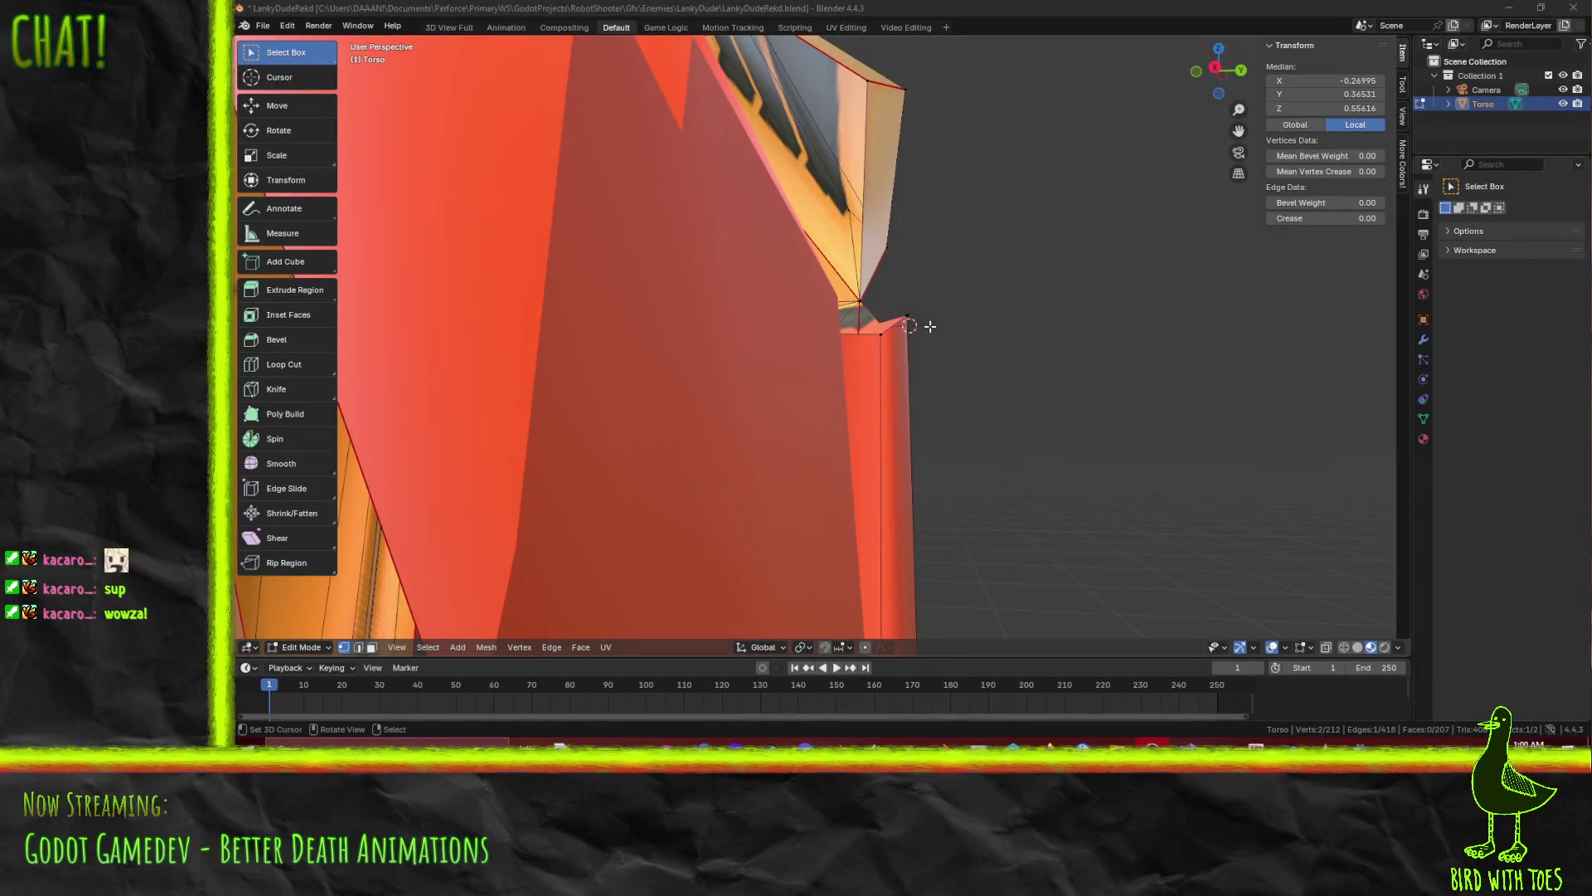
Zoom in and orbit around the torso to inspect the gap between chest plate and red leg
mouse_move(930, 326)
middle_down()
mouse_move(968, 352)
mouse_move(946, 390)
middle_up()
scroll(921, 431, down, 5)
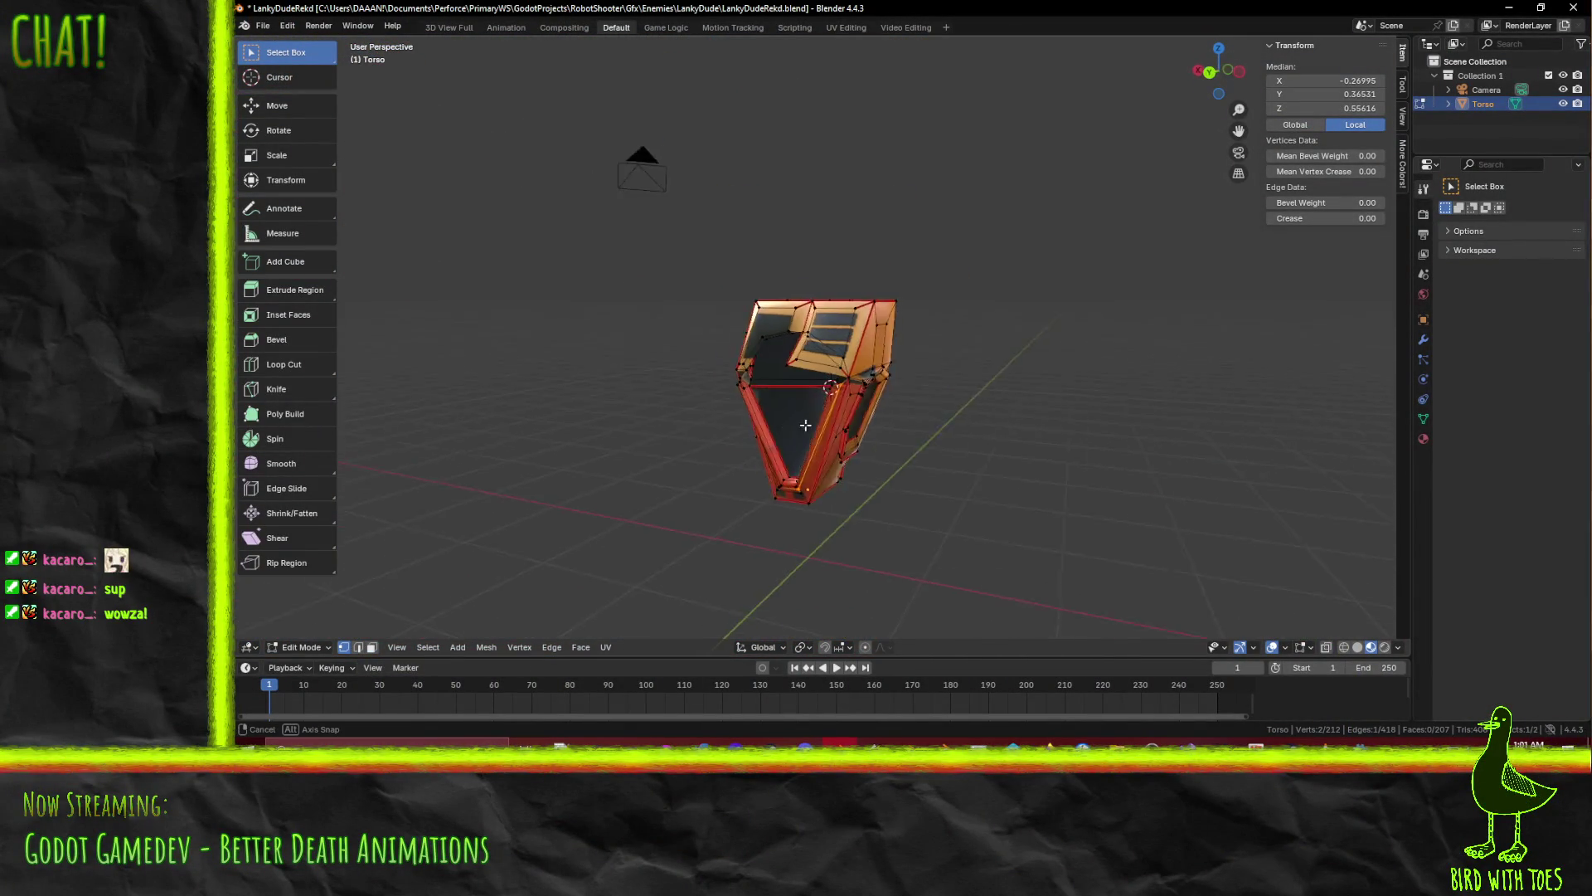
mouse_move(913, 410)
ctrl+middle_down()
mouse_move(886, 300)
mouse_move(705, 381)
ctrl+middle_up()
scroll(705, 381, up, 6)
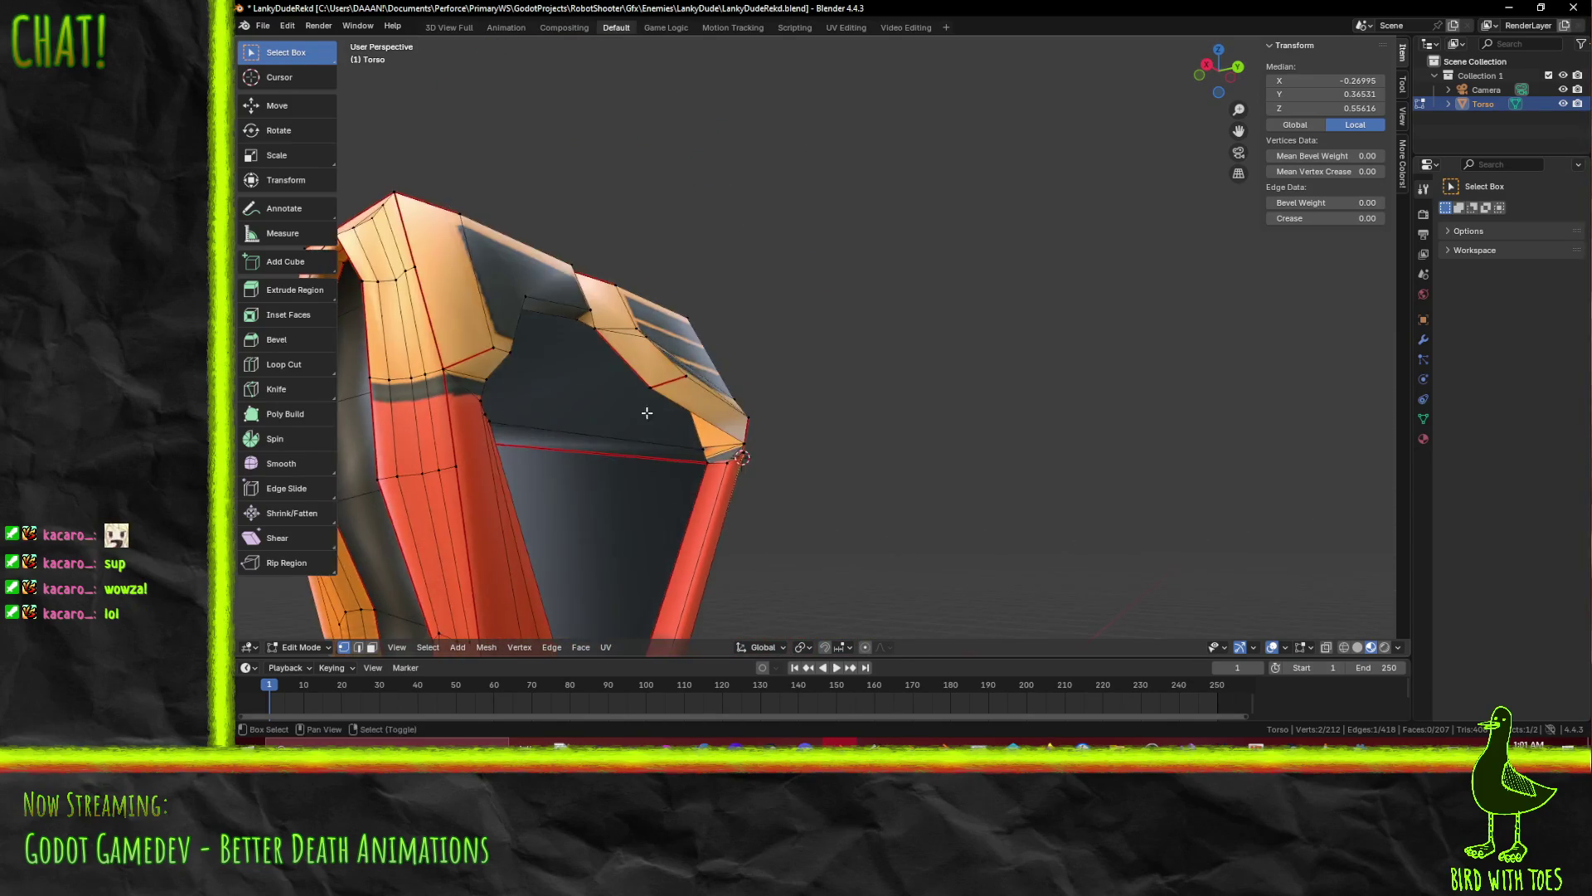
mouse_move(626, 423)
middle_down()
mouse_move(622, 337)
mouse_move(733, 327)
mouse_move(614, 348)
mouse_move(630, 373)
middle_up()
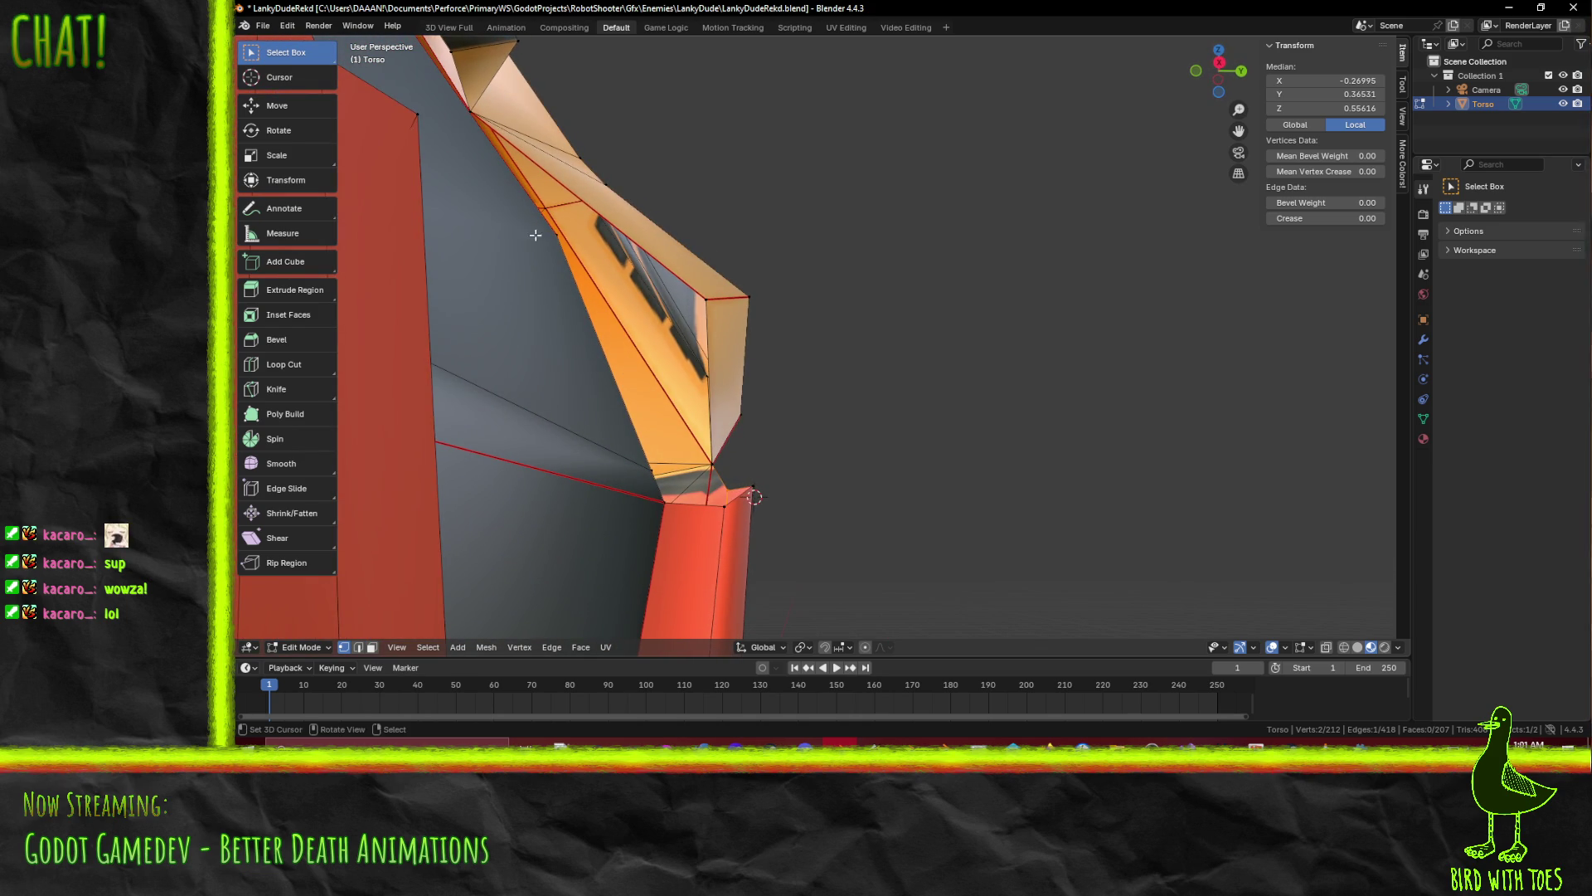
mouse_move(549, 235)
middle_down()
mouse_move(548, 323)
mouse_move(626, 332)
mouse_move(633, 369)
middle_up()
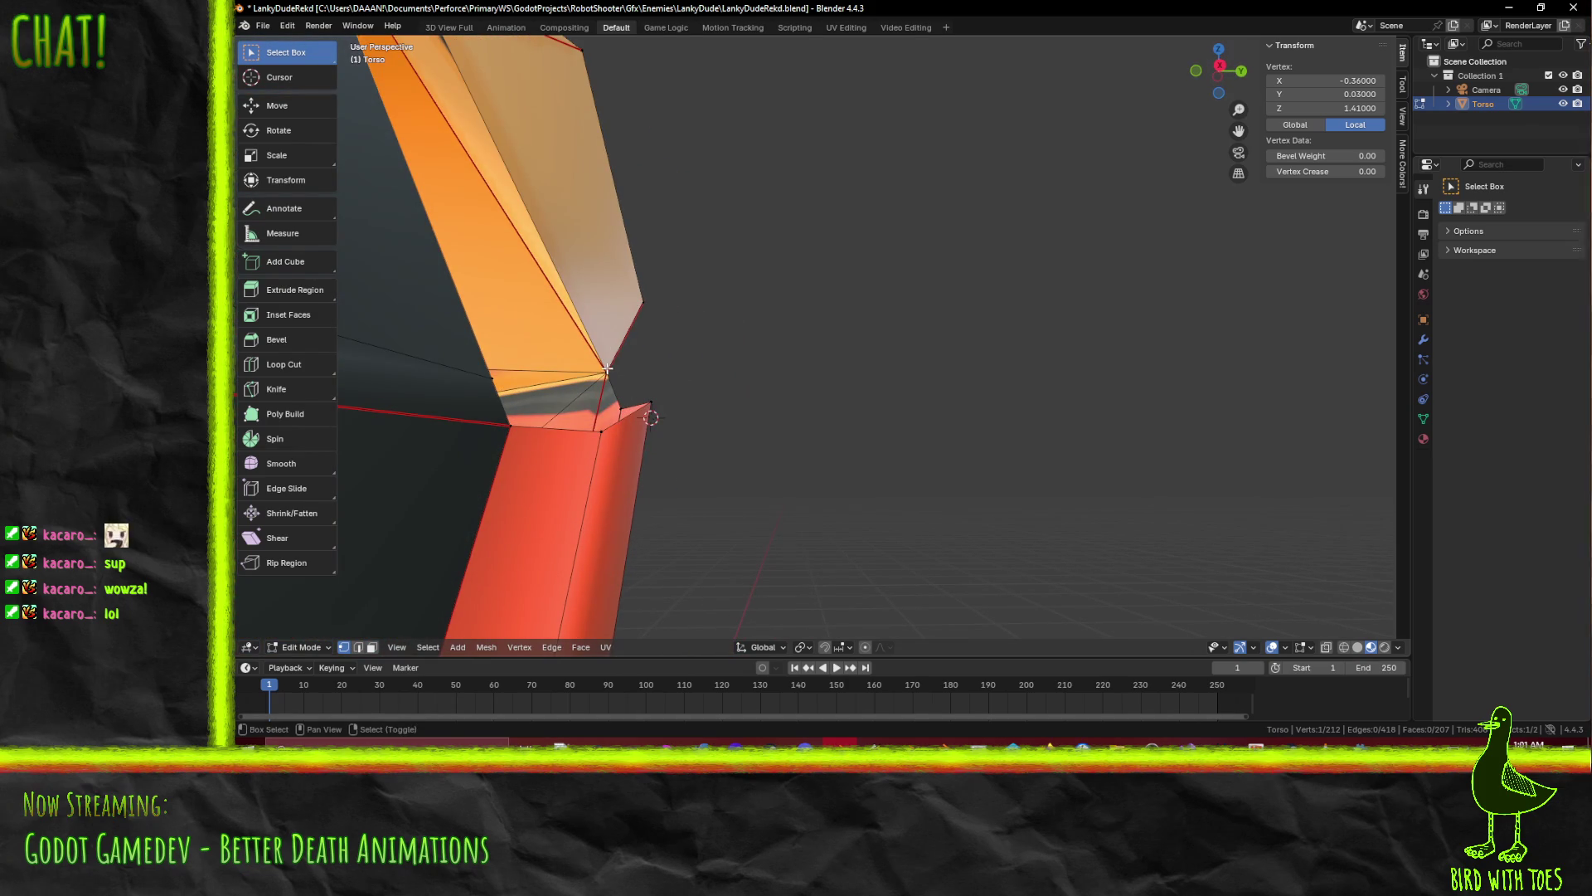
shift+middle_drag(491, 376, 518, 363)
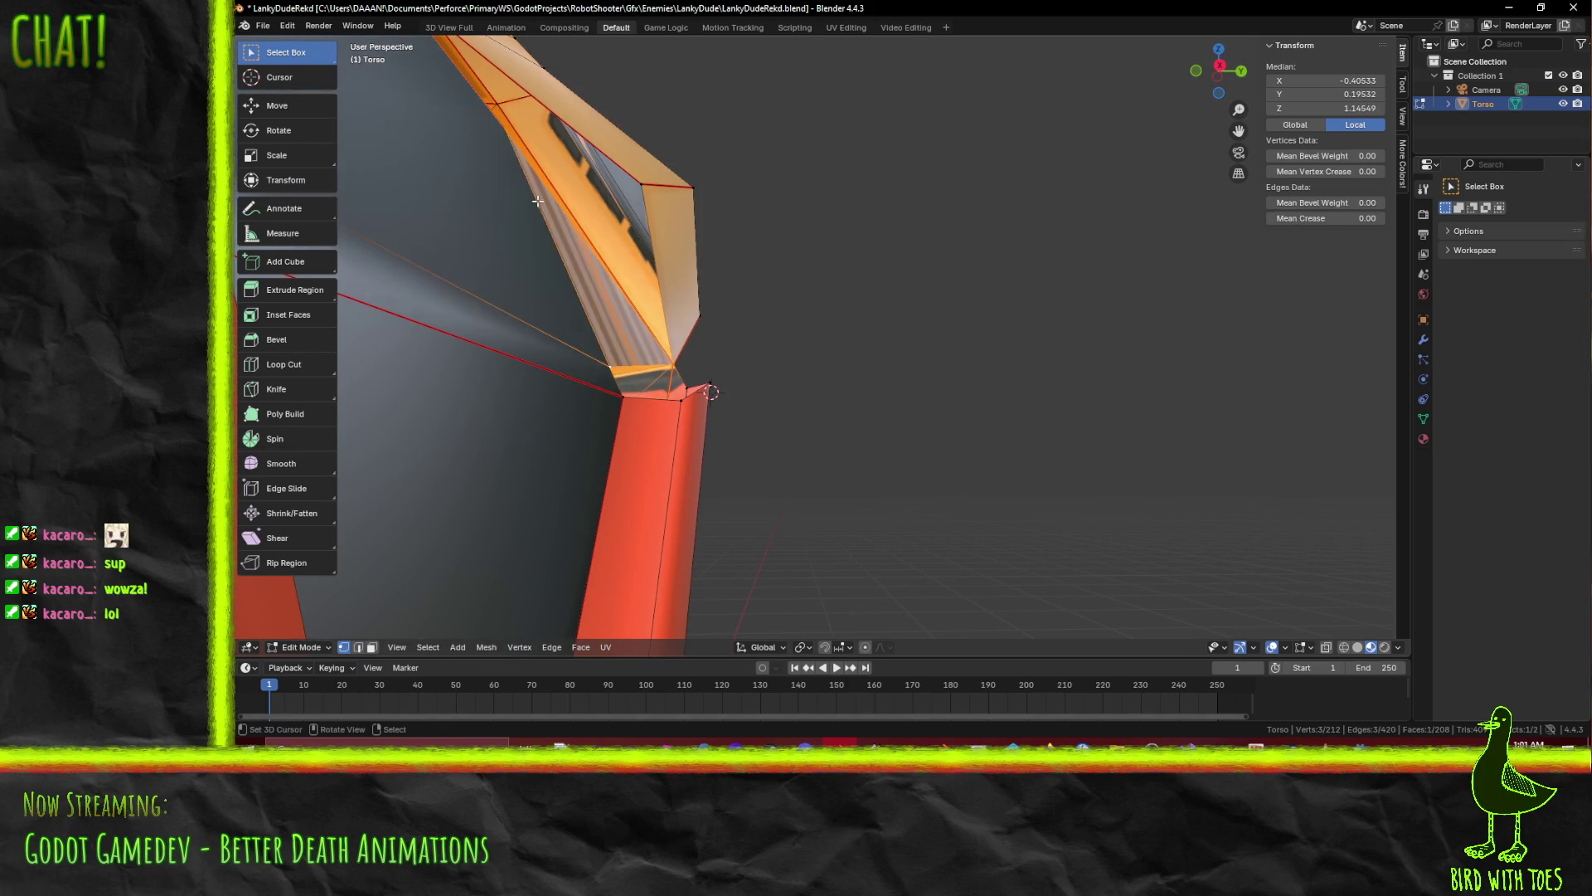
mouse_move(550, 227)
middle_down()
mouse_move(607, 309)
mouse_move(561, 271)
mouse_move(597, 276)
middle_up()
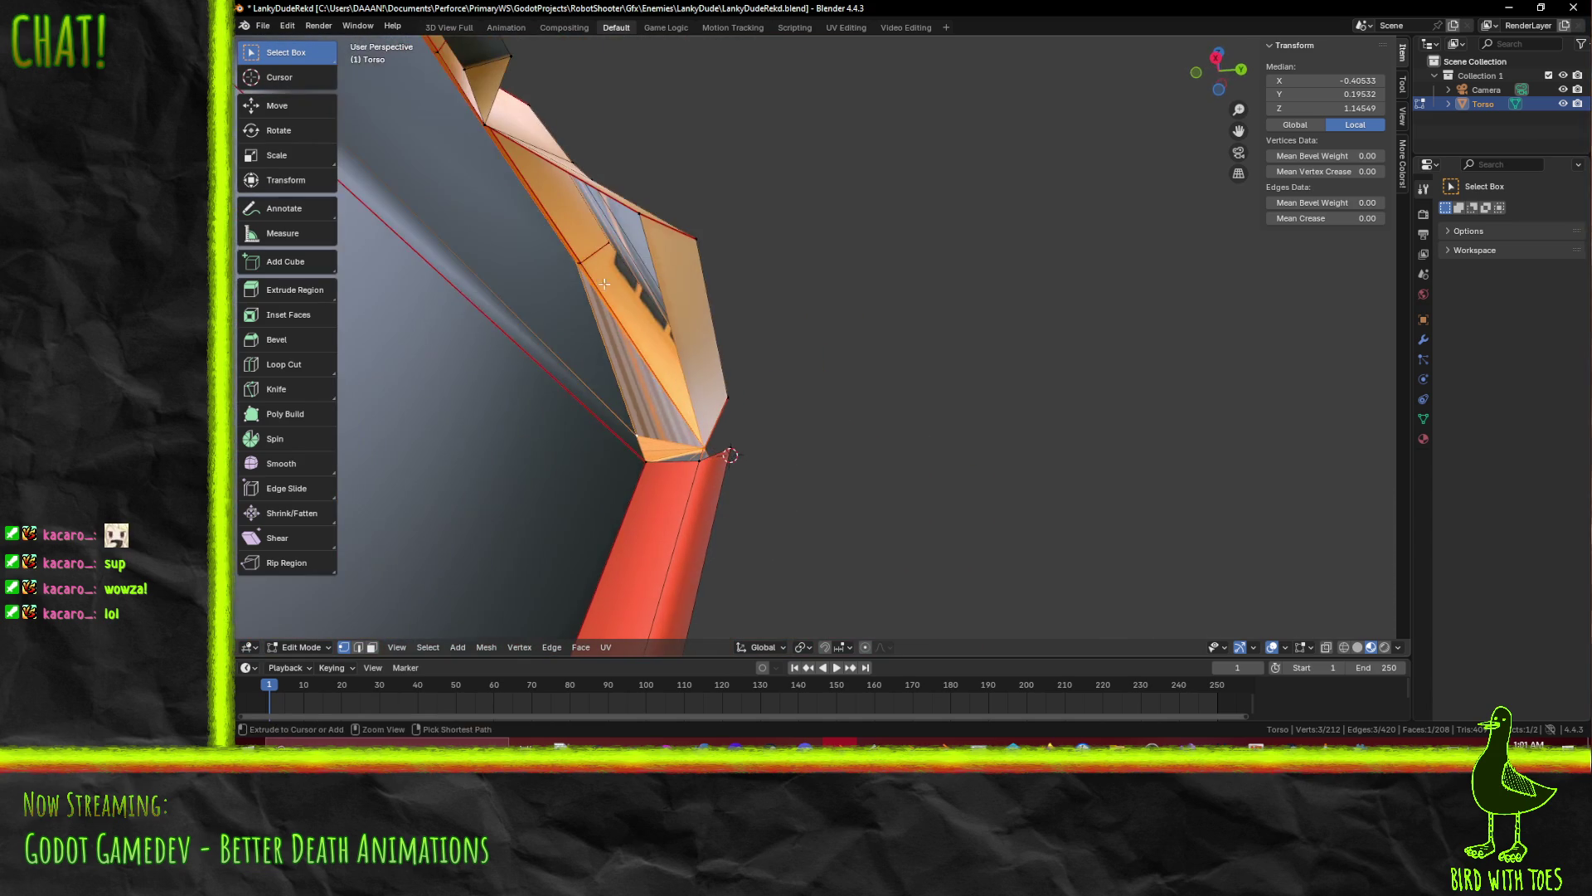
mouse_move(692, 357)
middle_down()
mouse_move(725, 432)
mouse_move(694, 393)
middle_up()
mouse_move(548, 267)
middle_down()
mouse_move(594, 297)
mouse_move(660, 396)
middle_up()
mouse_move(583, 290)
middle_down()
mouse_move(568, 257)
mouse_move(641, 362)
mouse_move(553, 313)
mouse_move(586, 343)
middle_up()
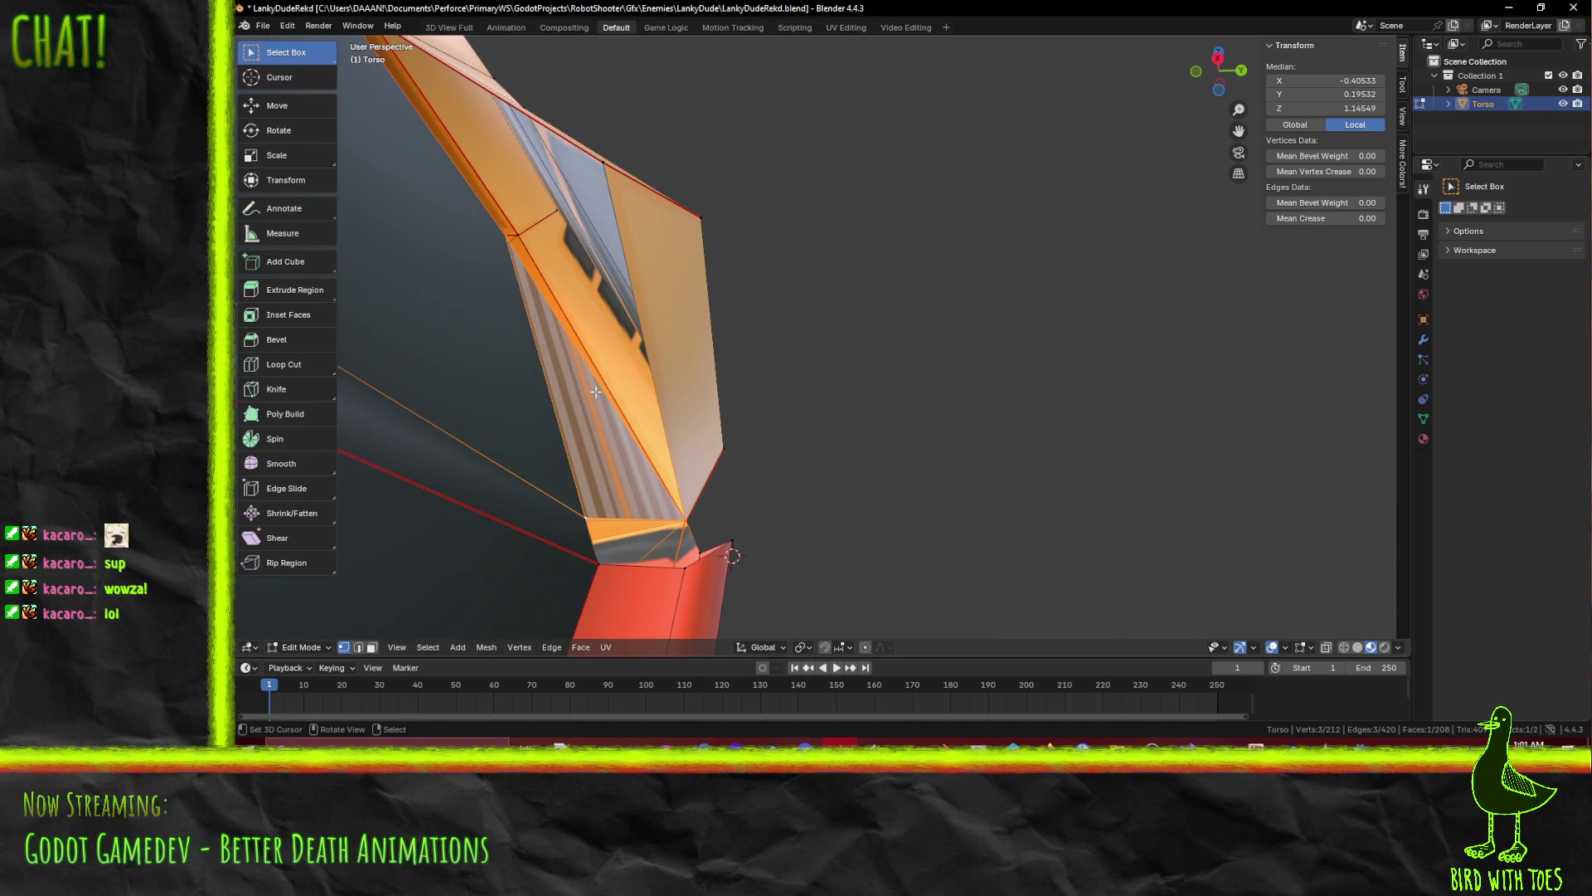
Fill the three corner vertices of the side gap with a triangular face, redoing it once
click(505, 237)
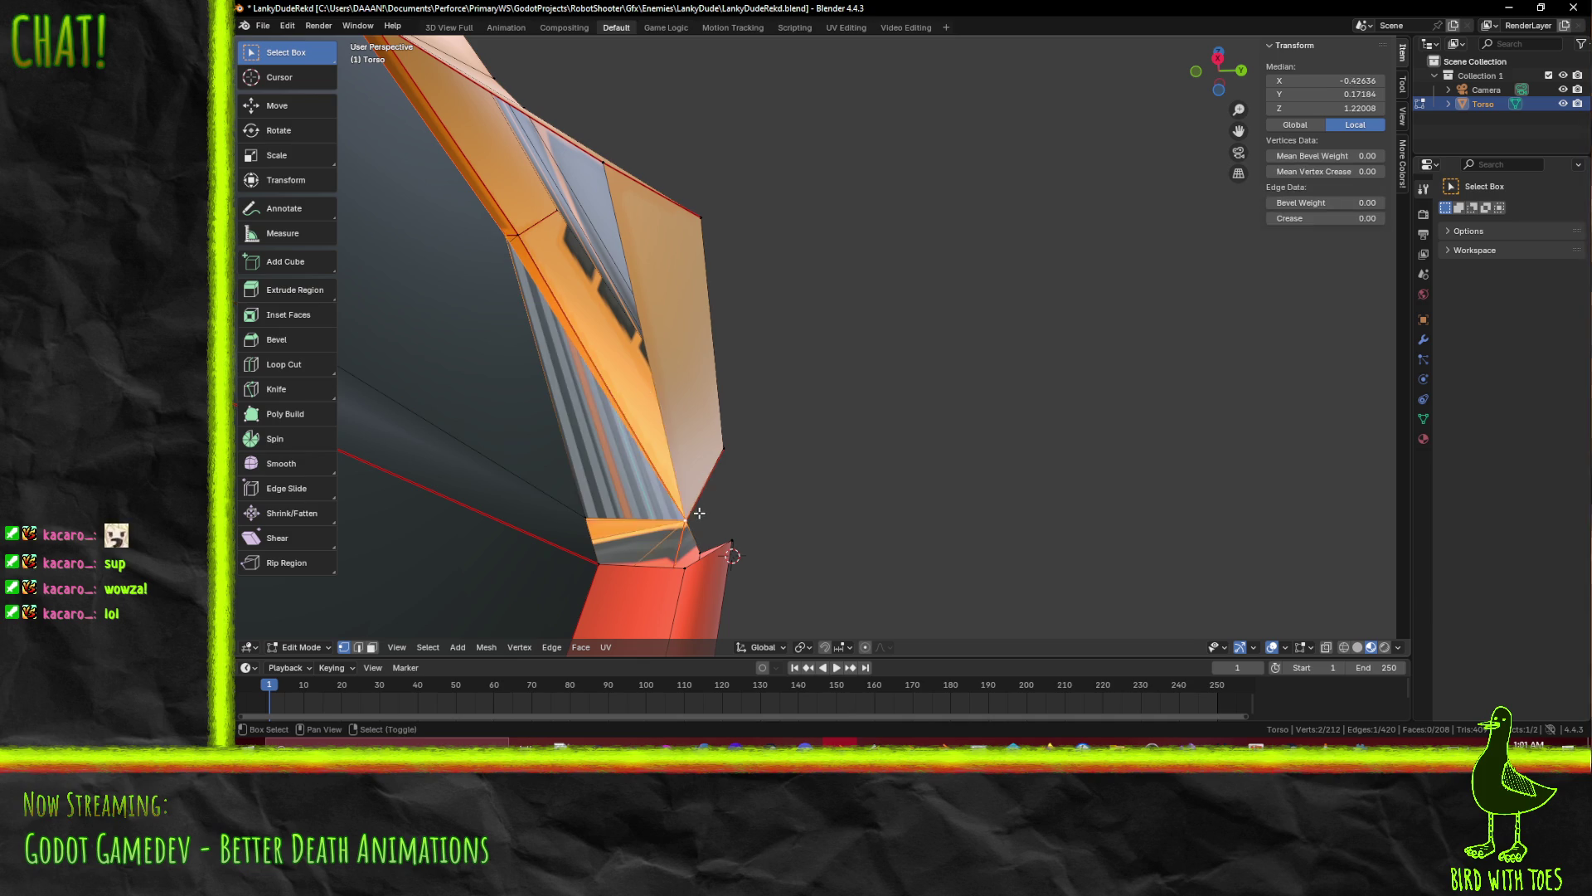
middle_drag(518, 272, 580, 371)
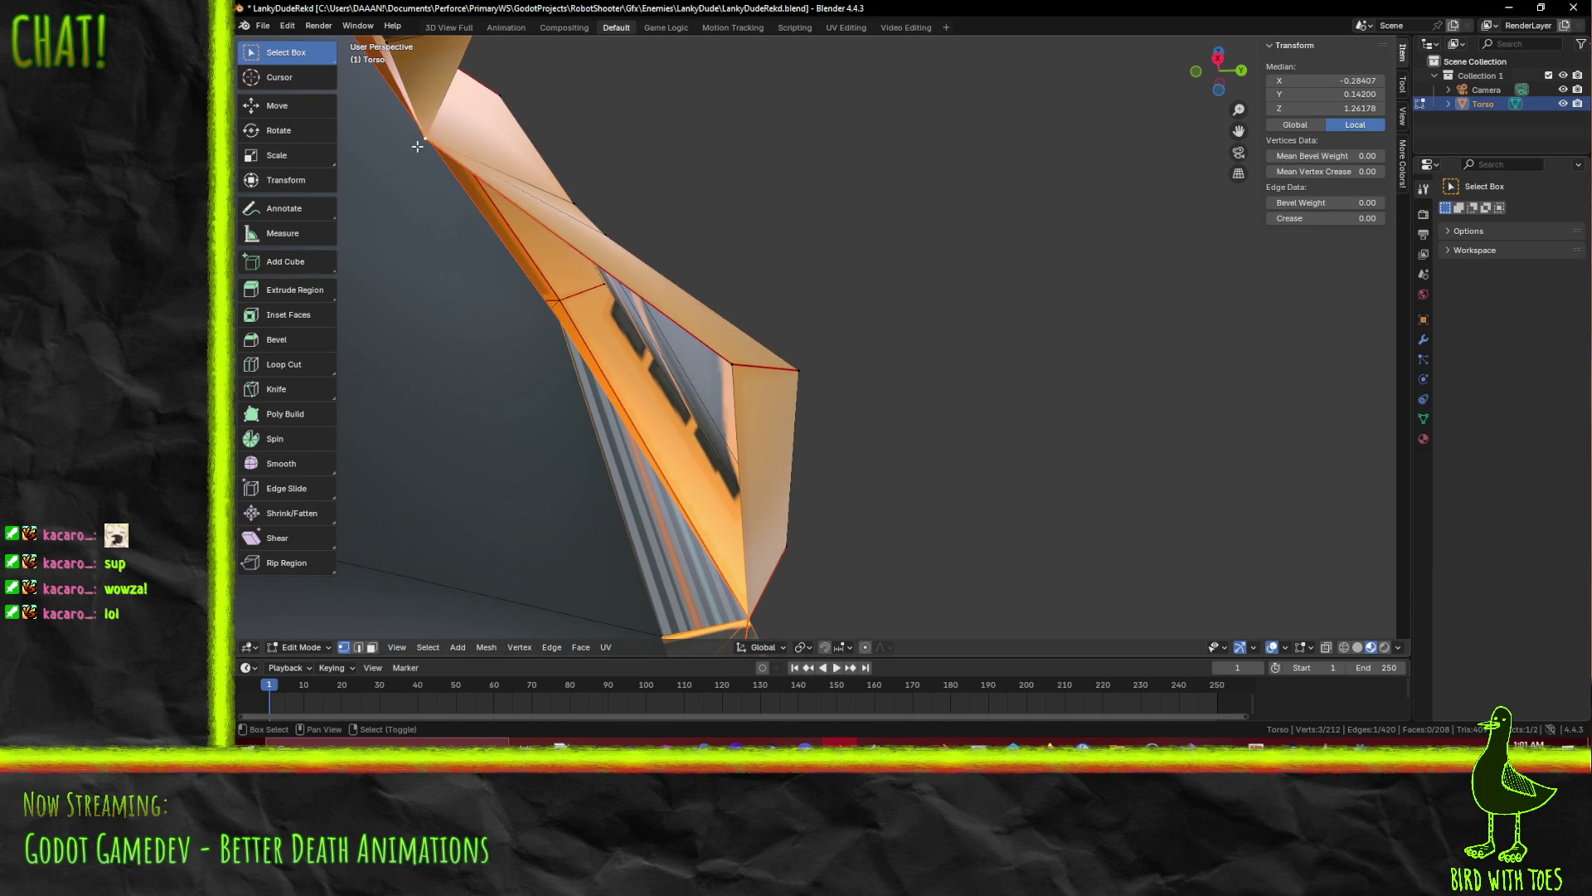
key(f)
mouse_move(738, 379)
middle_down()
mouse_move(577, 359)
mouse_move(727, 407)
middle_up()
key(ctrl+z)
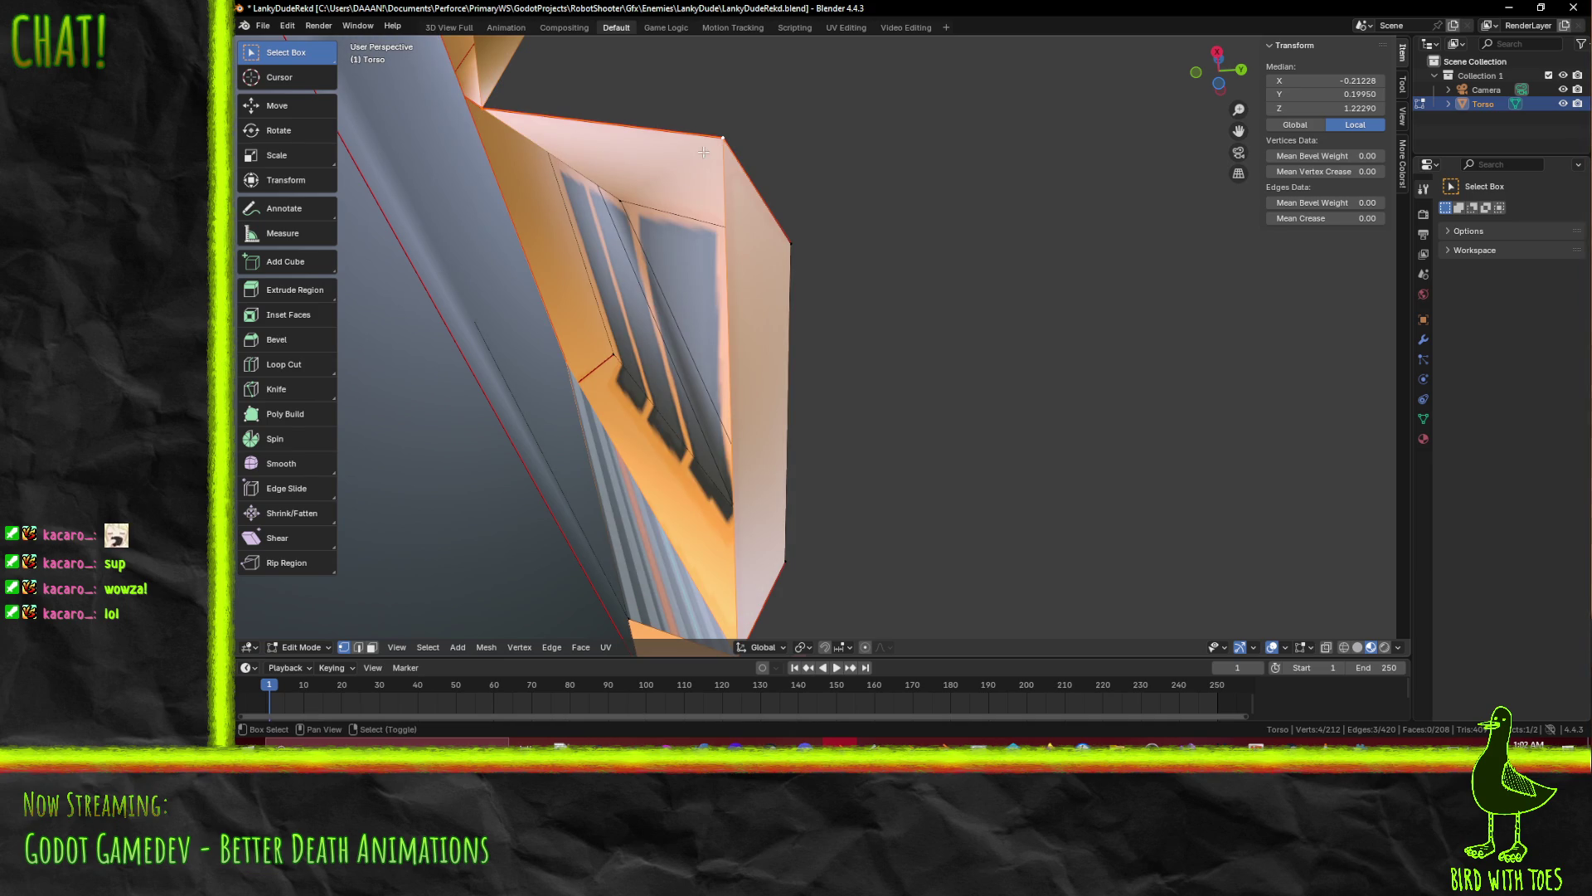
key(f)
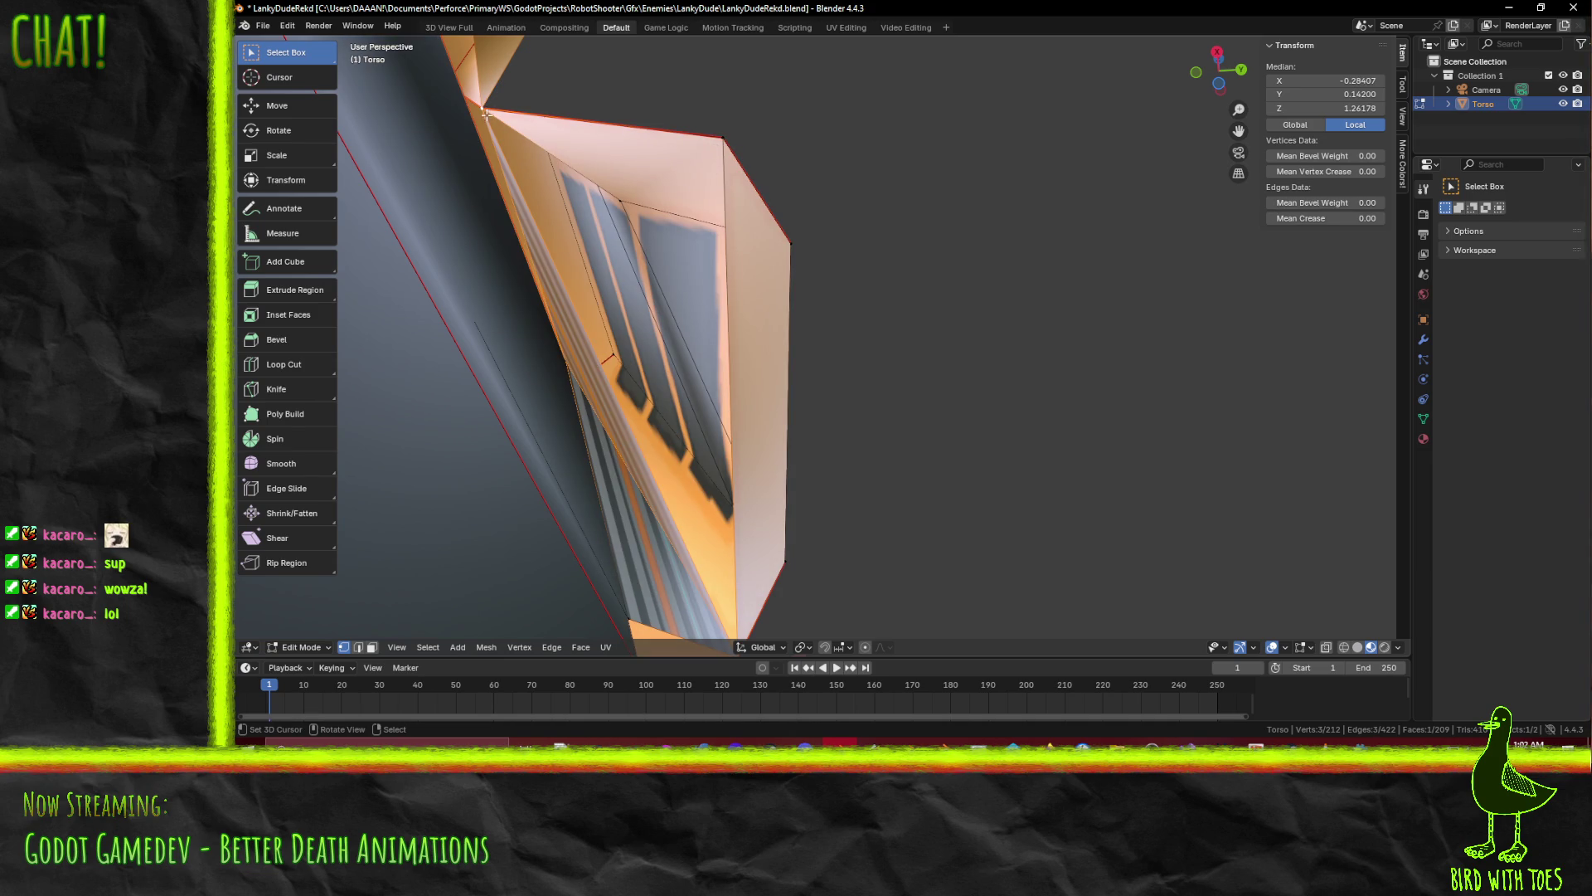
middle_drag(807, 475, 740, 408)
middle_drag(657, 548, 675, 549)
mouse_move(659, 473)
middle_down()
mouse_move(624, 173)
mouse_move(779, 252)
mouse_move(729, 252)
mouse_move(775, 252)
mouse_move(736, 390)
mouse_move(880, 286)
mouse_move(817, 359)
mouse_move(819, 512)
mouse_move(850, 509)
mouse_move(899, 444)
mouse_move(764, 363)
mouse_move(913, 473)
mouse_move(871, 516)
mouse_move(845, 404)
mouse_move(729, 409)
mouse_move(921, 428)
middle_up()
scroll(912, 474, down, 2)
Save LankyDudeRekd.blend and fill a four-vertex face at the chest–leg seam
key(ctrl+s)
click(765, 422)
scroll(868, 465, up, 3)
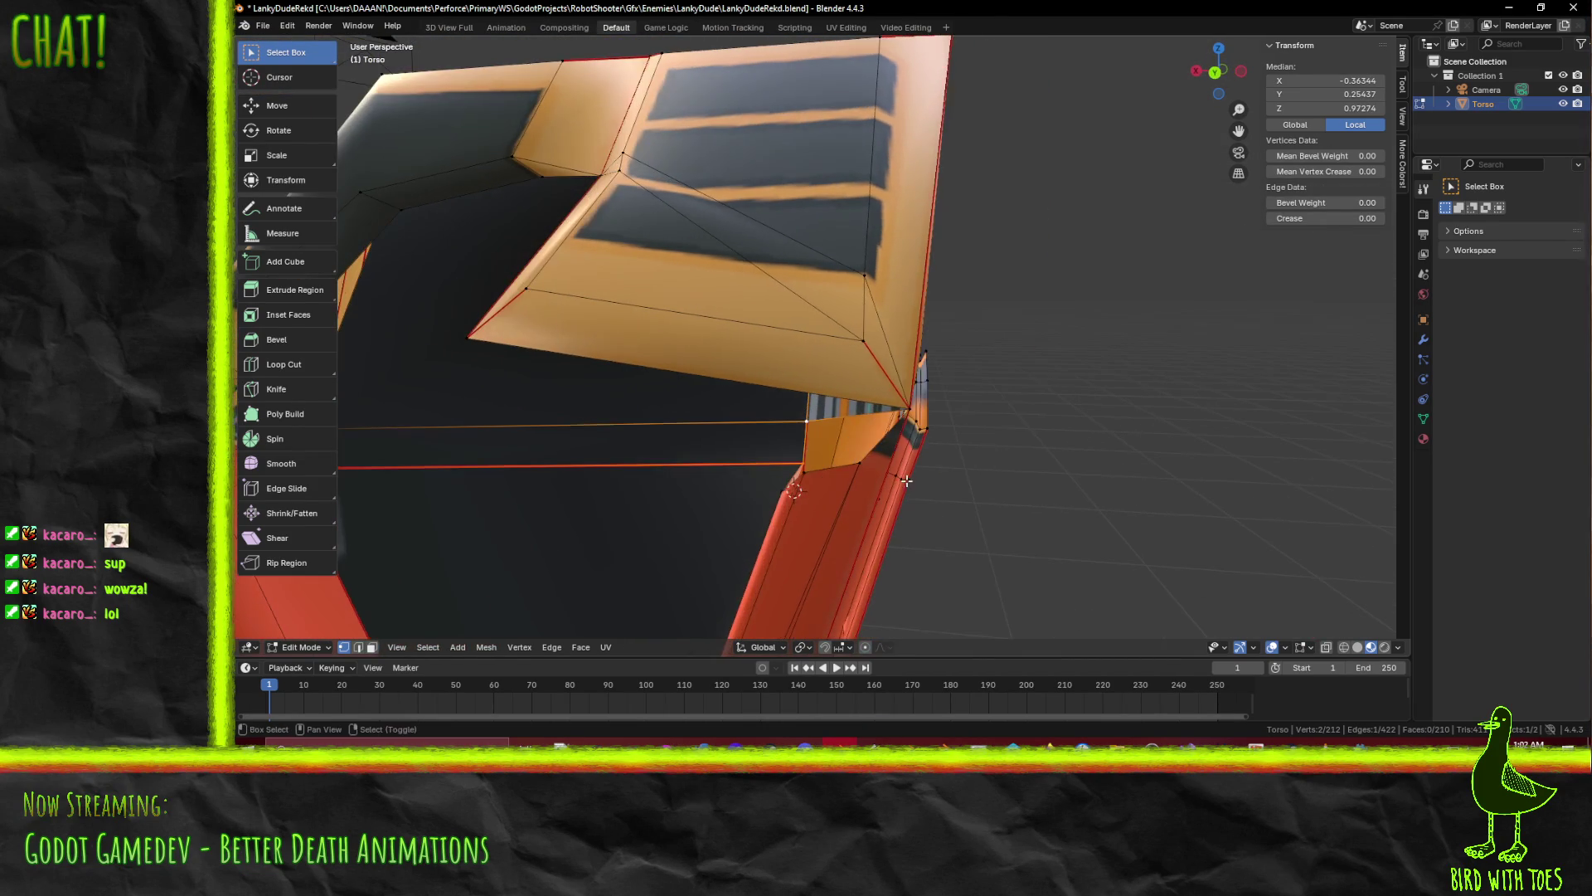
shift+click(865, 462)
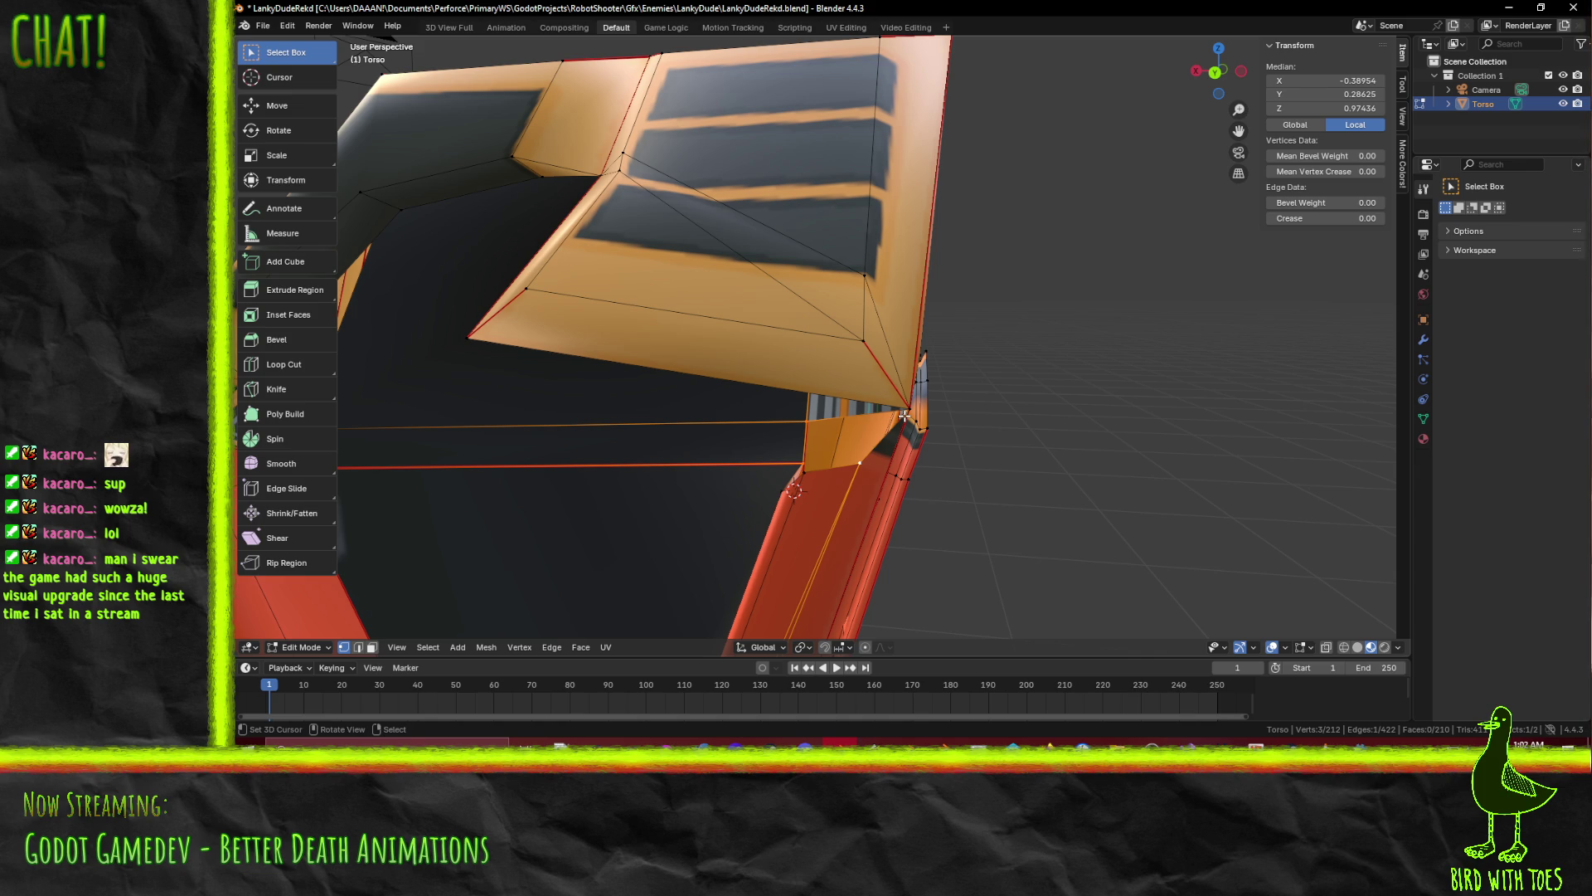
key(f)
mouse_move(909, 408)
middle_down()
mouse_move(892, 458)
mouse_move(909, 475)
middle_up()
key(alt+a)
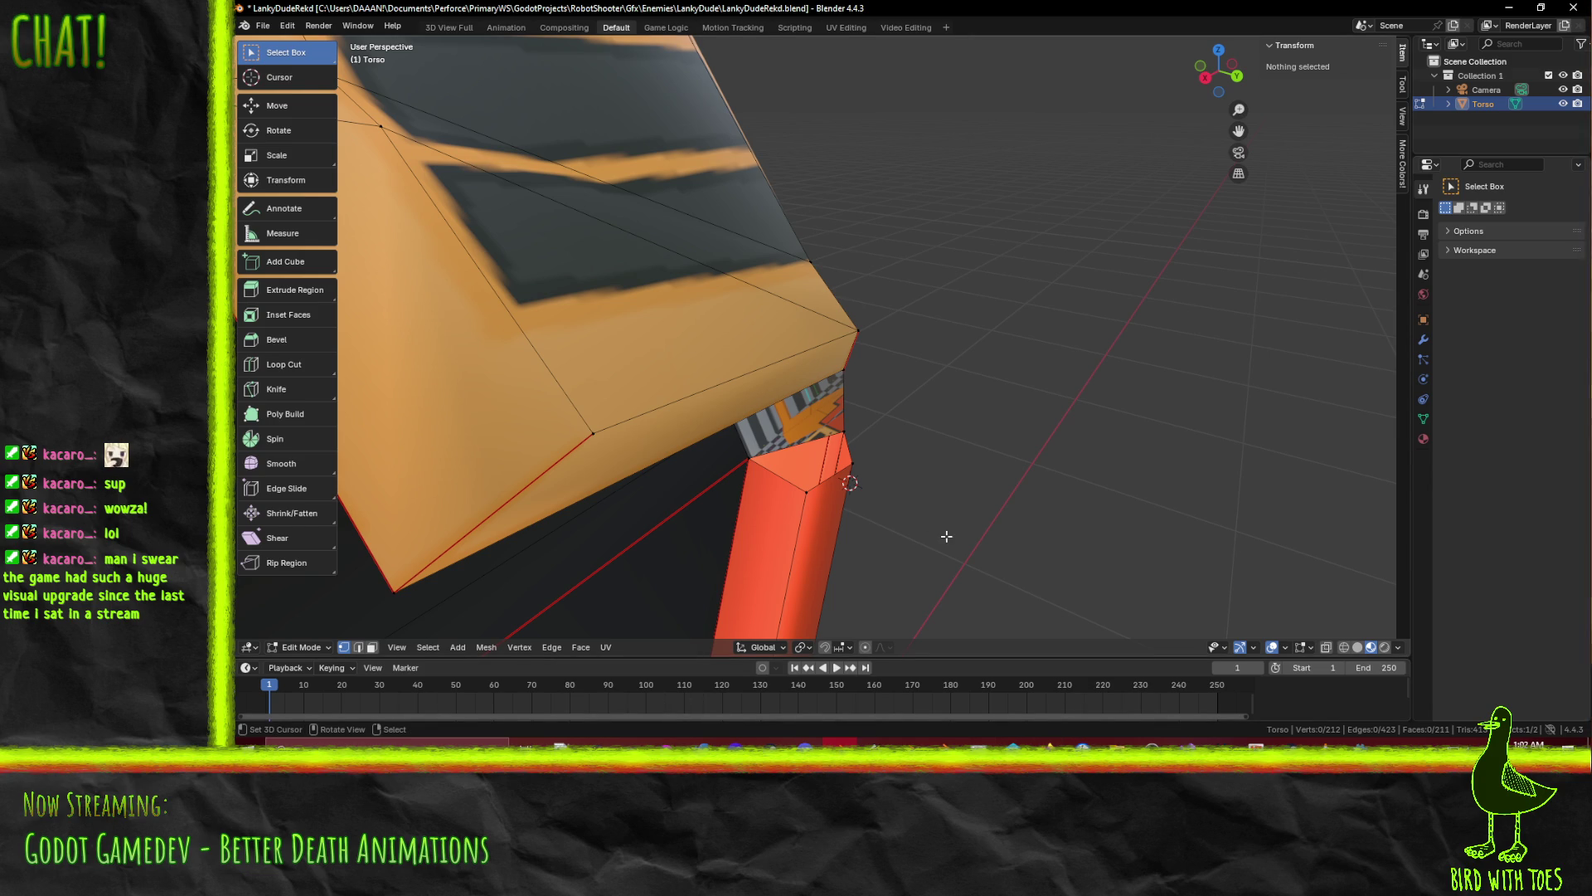
Dismiss Godot's load errors and add the RobotShooter folder to Perforce's default changelist
key(alt+Tab)
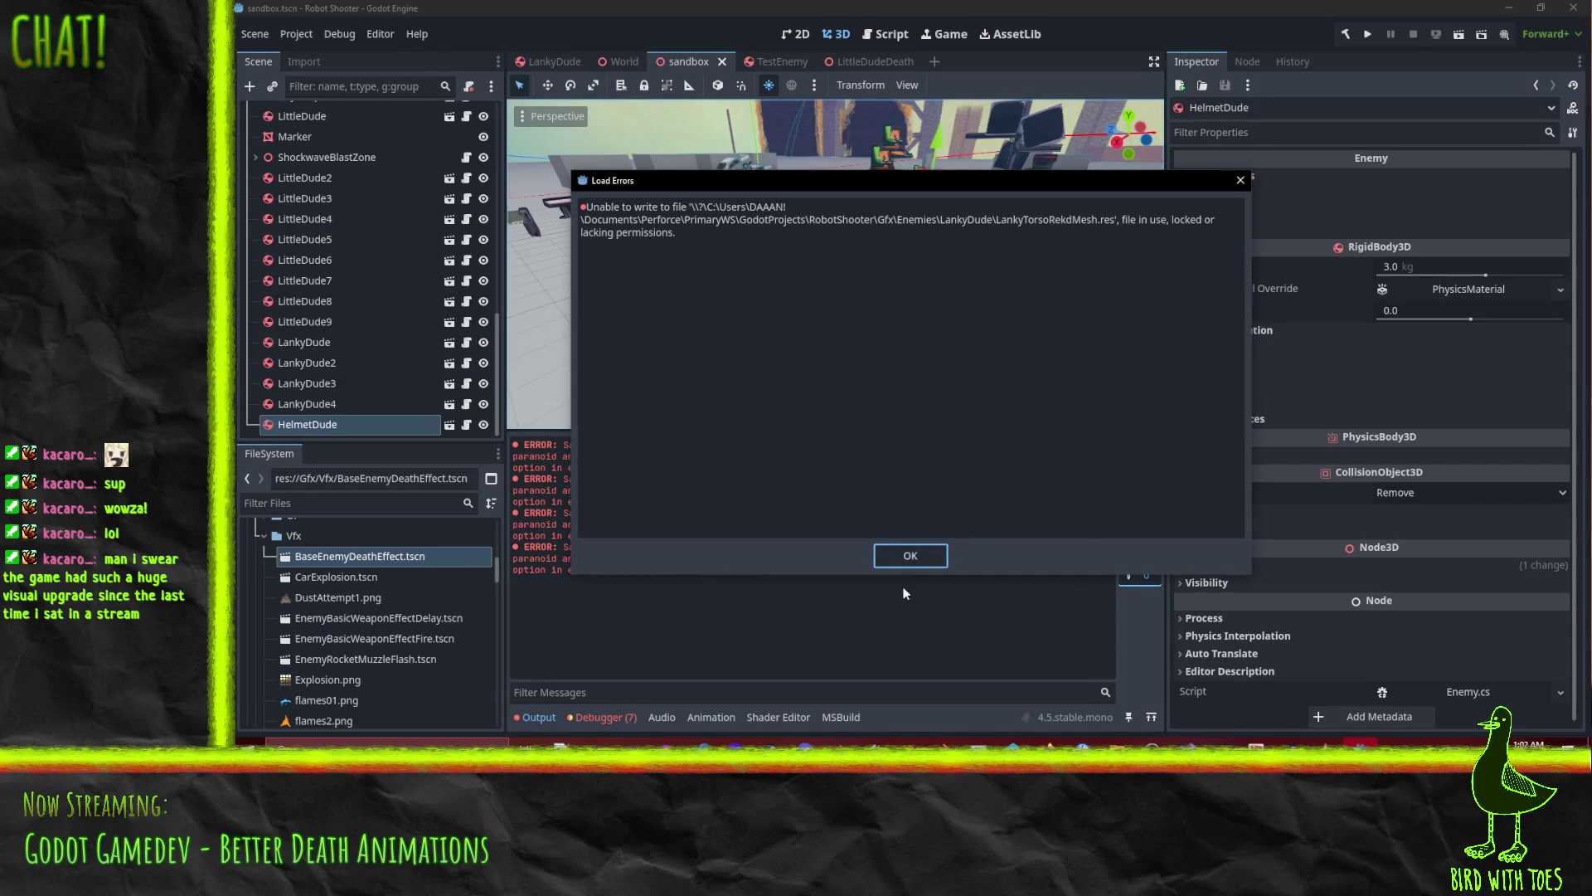
click(898, 549)
key(alt+Tab)
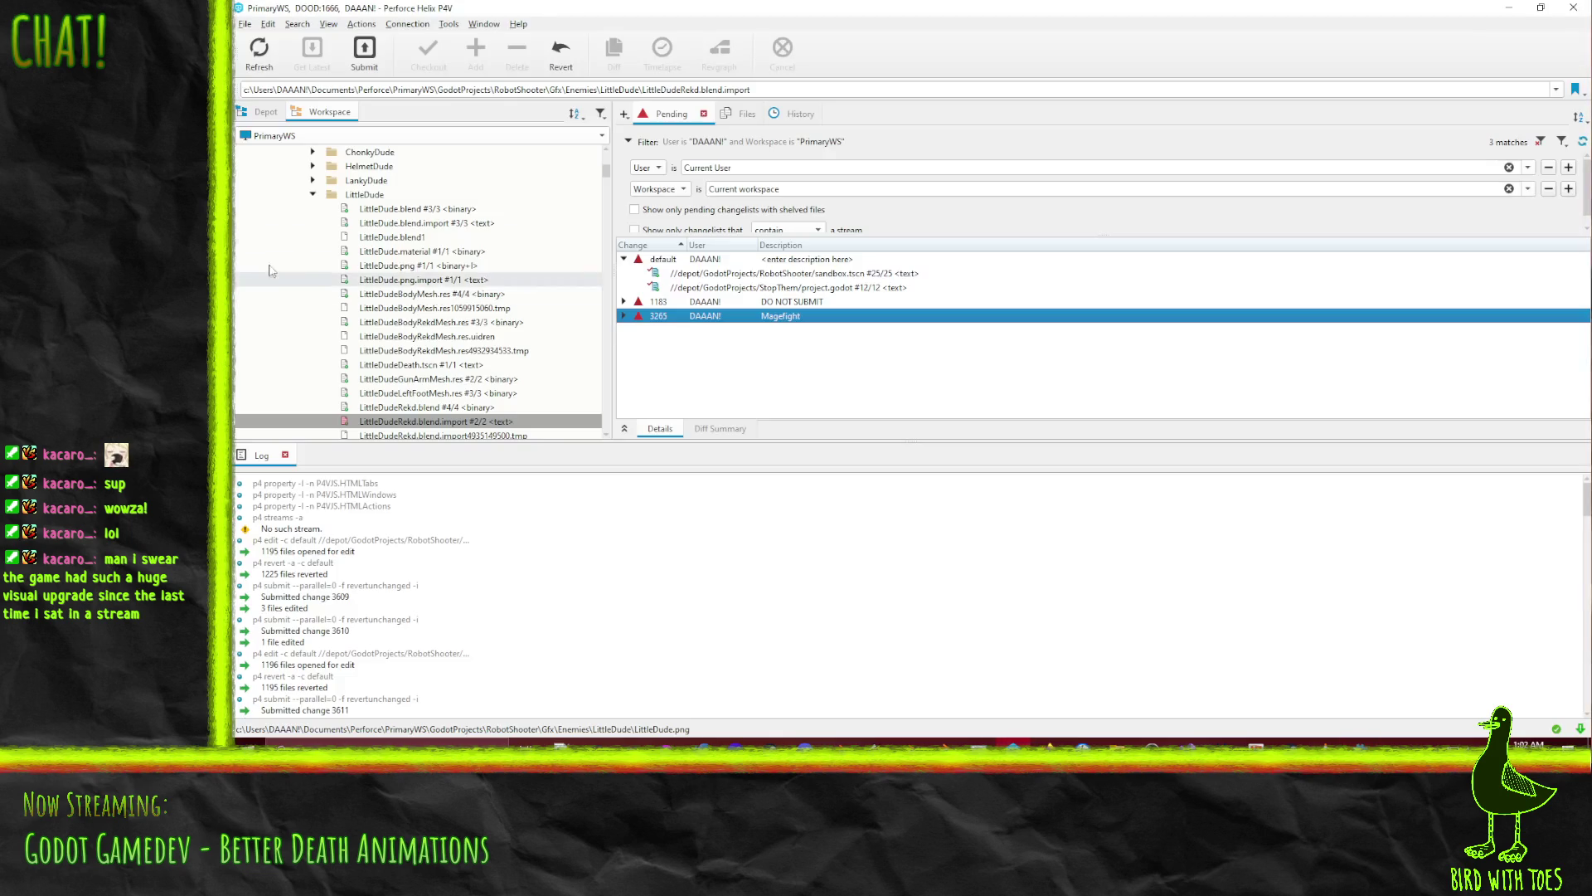
click(267, 112)
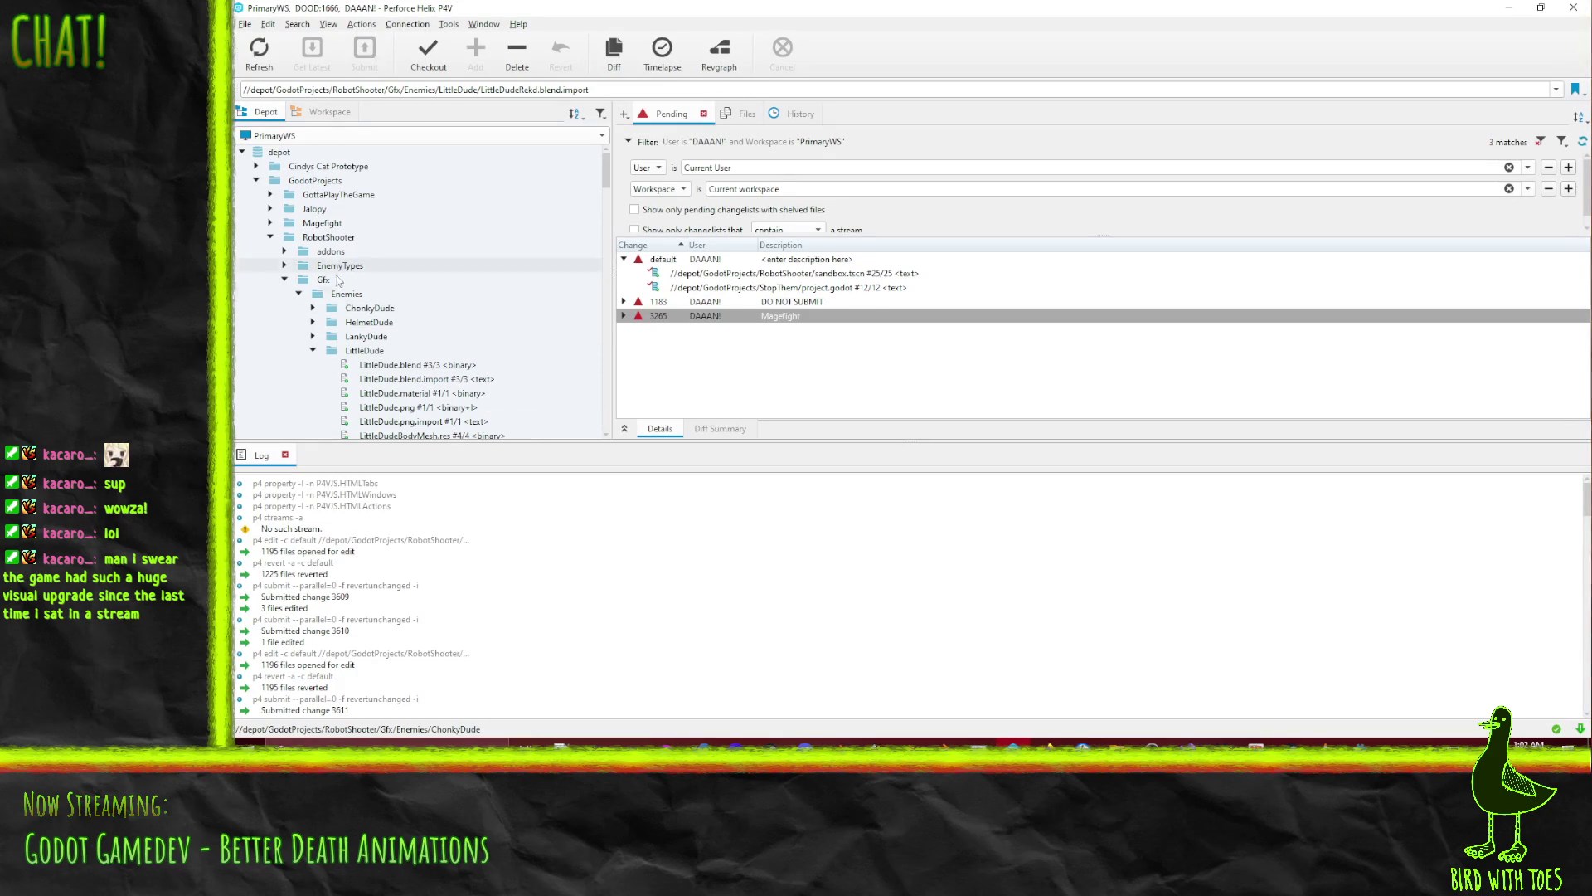
drag(328, 238, 330, 240)
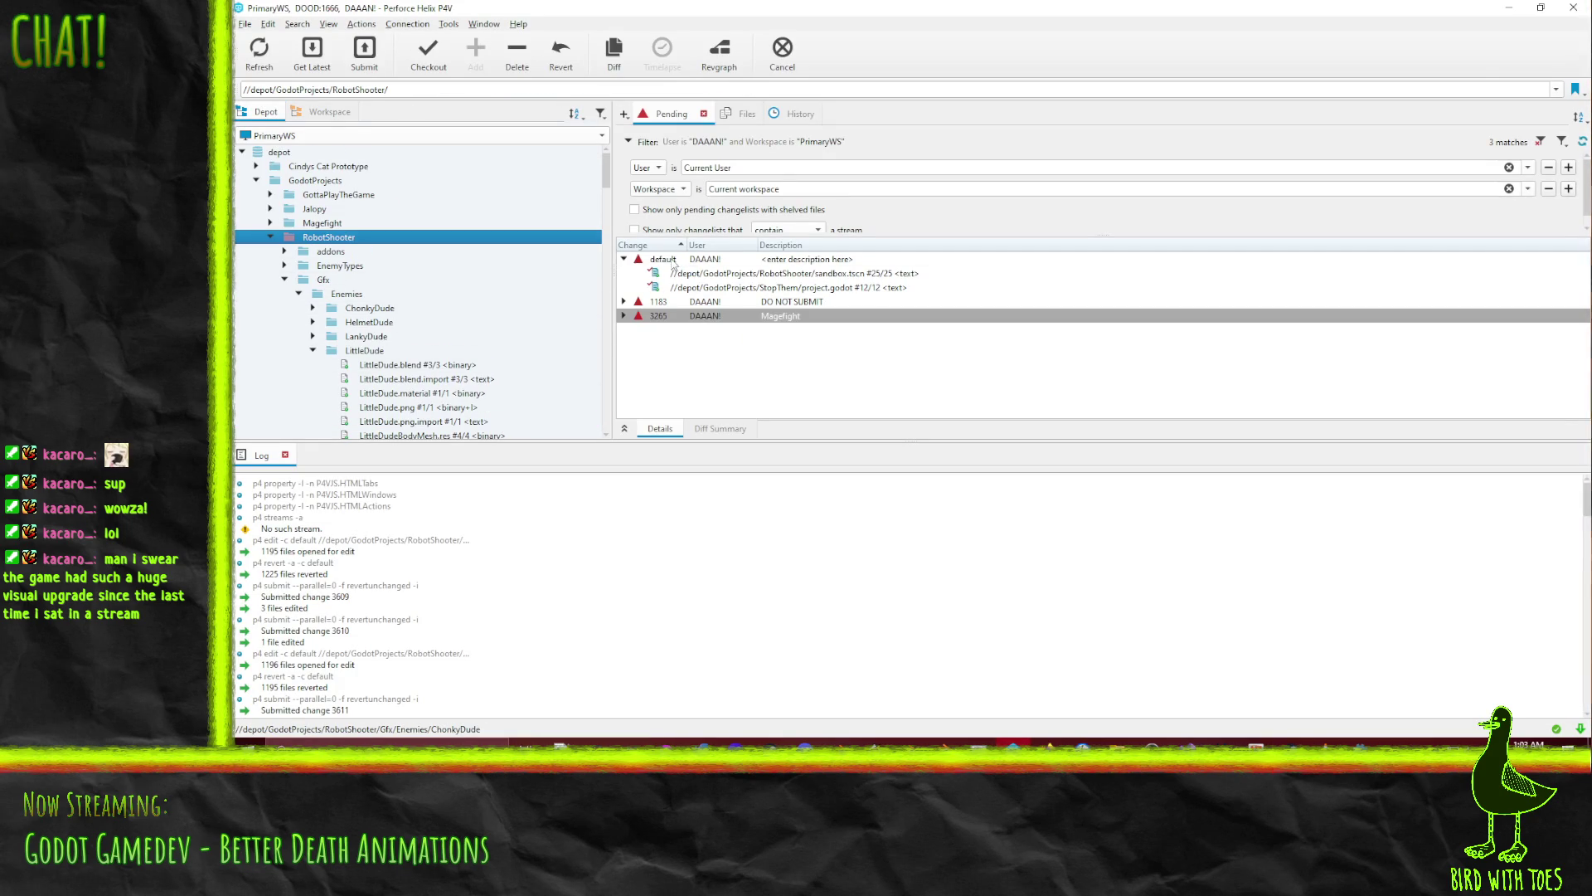
drag(672, 262, 674, 264)
click(1507, 10)
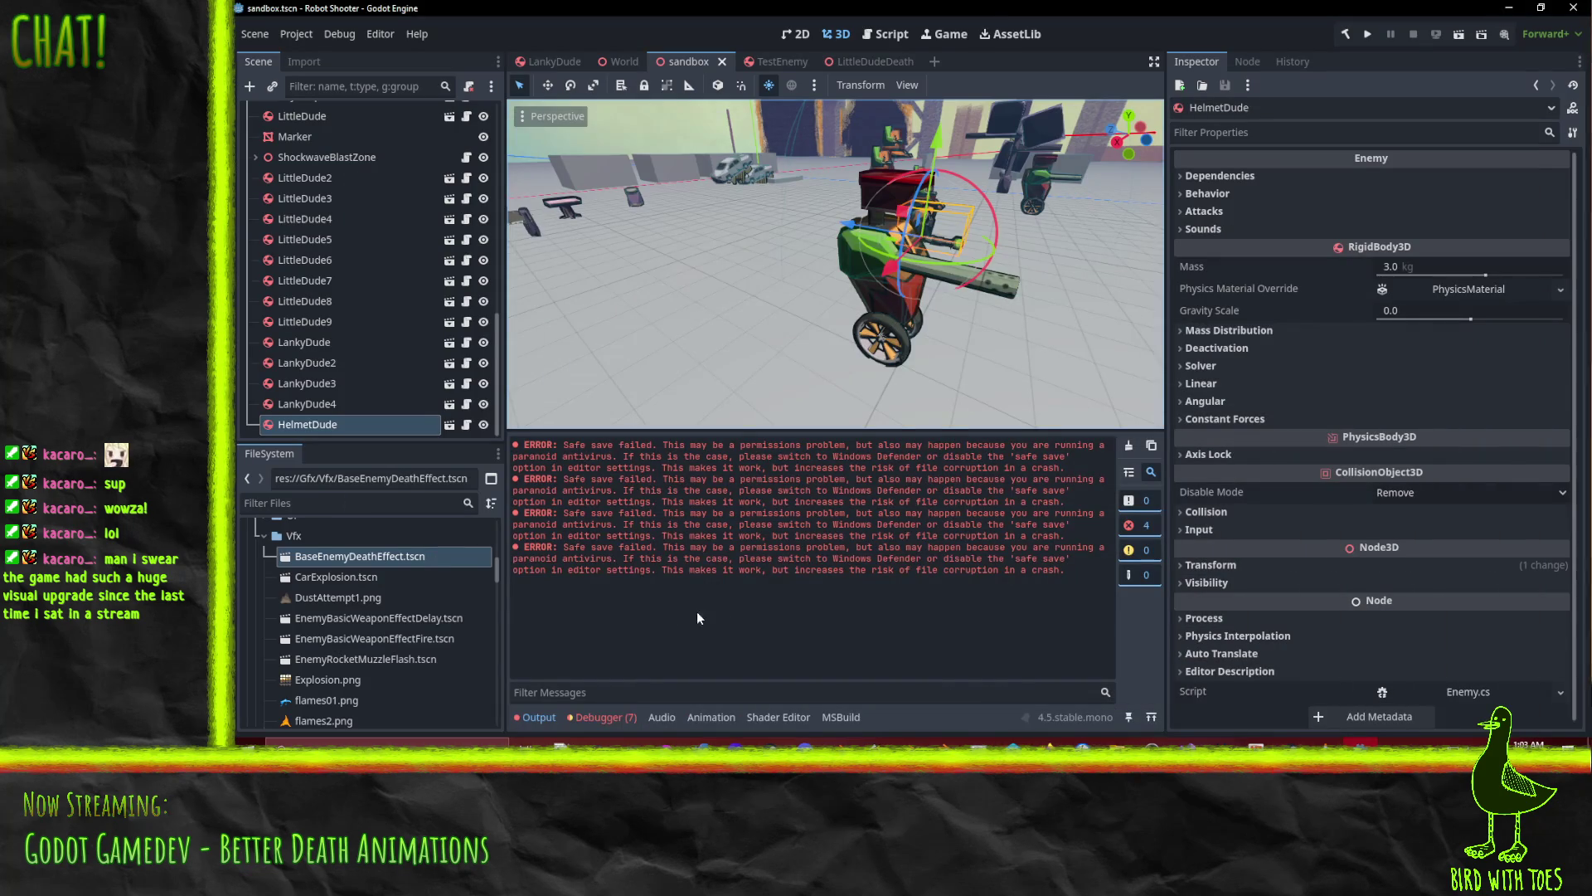
Collapse the Vfx folder and expand World/TutorialWorld in the FileSystem dock
scroll(418, 556, up, 1)
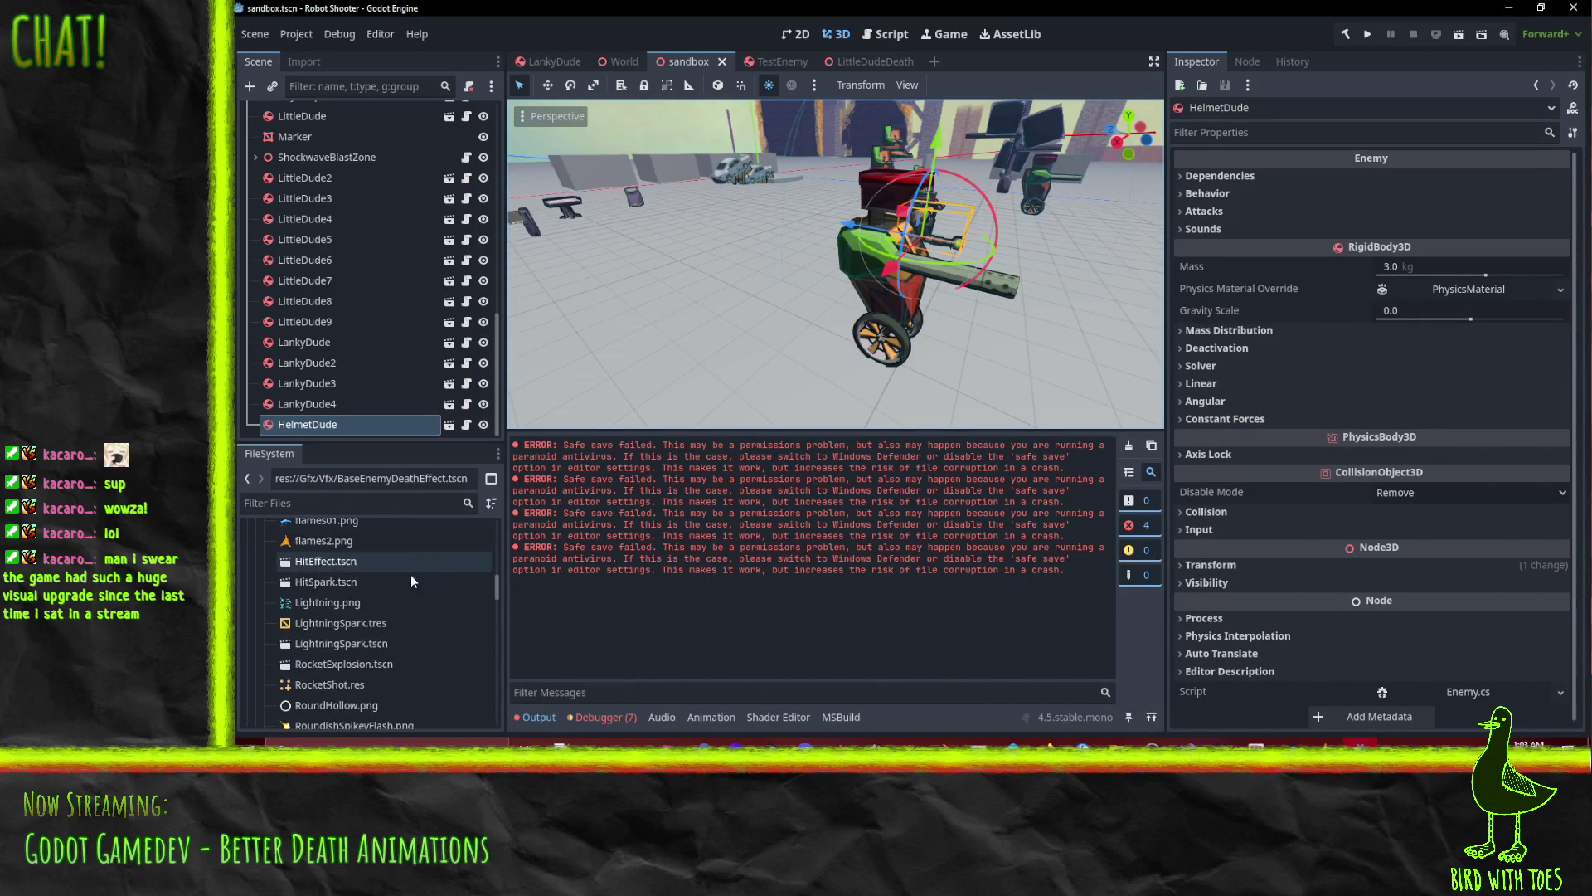
click(262, 562)
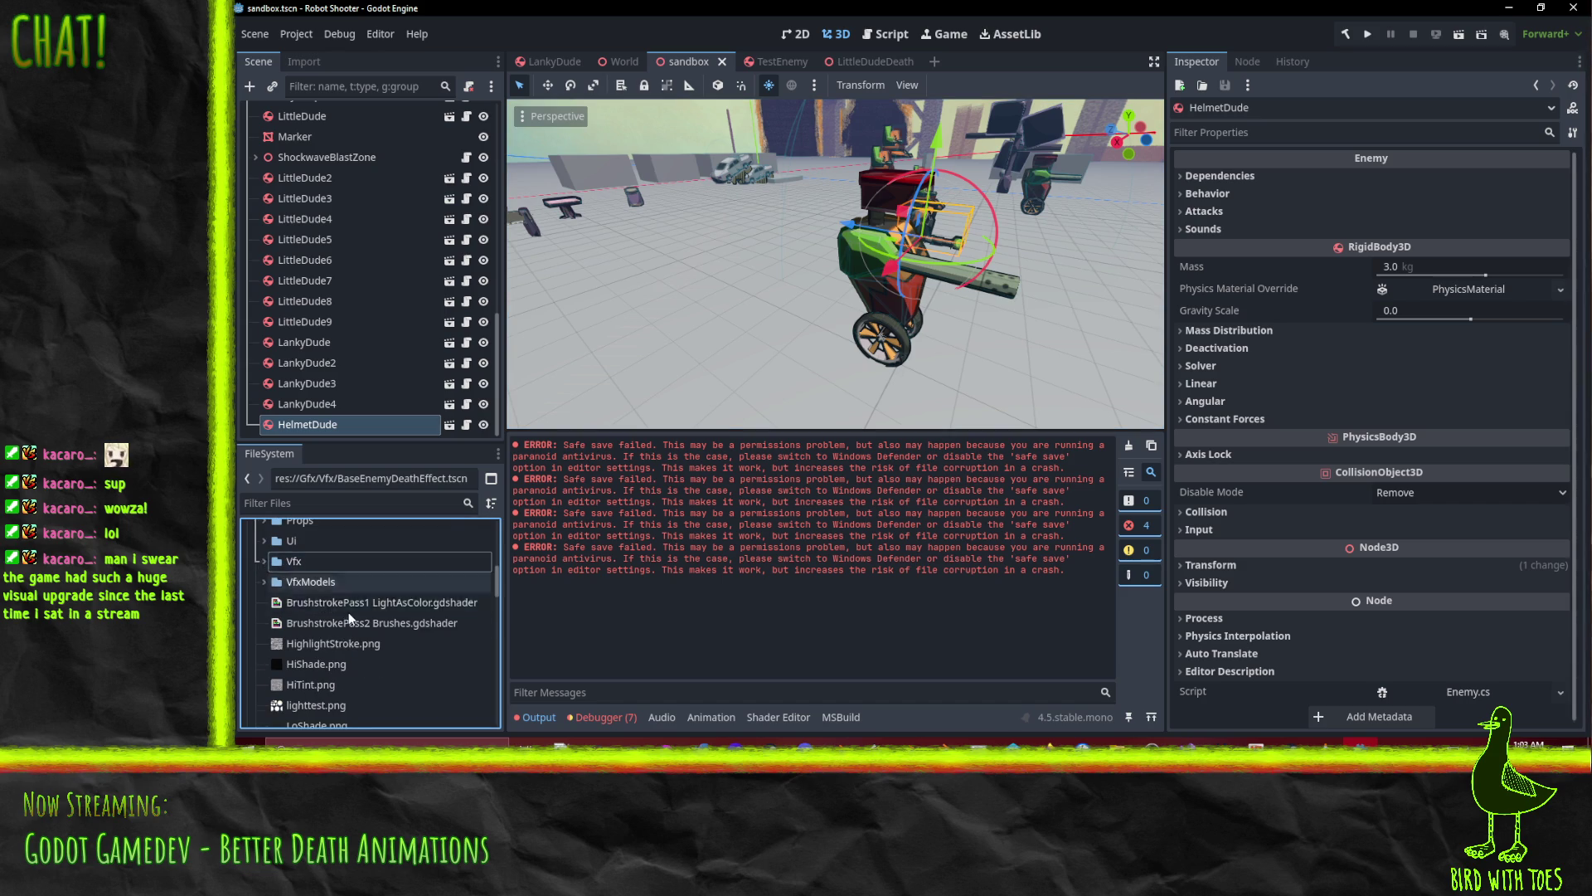
scroll(255, 584, down, 10)
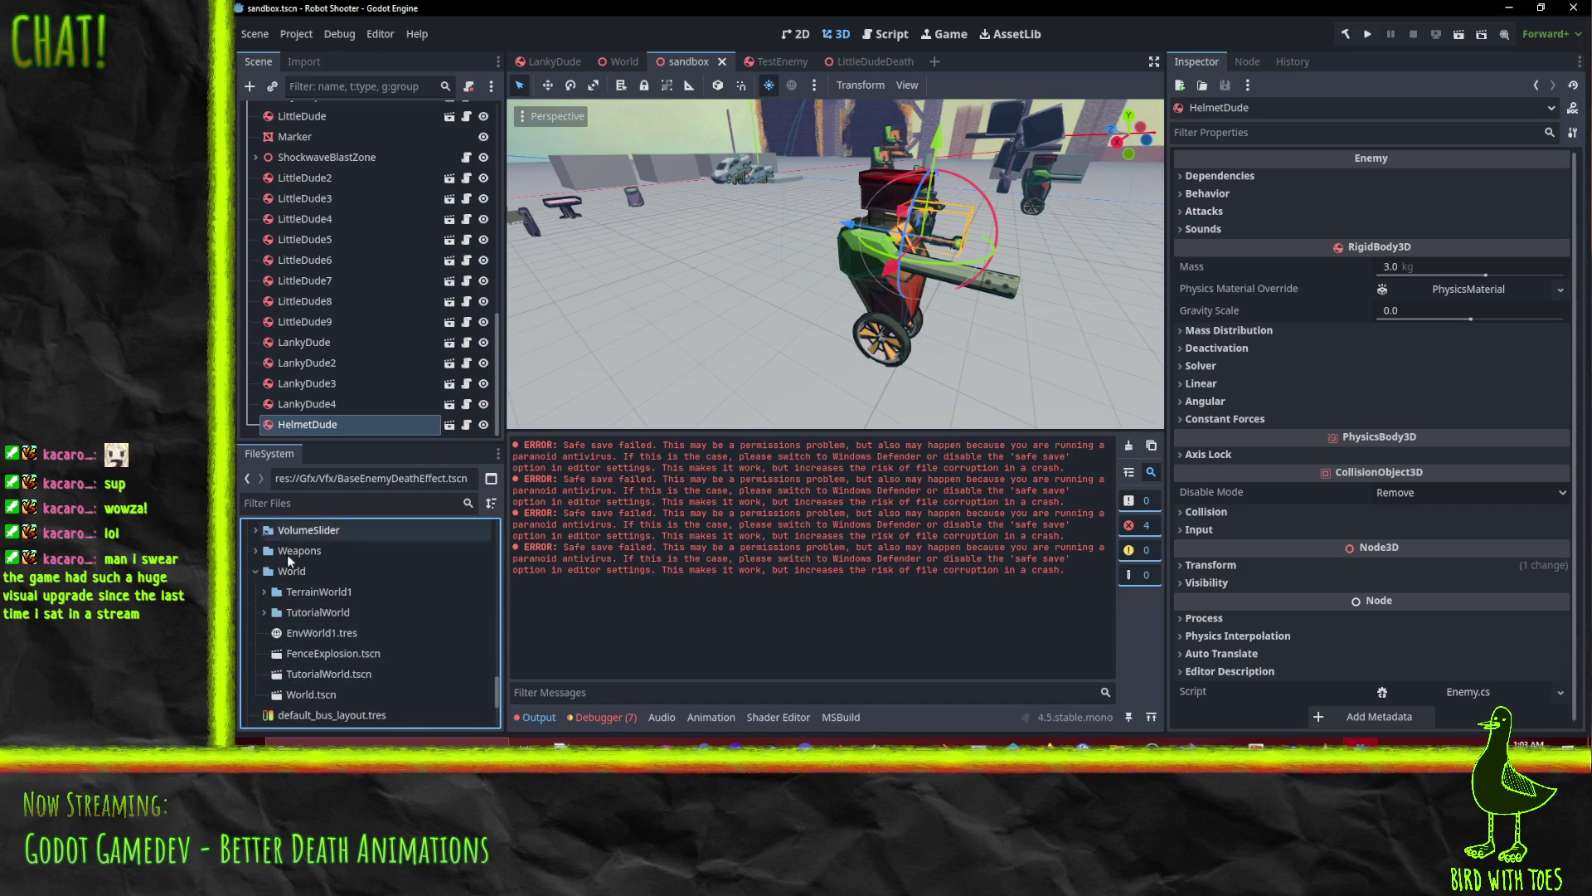
click(263, 614)
scroll(282, 628, down, 5)
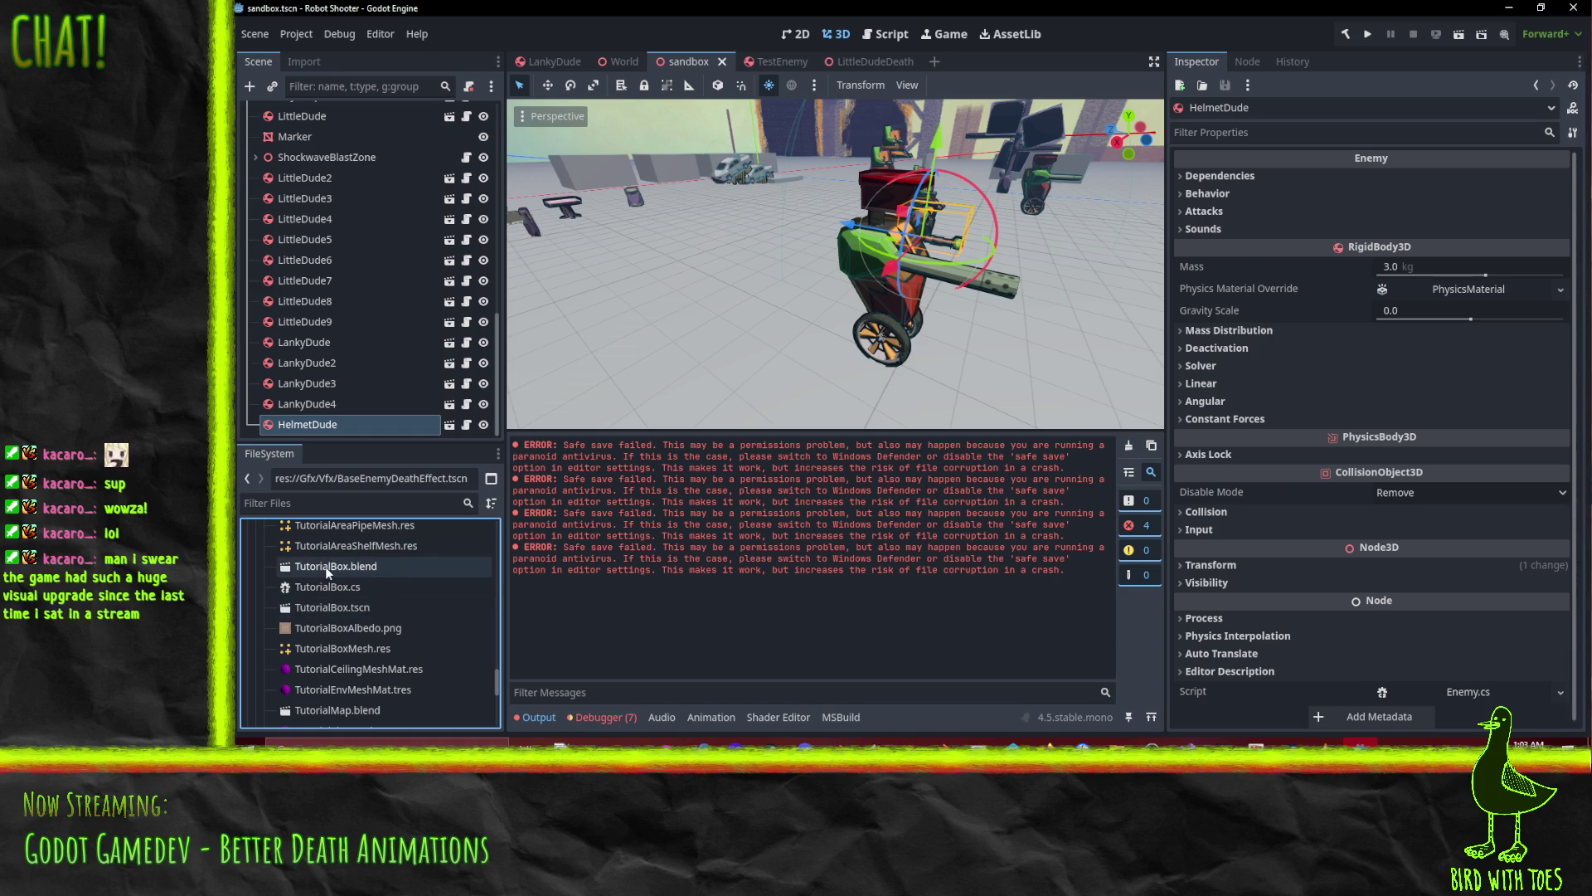
scroll(364, 701, down, 1)
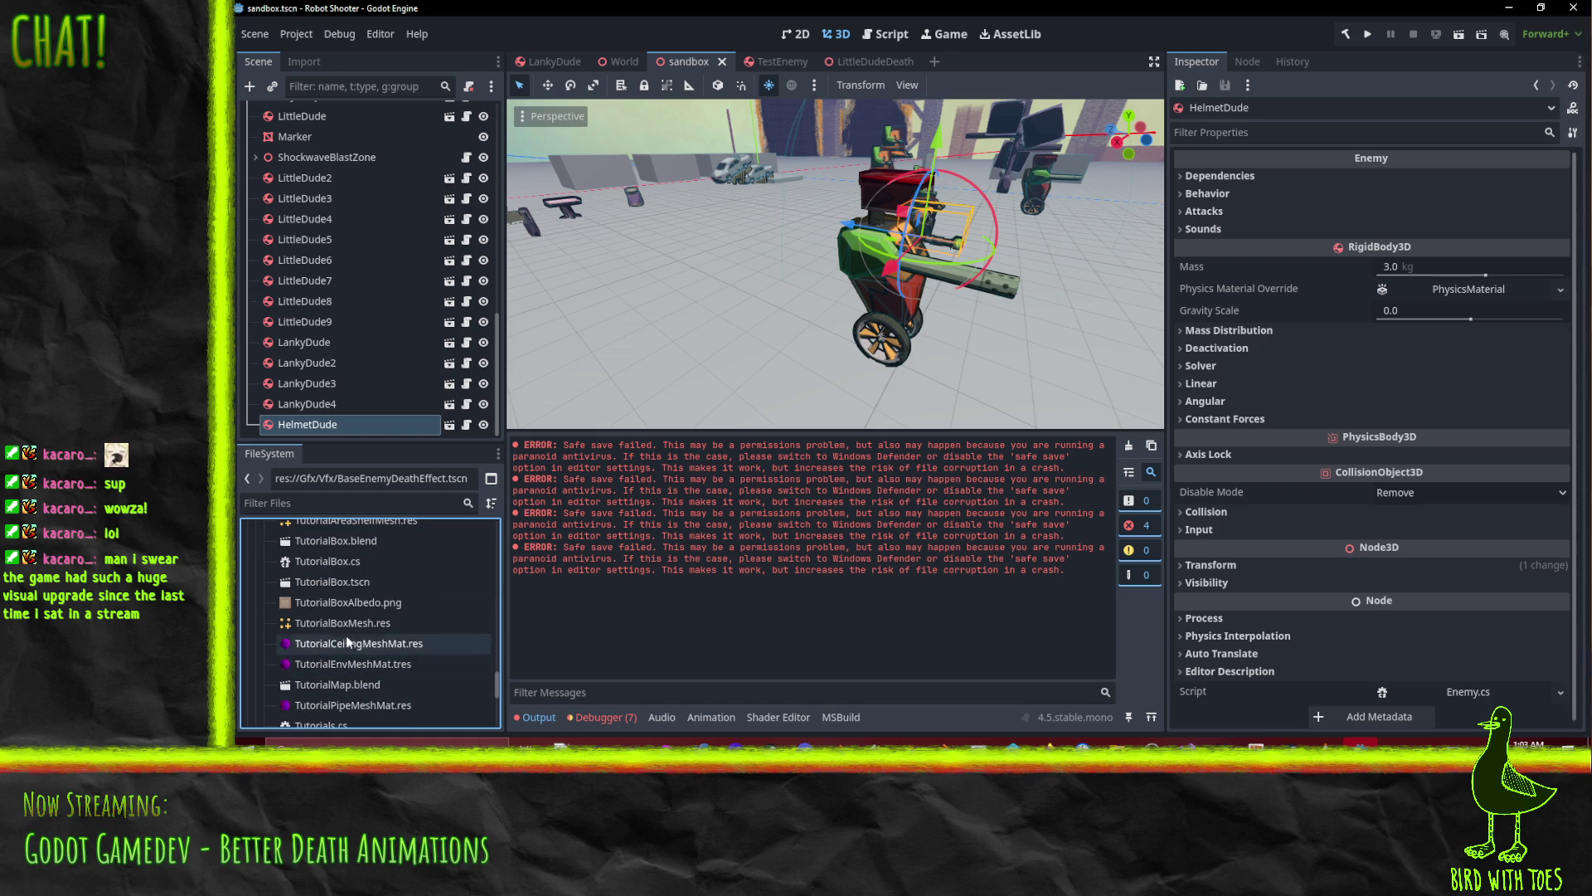
Open TutorialMap.blend's import settings without reimporting, then open the TutorialWorld.tscn scene
double_click(355, 687)
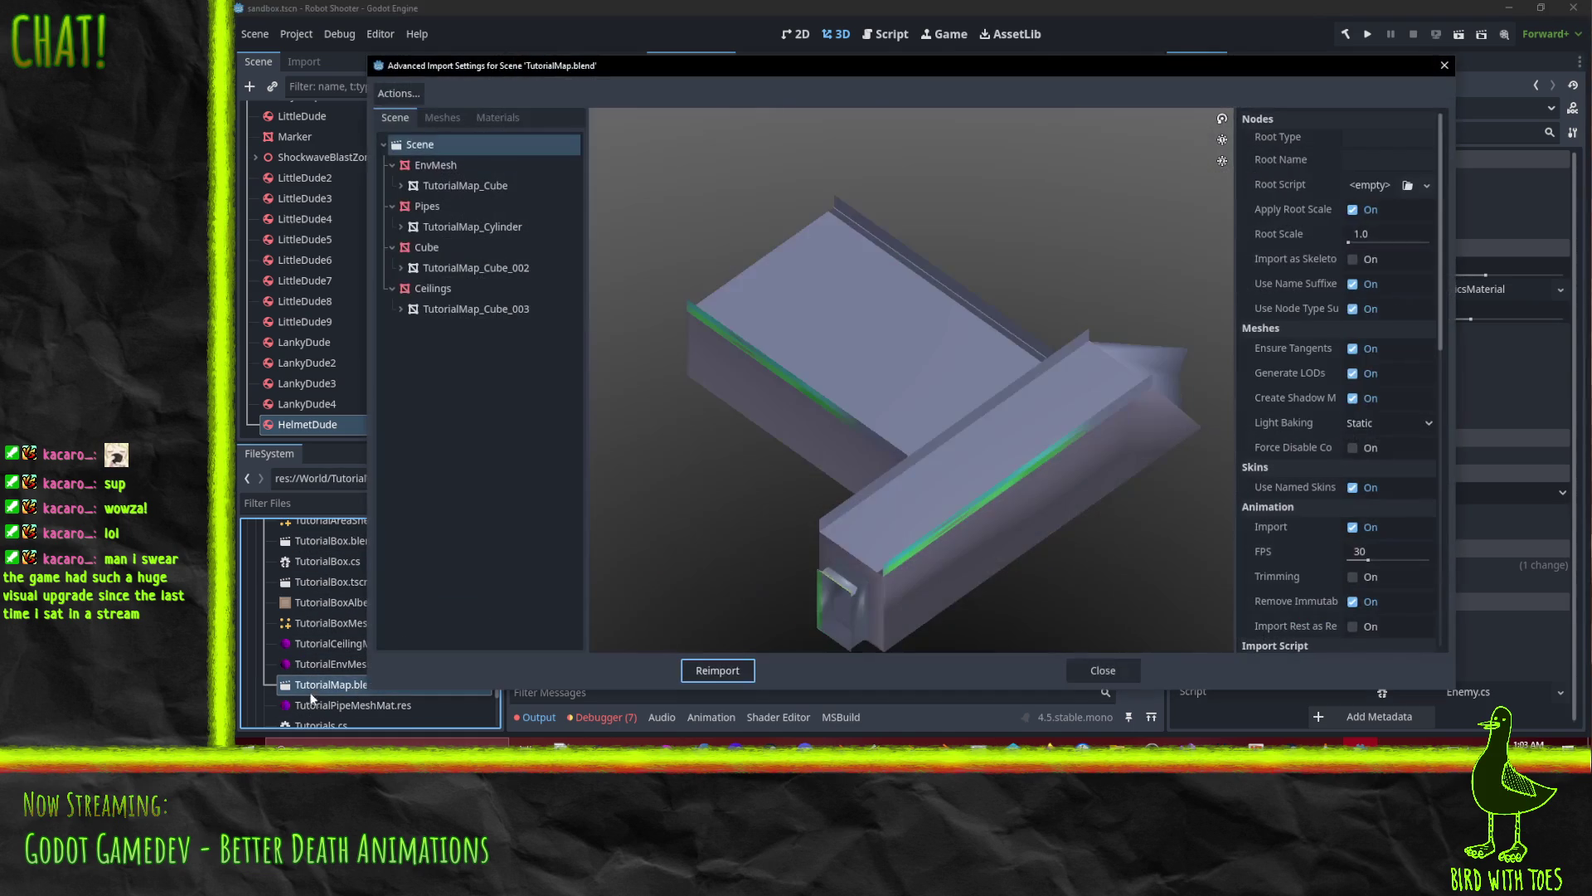
click(1443, 65)
scroll(407, 647, down, 5)
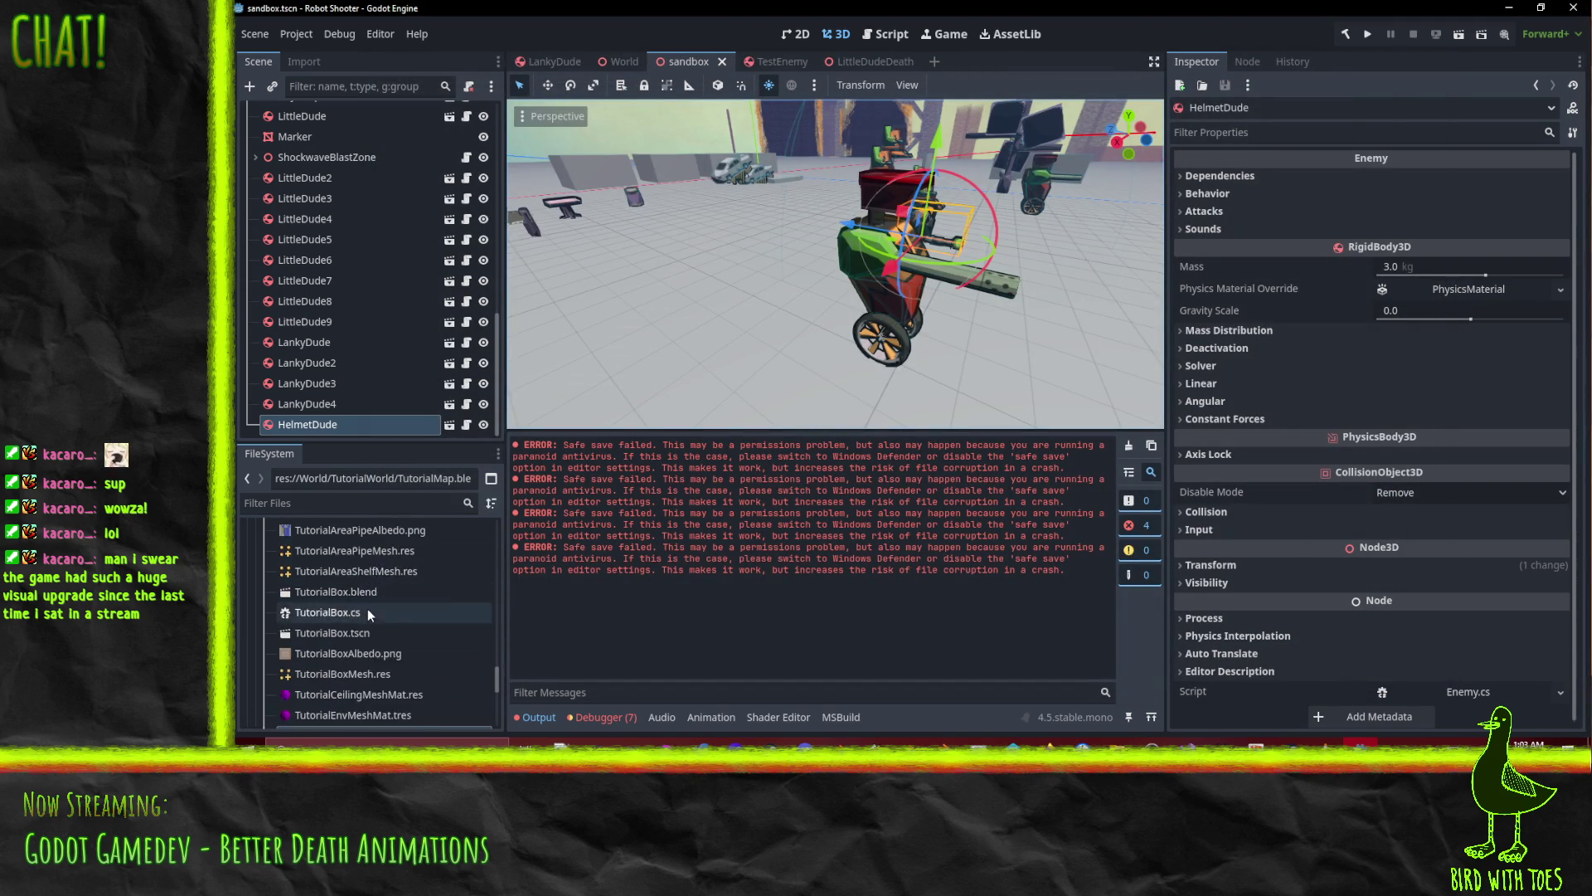
scroll(367, 610, up, 5)
scroll(316, 589, down, 5)
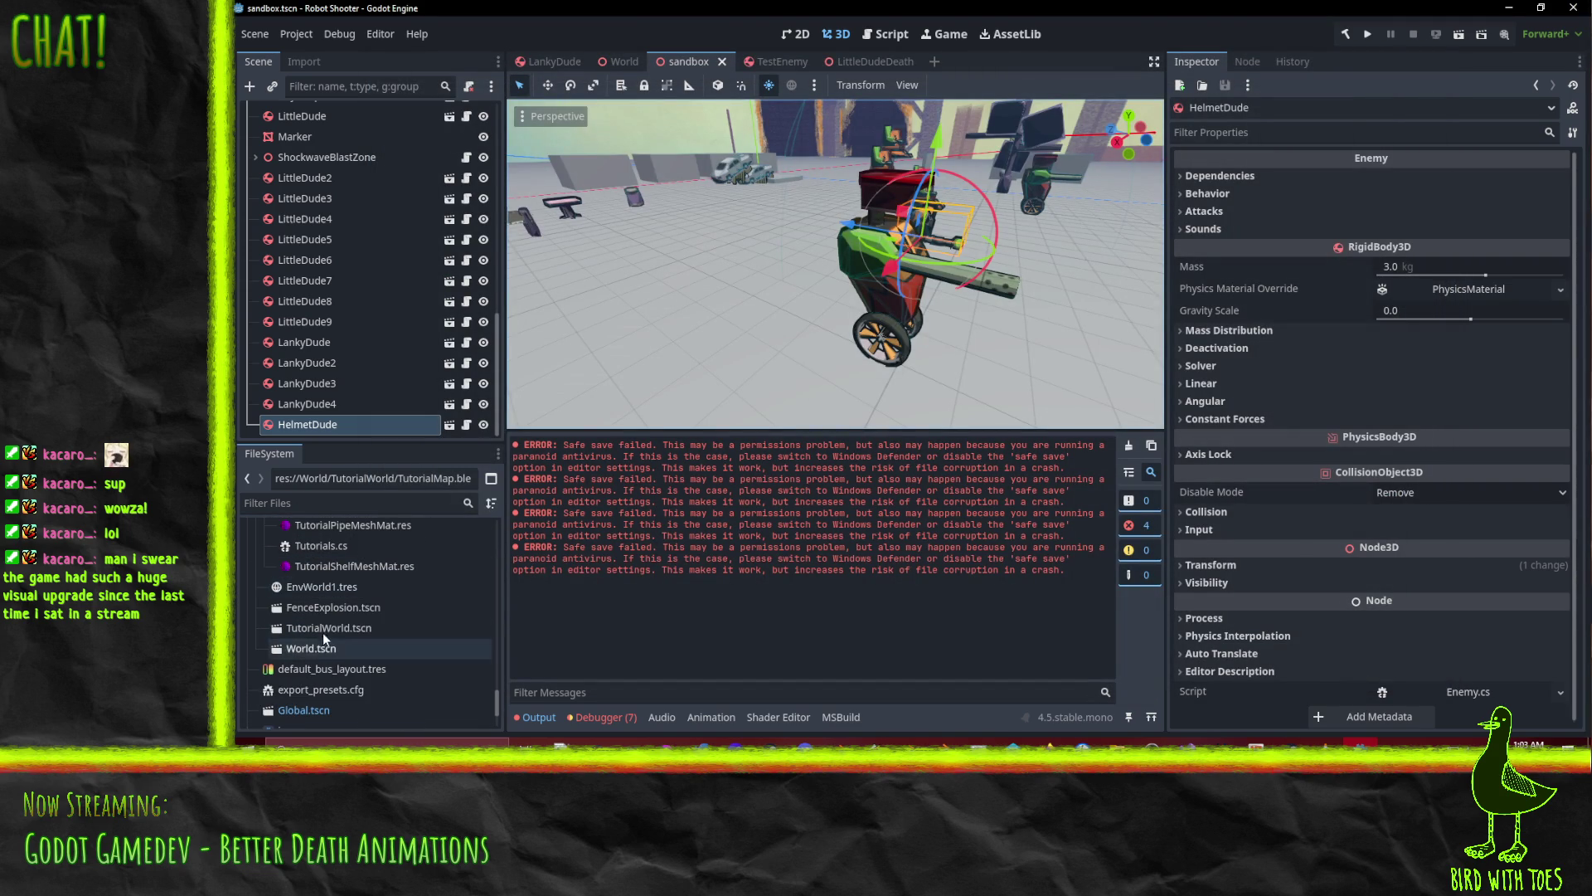
double_click(321, 630)
Orbit and zoom around the TutorialWorld room's walls, boxes and shelves, then return to Blender
mouse_move(977, 247)
middle_down()
mouse_move(903, 231)
mouse_move(885, 197)
mouse_move(821, 231)
mouse_move(944, 187)
mouse_move(836, 237)
mouse_move(960, 266)
mouse_move(1022, 262)
mouse_move(765, 230)
mouse_move(923, 256)
middle_up()
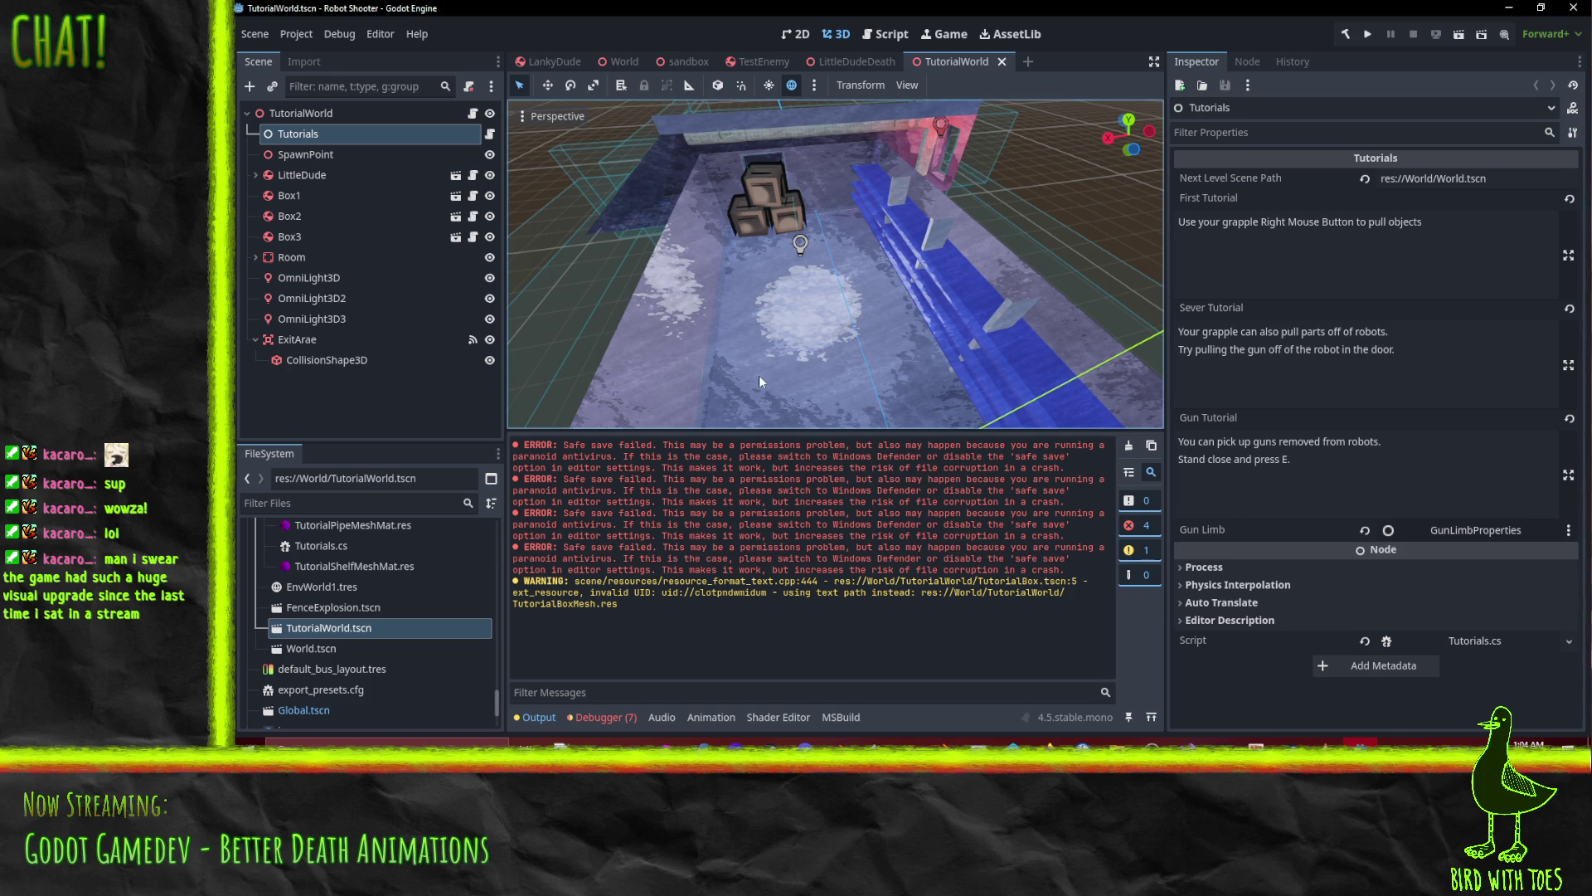
mouse_move(851, 311)
middle_down()
mouse_move(793, 285)
mouse_move(818, 296)
mouse_move(862, 405)
middle_up()
mouse_move(663, 213)
middle_down()
mouse_move(854, 337)
mouse_move(799, 331)
mouse_move(786, 355)
mouse_move(857, 365)
middle_up()
mouse_move(739, 228)
middle_down()
mouse_move(770, 186)
mouse_move(820, 196)
mouse_move(688, 189)
mouse_move(897, 232)
middle_up()
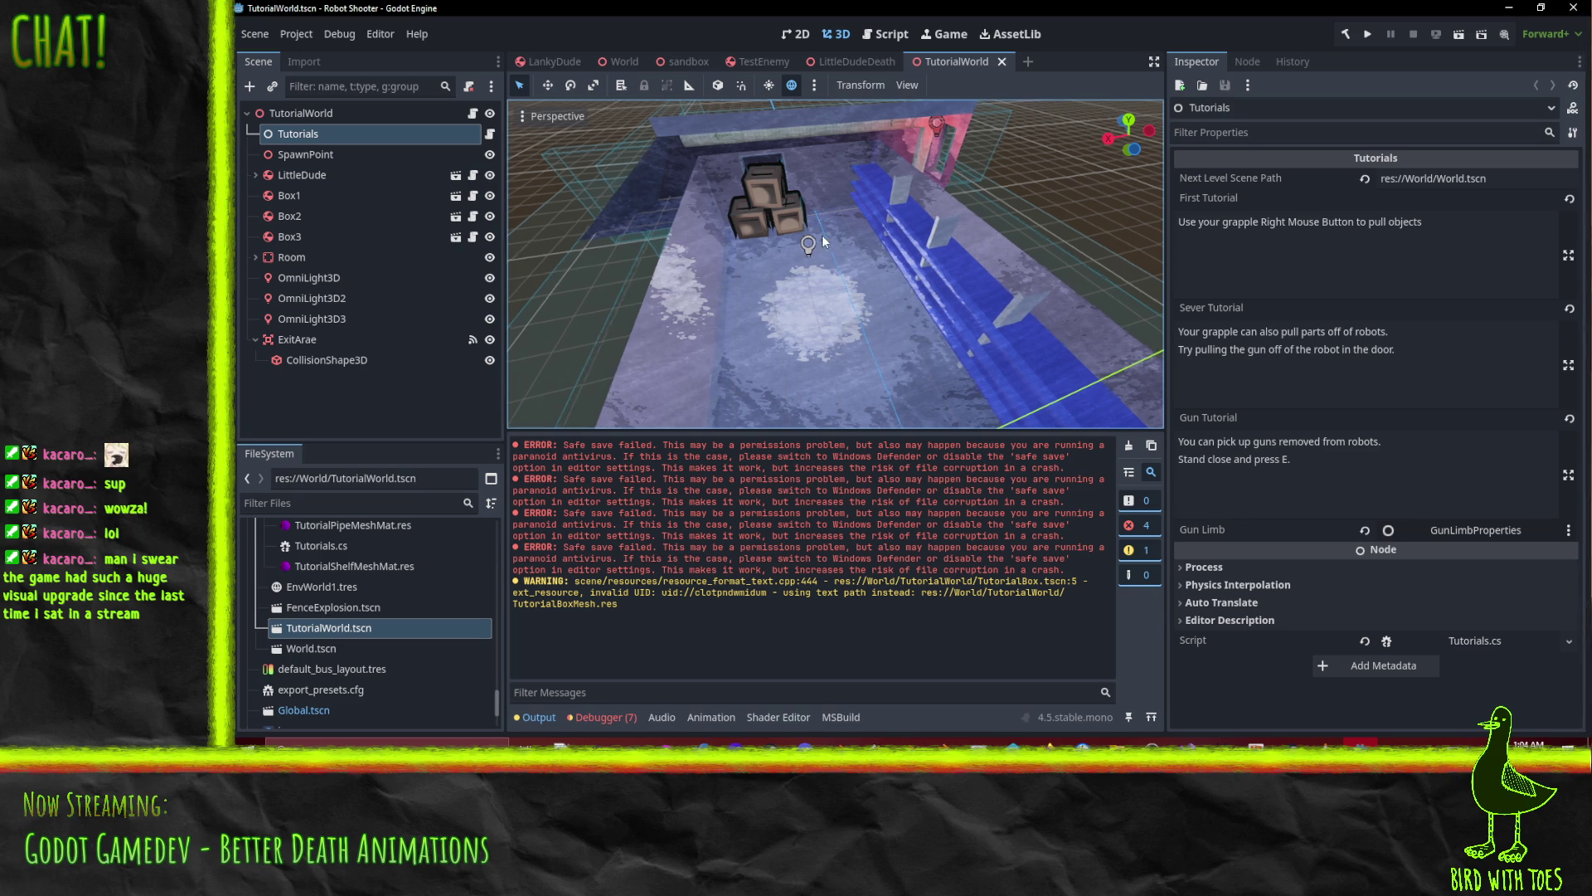
scroll(833, 209, up, 5)
mouse_move(834, 213)
middle_down()
mouse_move(836, 191)
mouse_move(854, 194)
mouse_move(851, 225)
mouse_move(917, 252)
mouse_move(849, 230)
mouse_move(918, 251)
mouse_move(1078, 232)
mouse_move(1112, 248)
mouse_move(1038, 292)
middle_up()
scroll(884, 237, down, 5)
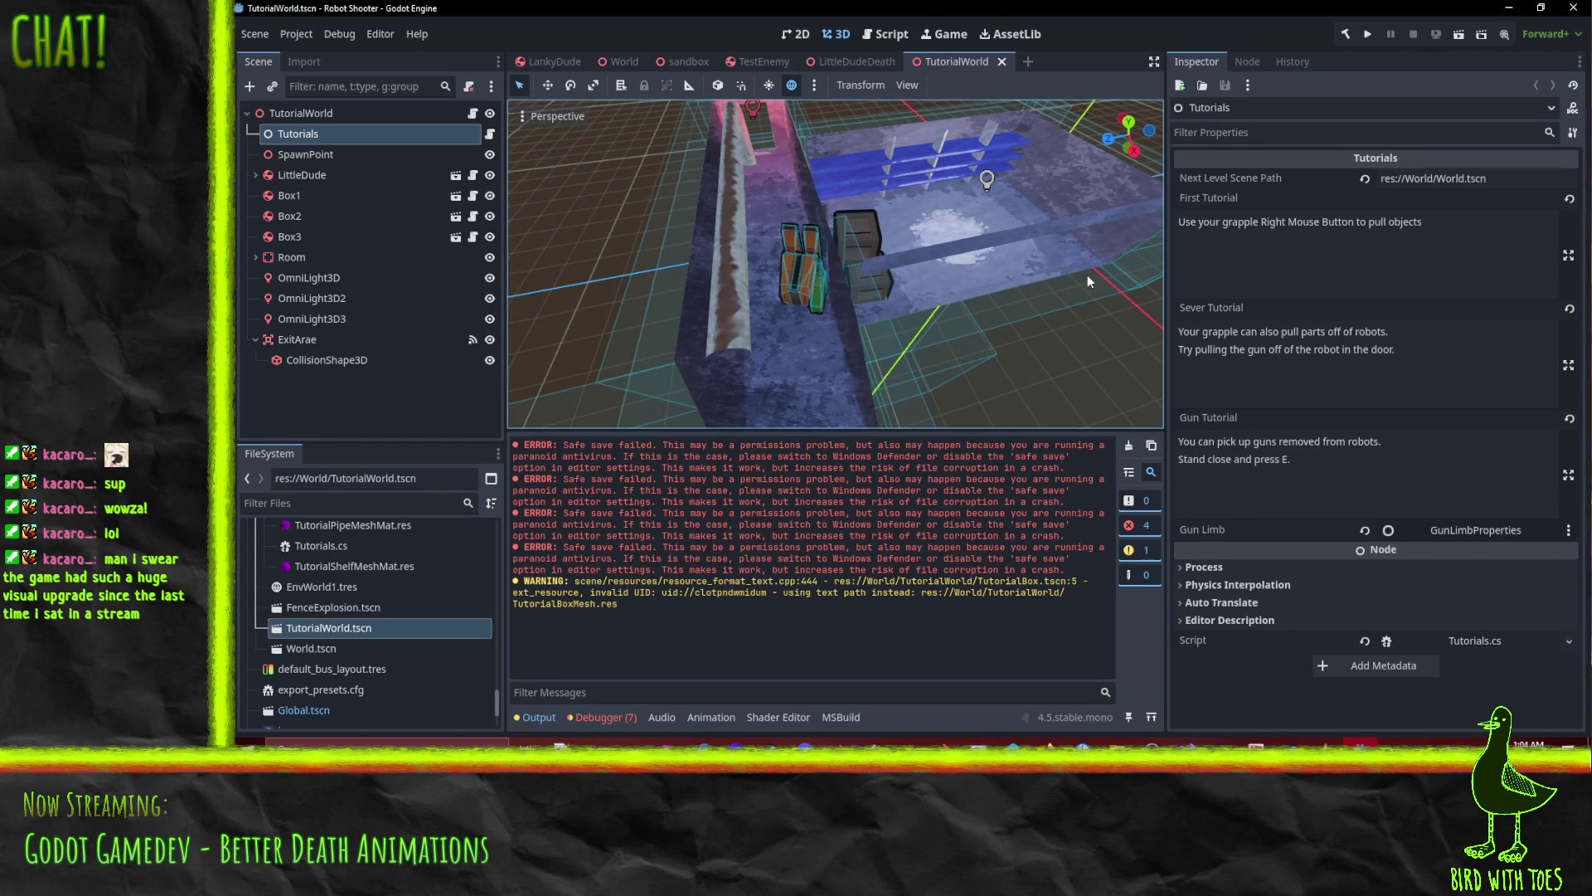
mouse_move(1087, 279)
middle_down()
mouse_move(928, 296)
mouse_move(817, 268)
middle_up()
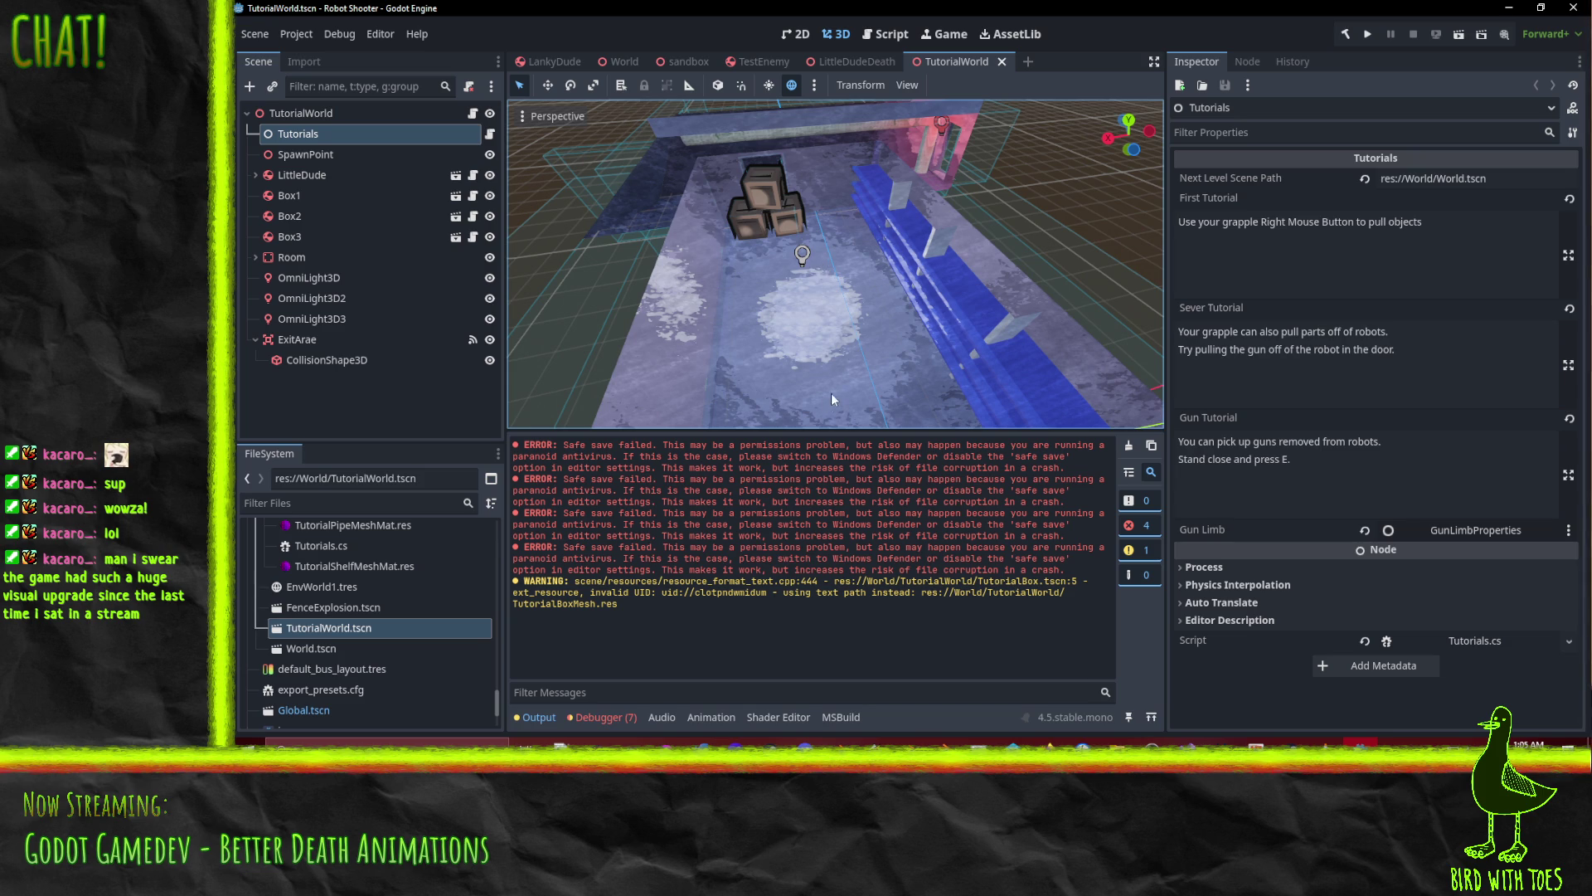
click(1509, 10)
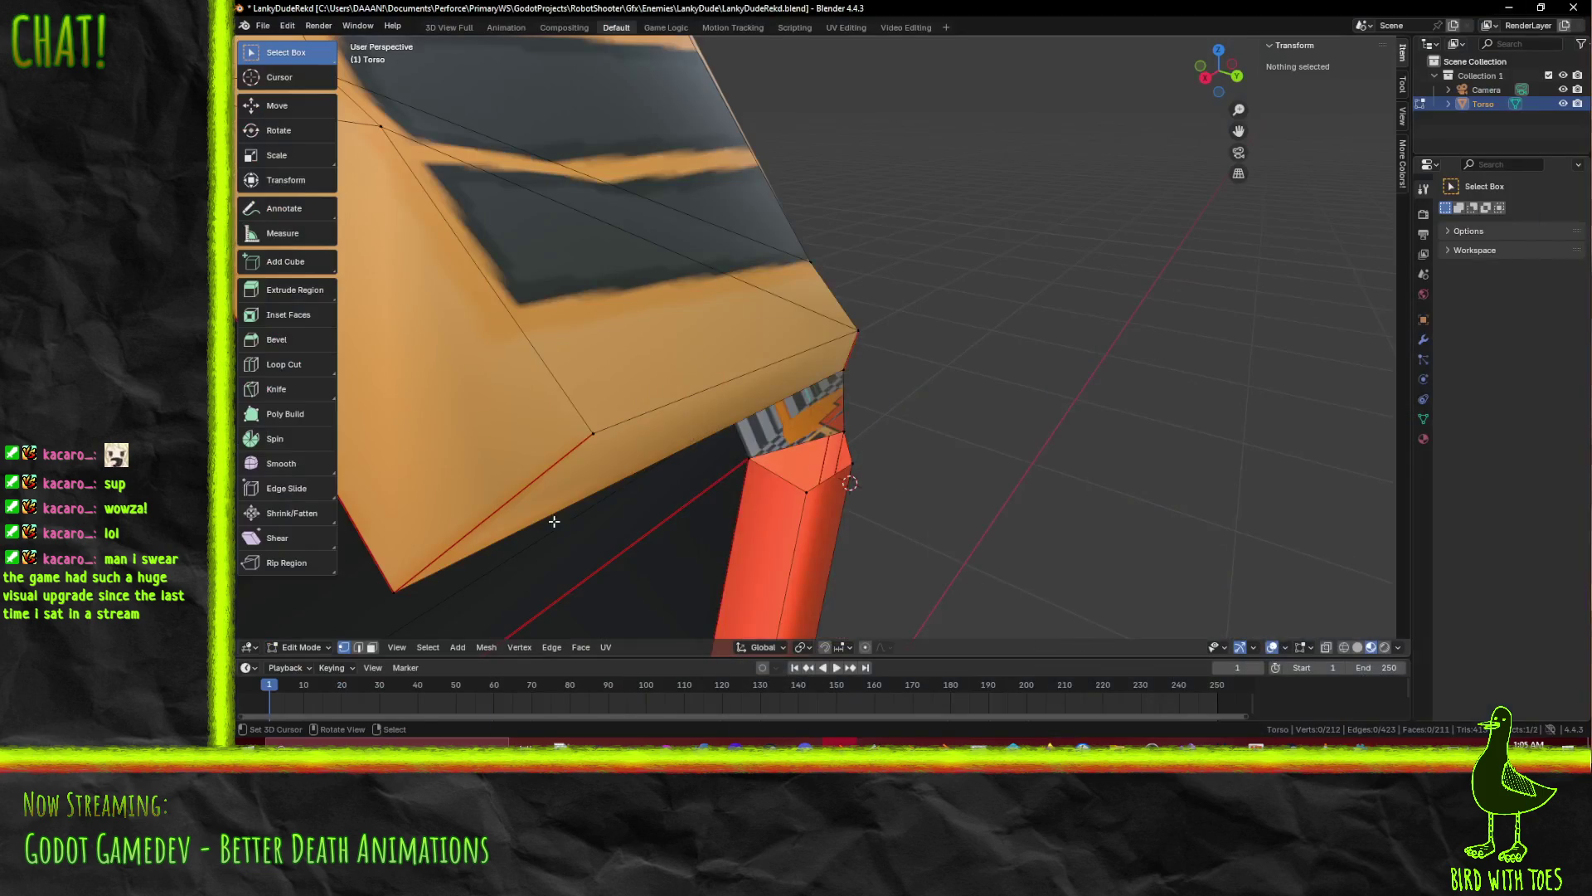
scroll(943, 287, down, 4)
mouse_move(942, 312)
middle_down()
mouse_move(811, 233)
mouse_move(868, 227)
mouse_move(874, 241)
mouse_move(814, 242)
mouse_move(828, 270)
middle_up()
scroll(677, 322, up, 3)
mouse_move(677, 322)
middle_down()
mouse_move(791, 312)
mouse_move(693, 356)
mouse_move(838, 434)
mouse_move(789, 465)
mouse_move(802, 470)
mouse_move(978, 380)
mouse_move(931, 374)
mouse_move(1028, 414)
mouse_move(1007, 423)
mouse_move(1040, 247)
middle_up()
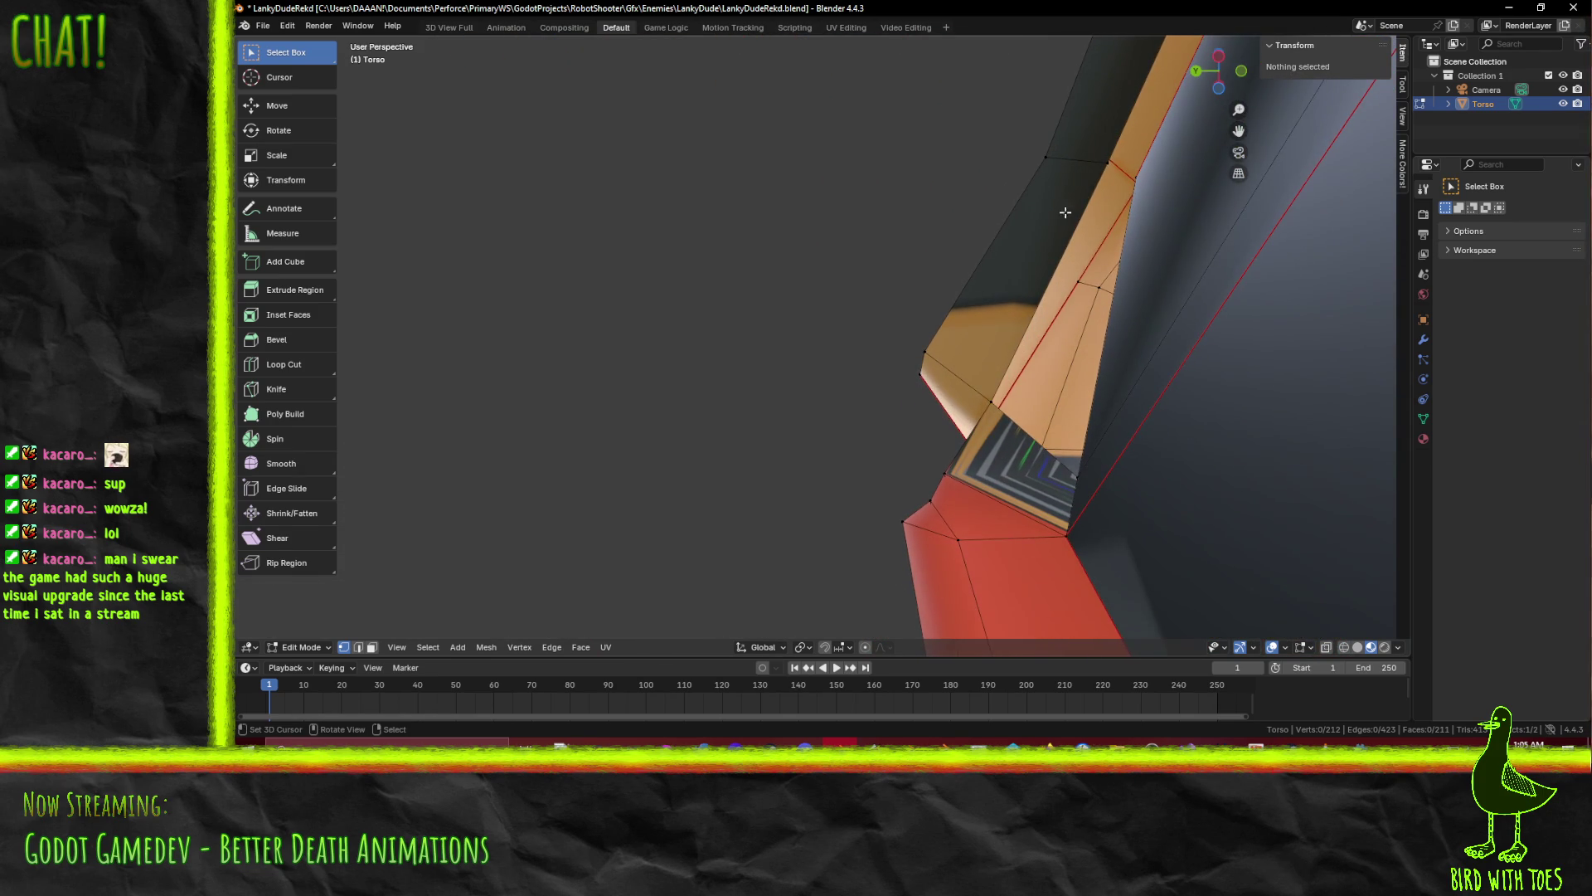
click(1113, 154)
Frame the selected chest vertex in wireframe and extrude two new vertices from the chest edge
key(KP_Decimal)
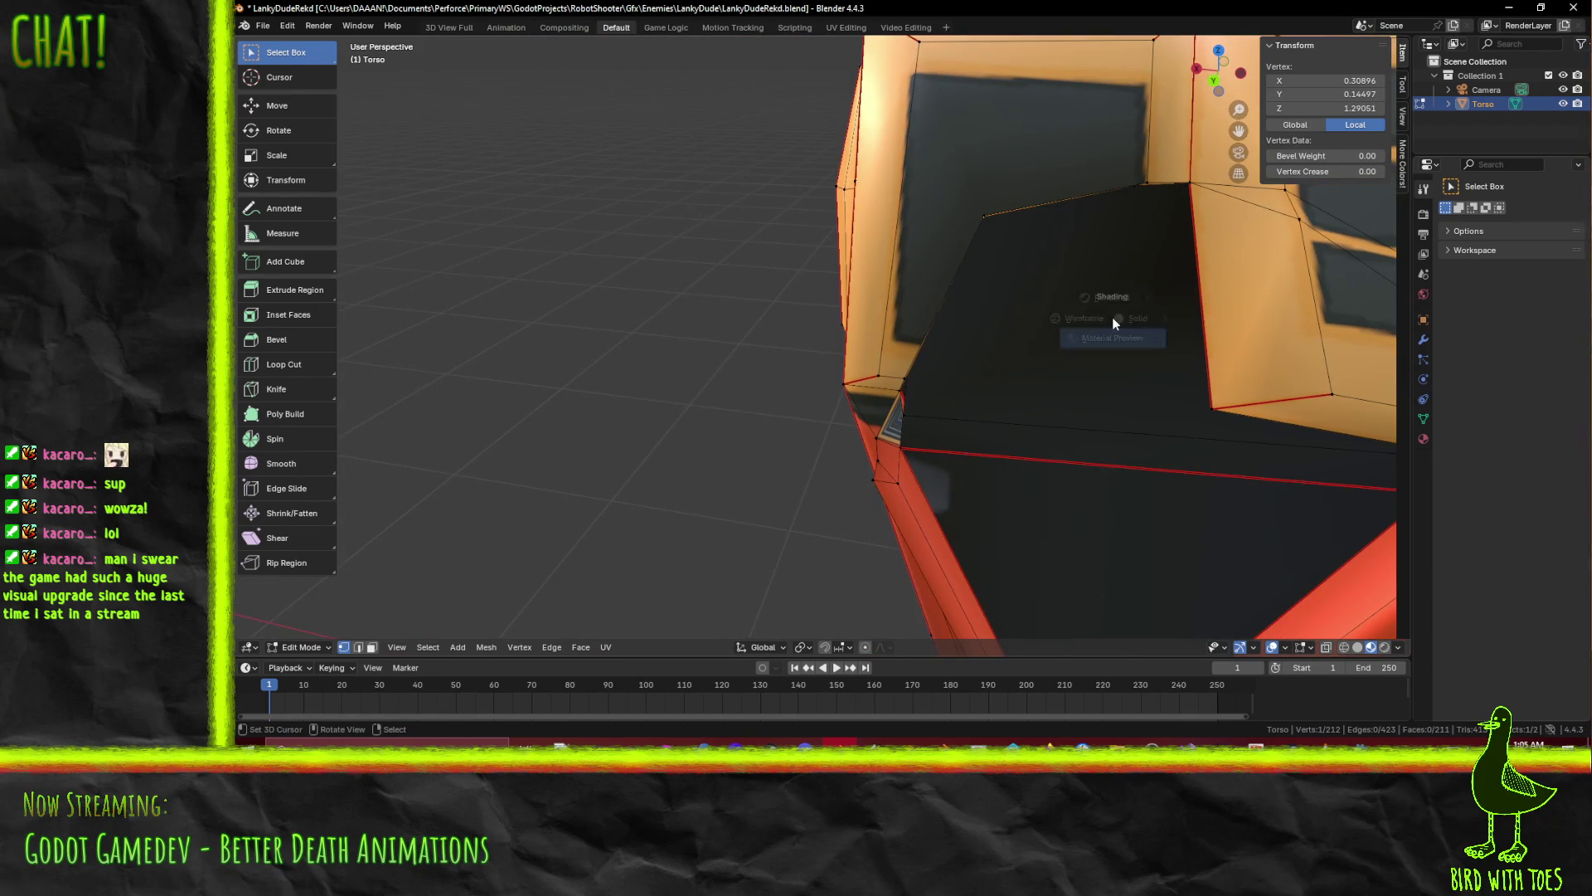
key(4)
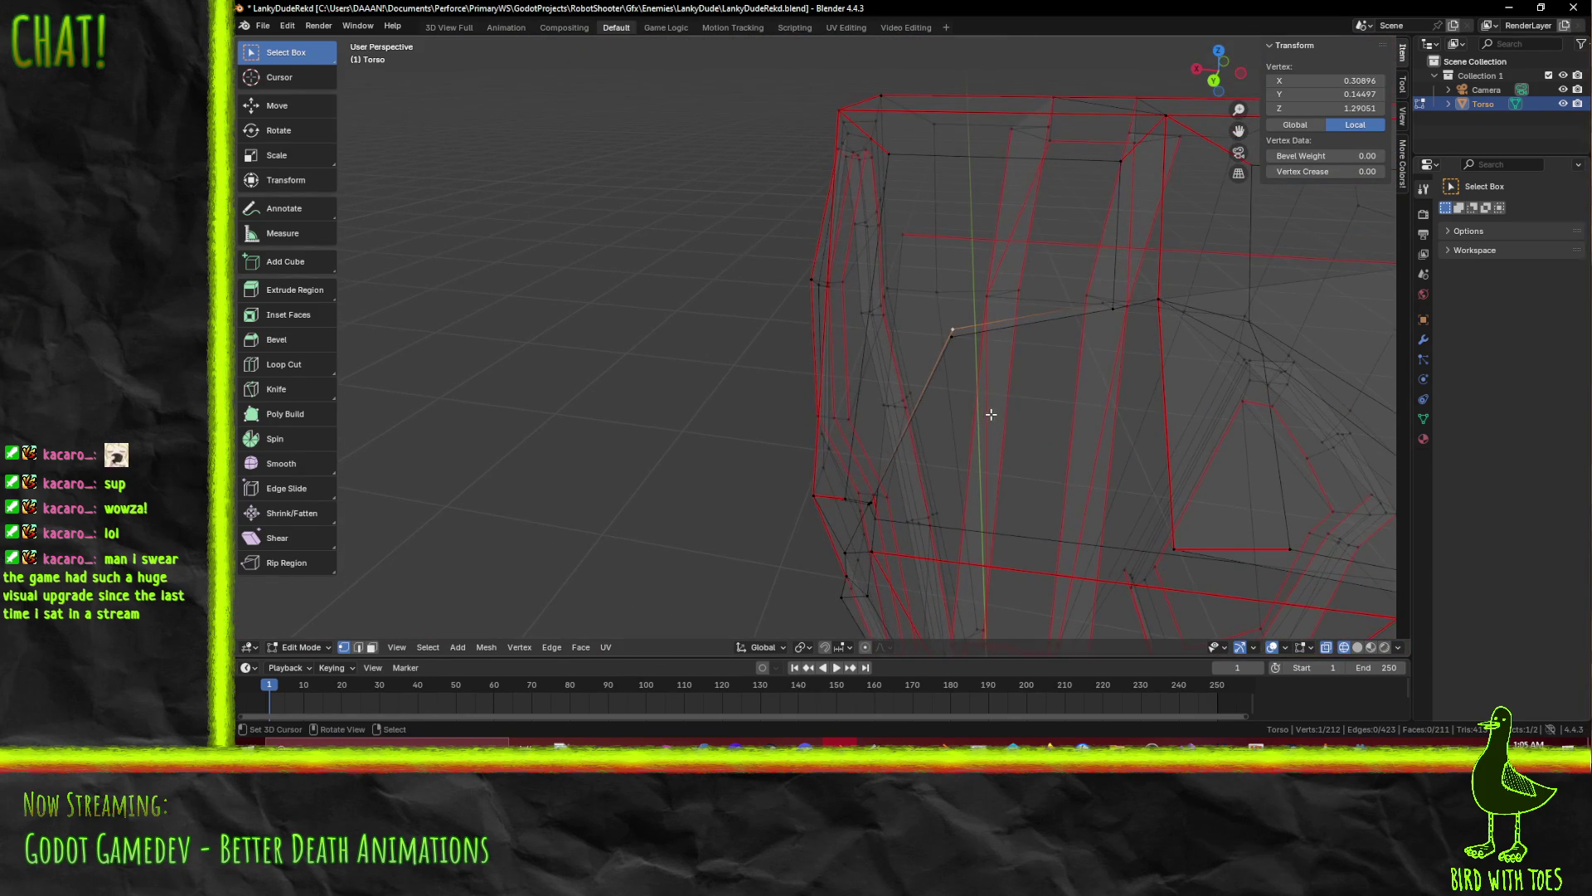
key(e)
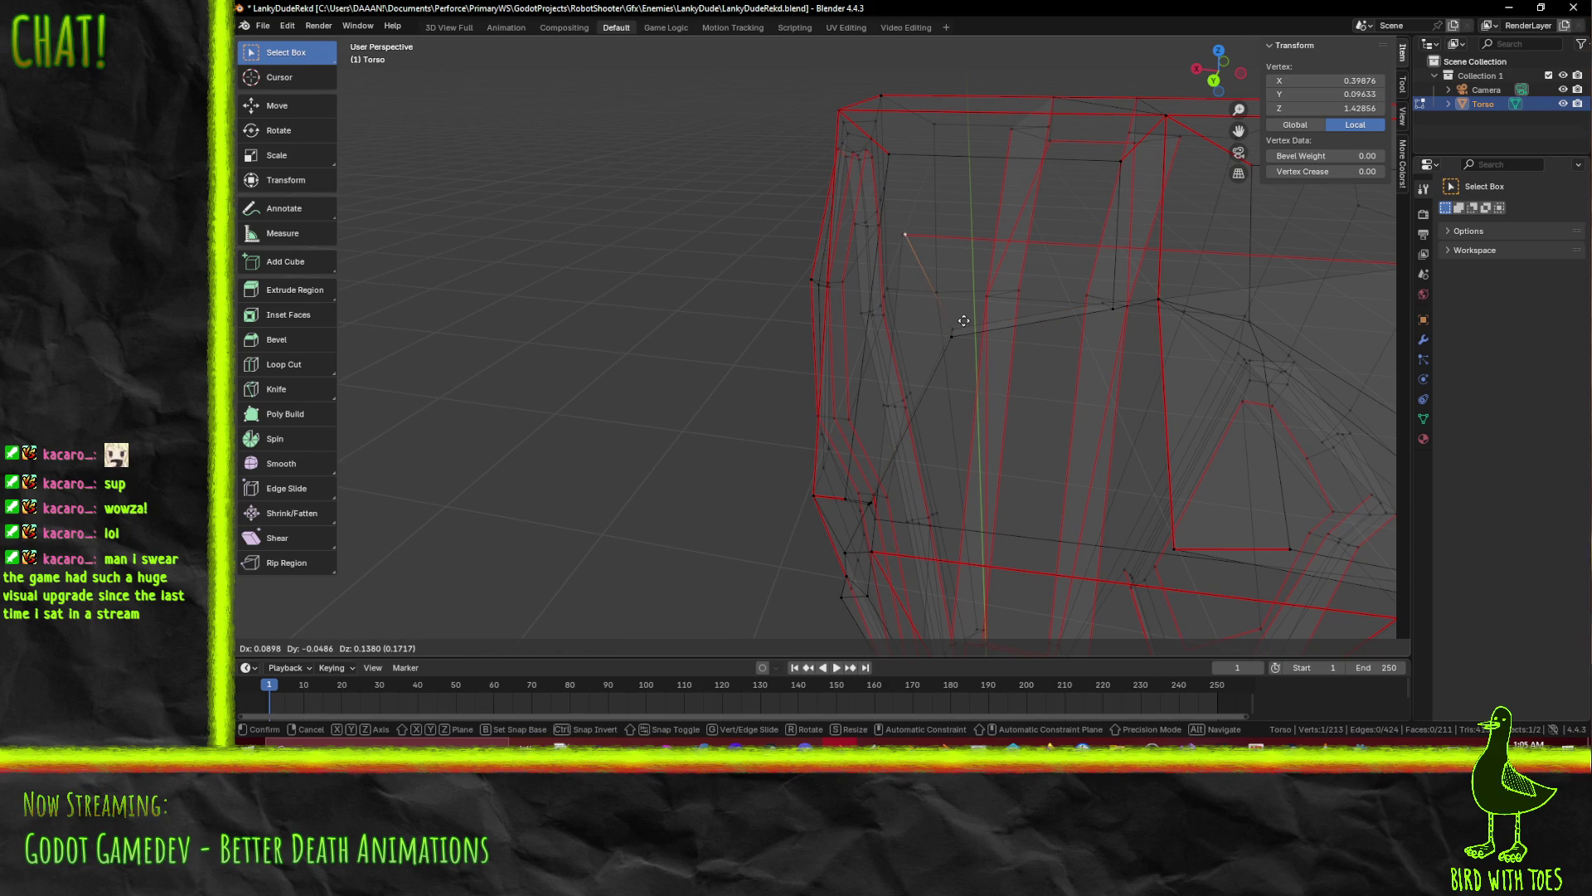
click(961, 321)
mouse_move(961, 320)
middle_down()
mouse_move(1148, 355)
mouse_move(1144, 256)
mouse_move(1188, 251)
mouse_move(1044, 359)
mouse_move(1105, 473)
mouse_move(985, 455)
mouse_move(1072, 479)
mouse_move(1169, 379)
middle_up()
click(1064, 375)
key(e)
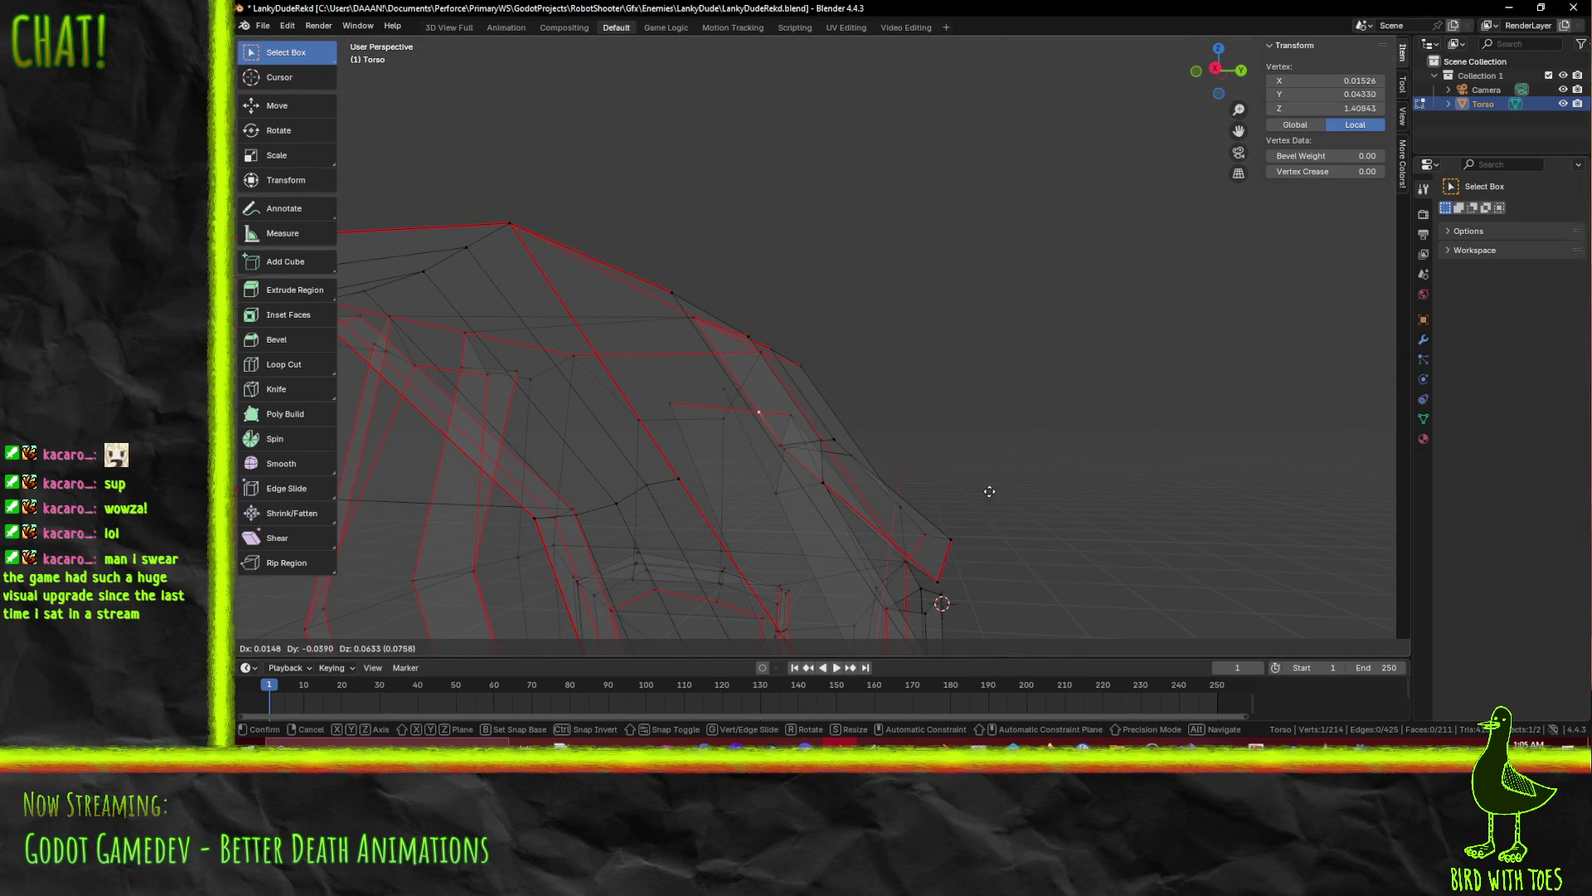
click(987, 491)
mouse_move(987, 491)
middle_down()
mouse_move(931, 543)
mouse_move(932, 437)
mouse_move(854, 423)
mouse_move(828, 390)
mouse_move(876, 406)
middle_up()
mouse_move(919, 462)
middle_down()
mouse_move(904, 495)
mouse_move(846, 519)
mouse_move(913, 469)
mouse_move(774, 465)
mouse_move(947, 475)
middle_up()
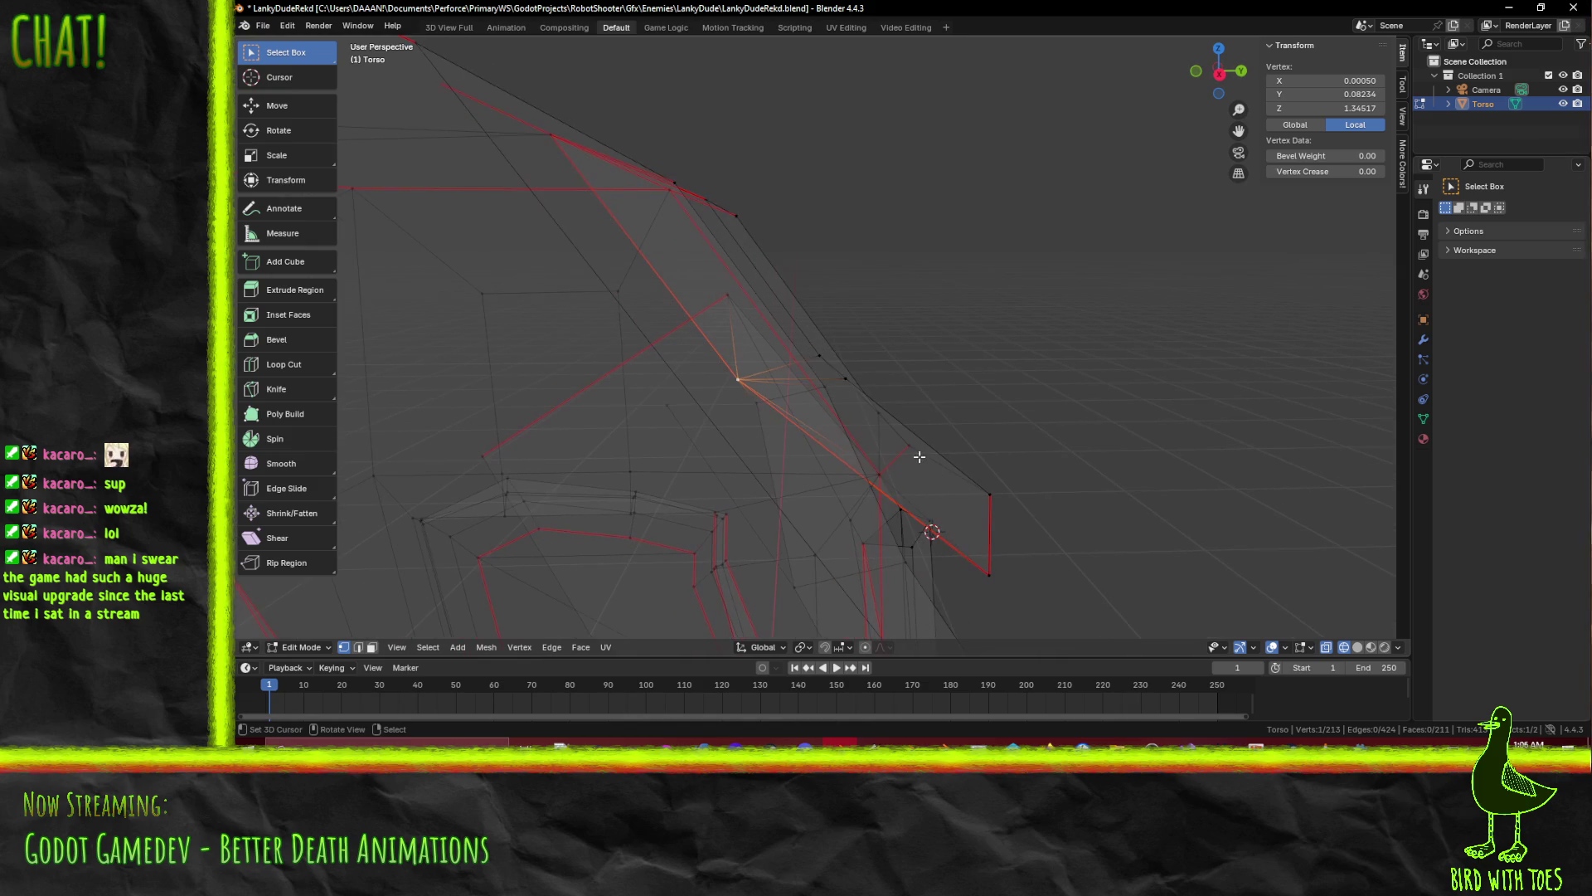
Extrude a third vertex and check it from the left side view
key(e)
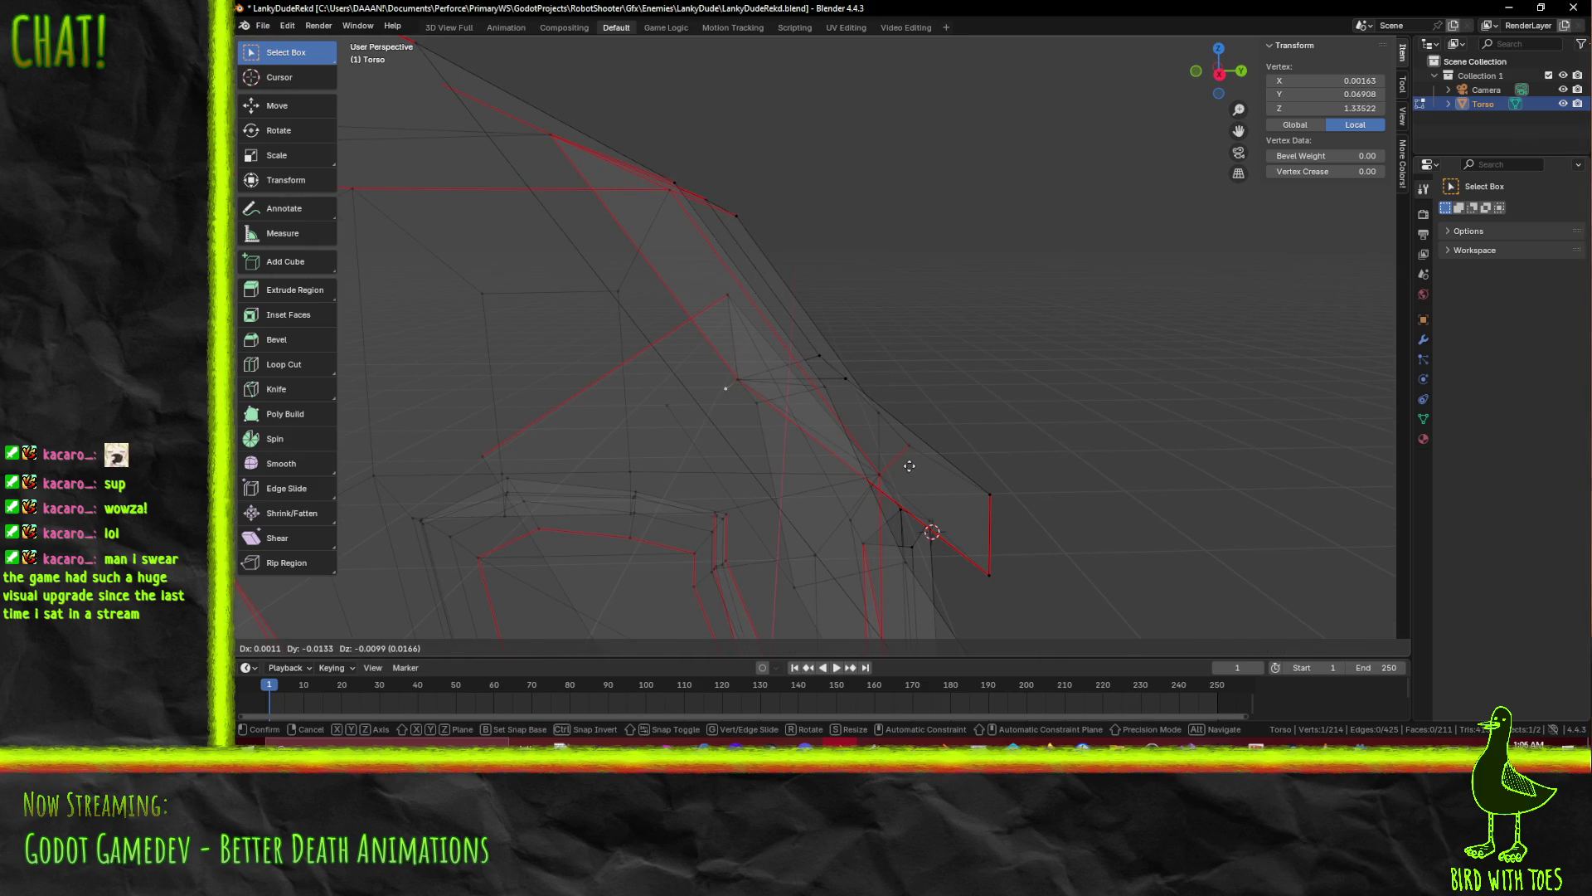
click(910, 466)
mouse_move(907, 462)
middle_down()
mouse_move(854, 420)
mouse_move(882, 437)
mouse_move(803, 437)
mouse_move(901, 327)
middle_up()
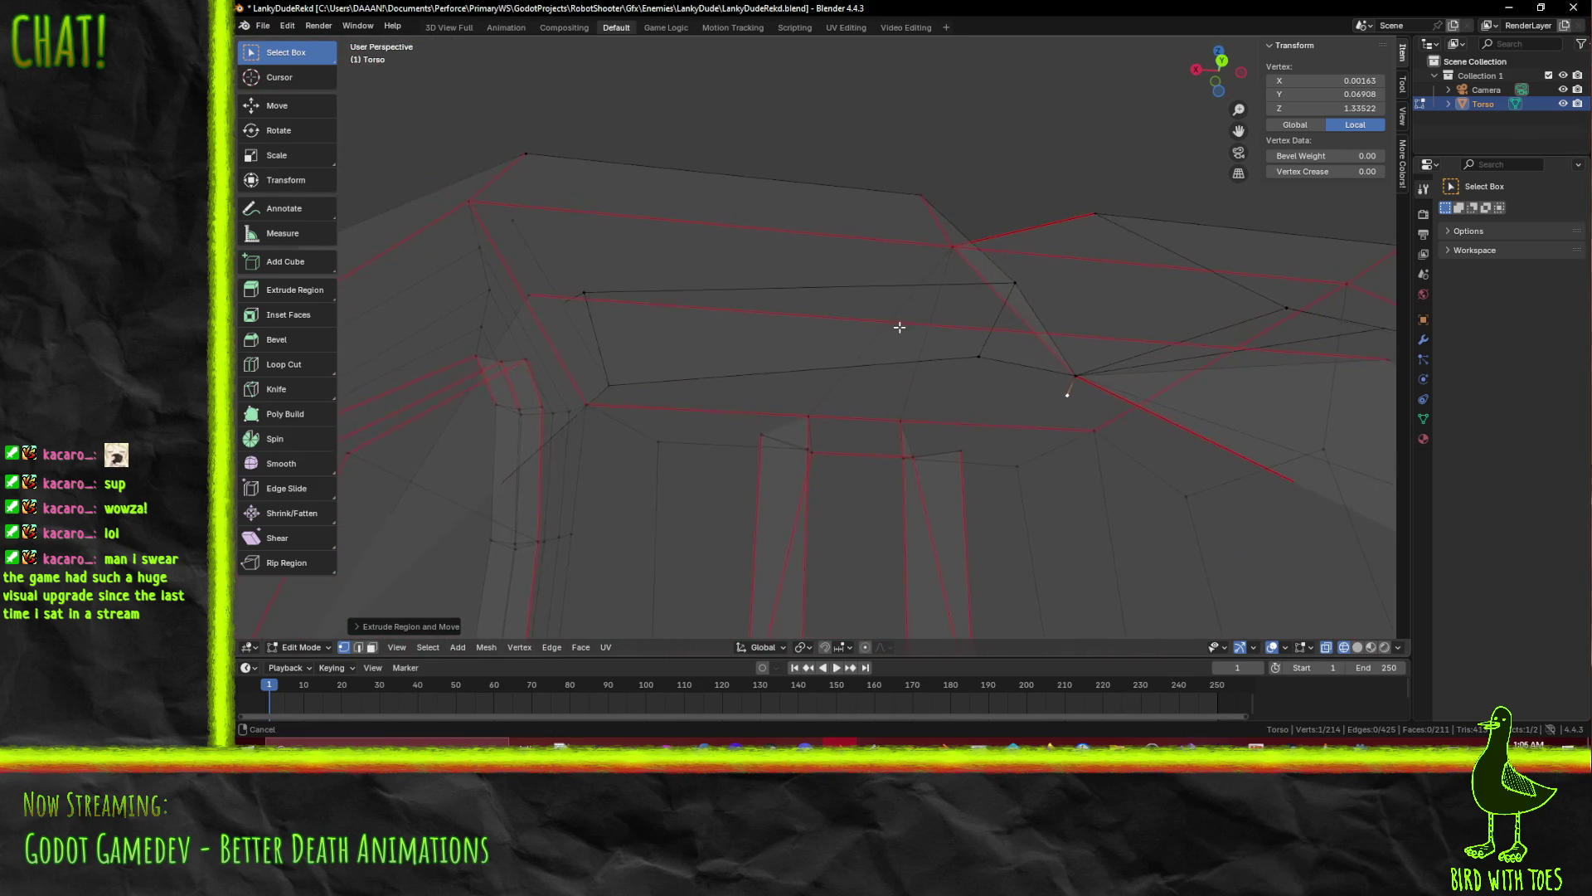
mouse_move(1102, 412)
middle_down()
mouse_move(1144, 341)
mouse_move(1106, 390)
mouse_move(1122, 451)
middle_up()
key(ctrl+KP_3)
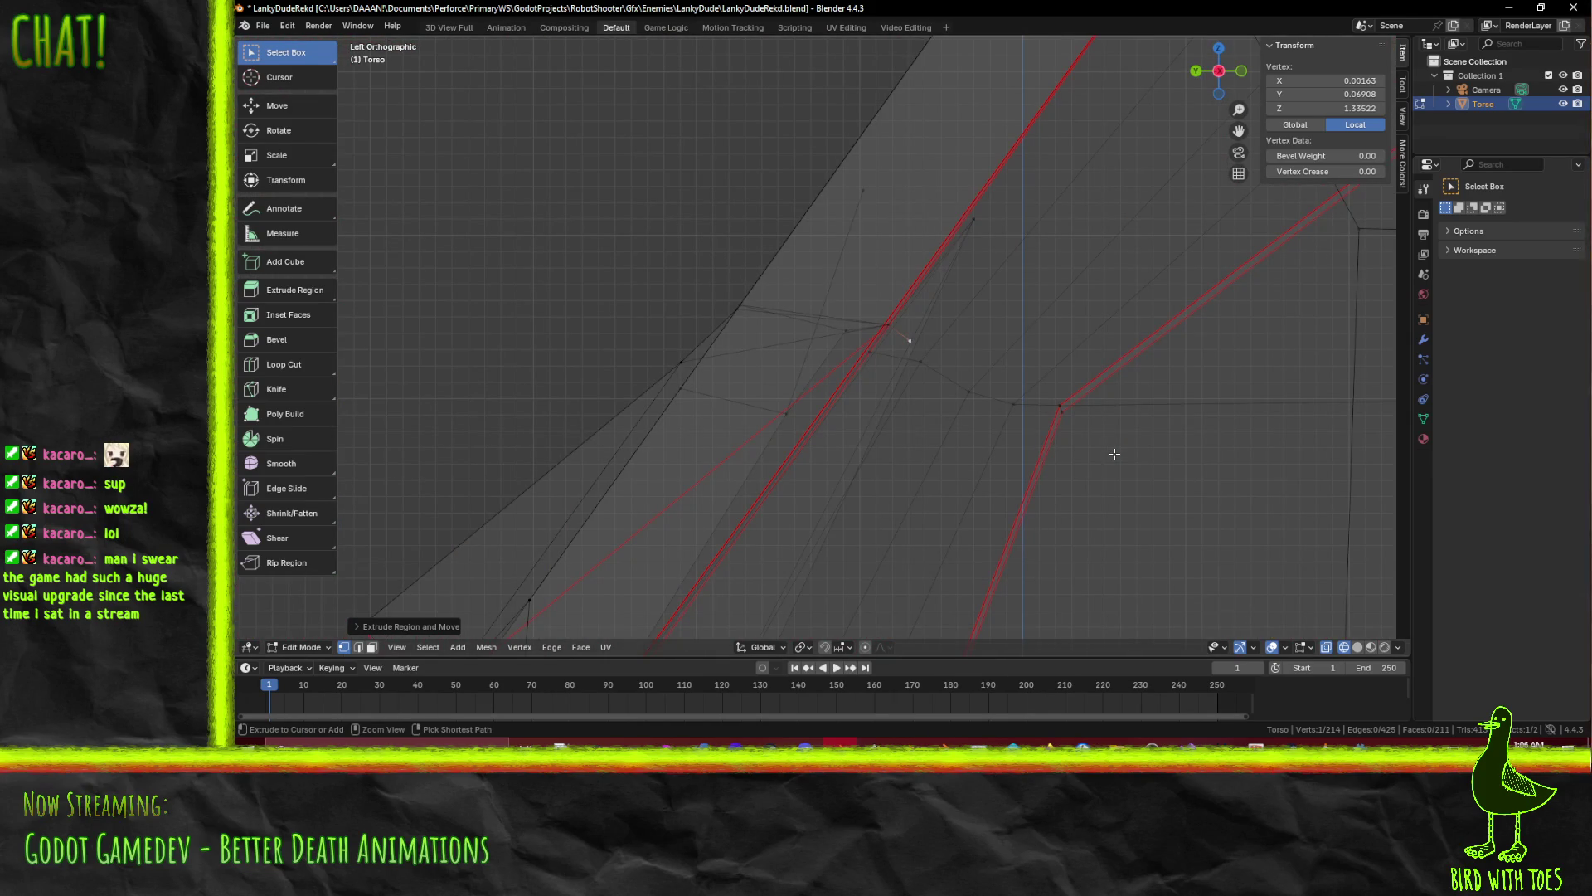
mouse_move(1115, 453)
middle_down()
mouse_move(1020, 390)
mouse_move(1112, 356)
mouse_move(1158, 384)
mouse_move(1075, 338)
mouse_move(1183, 378)
middle_up()
Switch to Material Preview shading and join two vertices with a new edge
key(z)
click(1279, 401)
mouse_move(1280, 402)
middle_down()
mouse_move(1087, 327)
mouse_move(1153, 384)
mouse_move(1070, 409)
mouse_move(1119, 401)
mouse_move(1090, 383)
middle_up()
click(1089, 495)
mouse_move(1089, 495)
middle_down()
mouse_move(913, 366)
mouse_move(850, 281)
mouse_move(1045, 406)
mouse_move(971, 348)
mouse_move(946, 365)
mouse_move(958, 340)
mouse_move(889, 312)
middle_up()
mouse_move(1016, 443)
middle_down()
mouse_move(936, 380)
mouse_move(846, 362)
mouse_move(900, 379)
mouse_move(912, 440)
mouse_move(846, 420)
mouse_move(869, 440)
mouse_move(839, 456)
mouse_move(849, 474)
mouse_move(725, 441)
mouse_move(718, 465)
mouse_move(750, 384)
mouse_move(689, 377)
mouse_move(754, 359)
mouse_move(672, 337)
mouse_move(702, 317)
mouse_move(674, 333)
mouse_move(661, 369)
mouse_move(792, 355)
middle_up()
key(f)
mouse_move(757, 380)
middle_down()
mouse_move(788, 390)
mouse_move(746, 374)
mouse_move(784, 353)
mouse_move(761, 365)
middle_up()
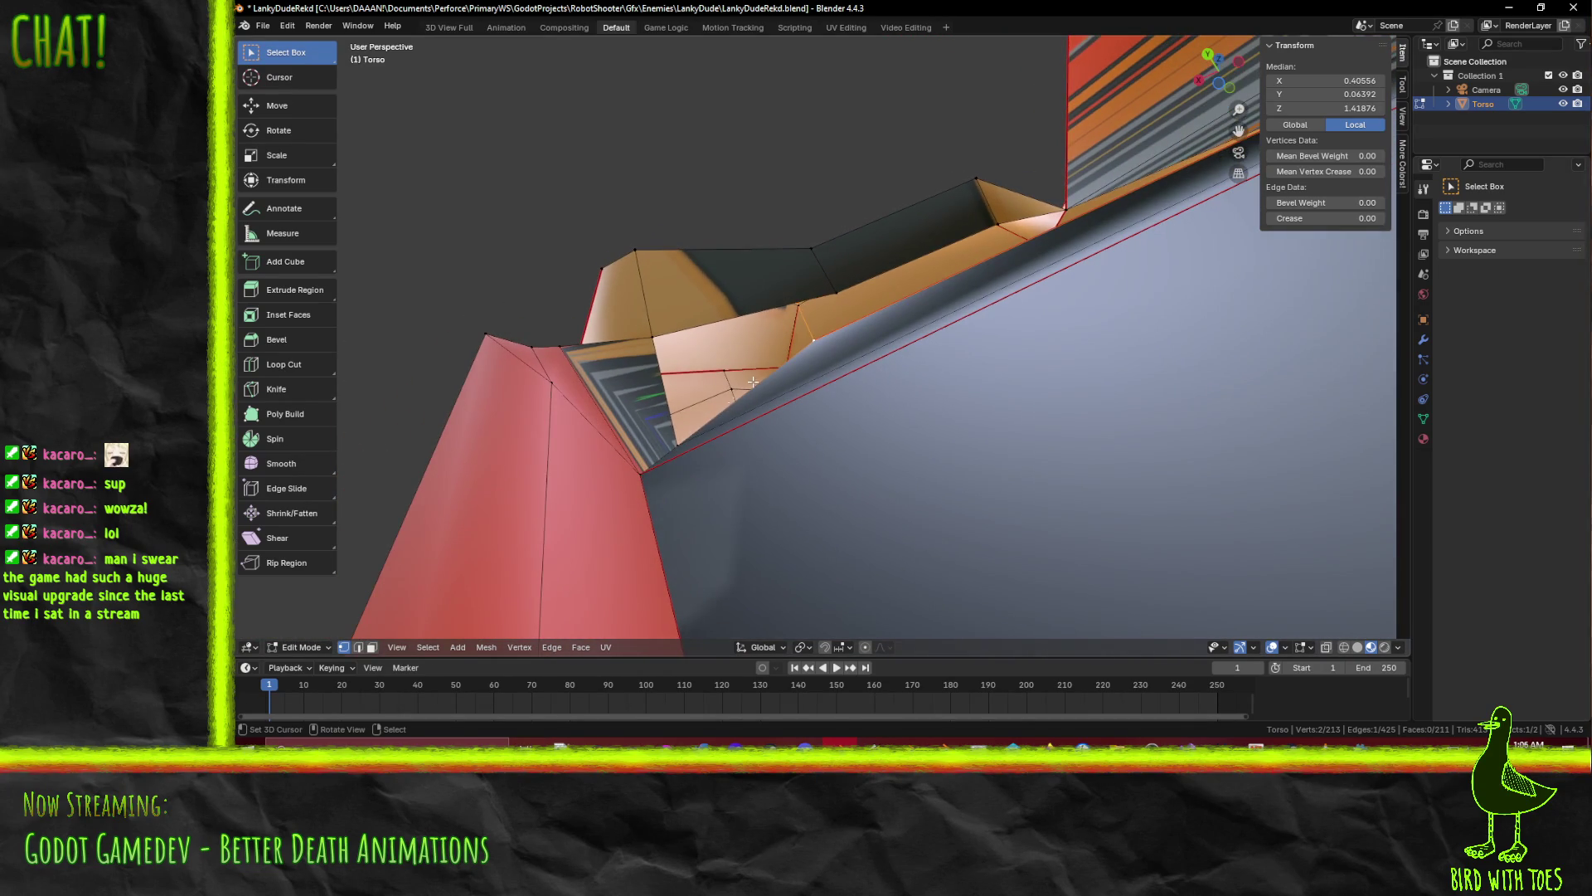
Orbit around the chest opening from side and low angles, then switch to wireframe shading
middle_drag(652, 353, 806, 362)
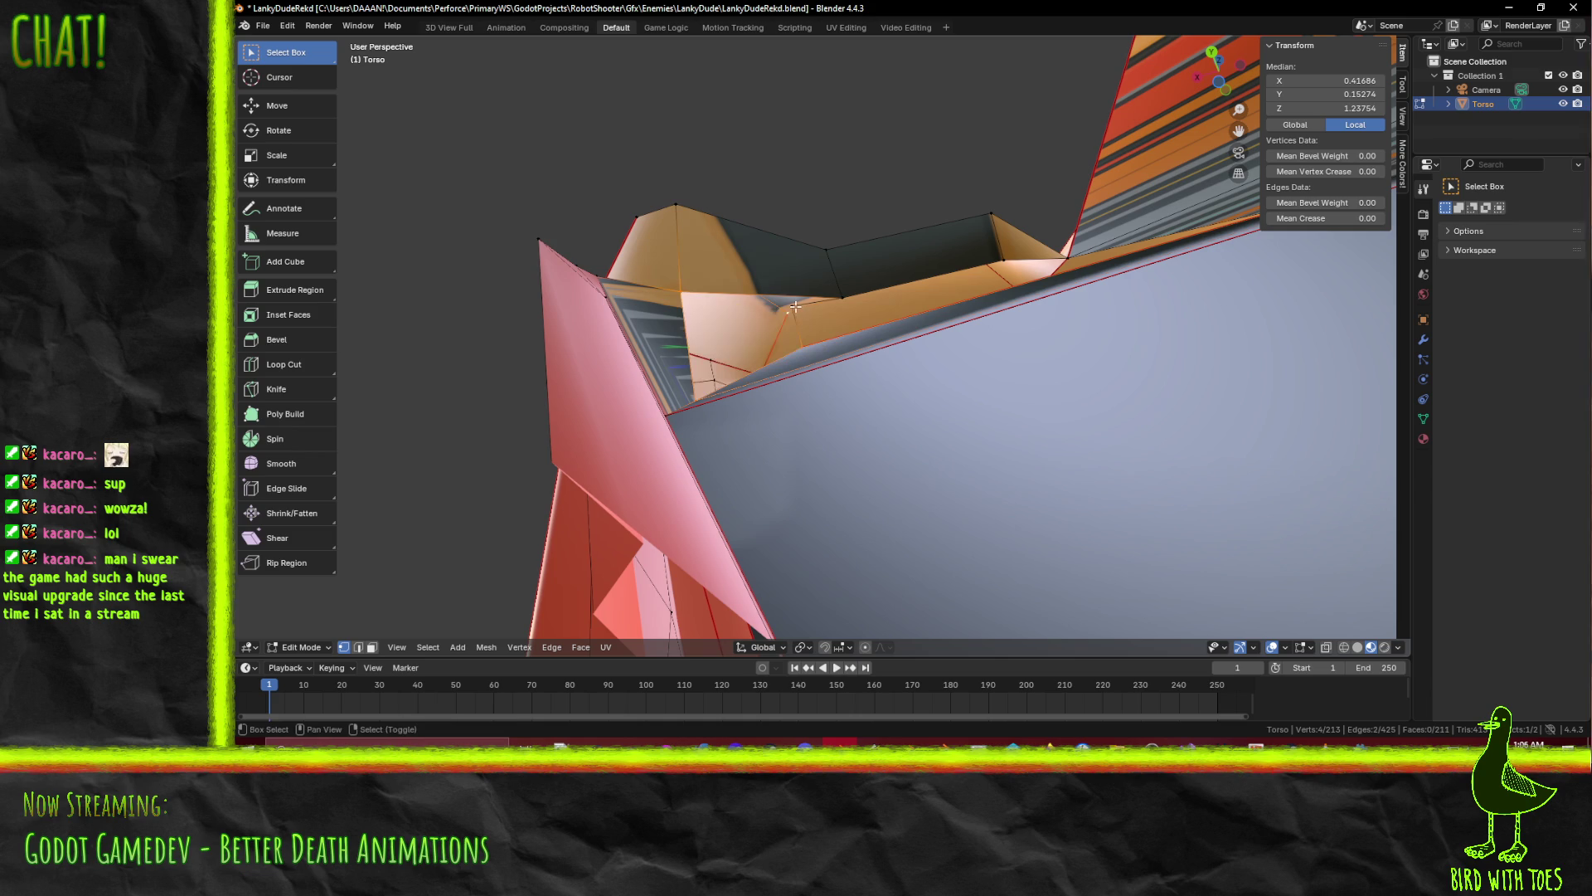
mouse_move(827, 334)
middle_down()
mouse_move(846, 359)
mouse_move(810, 377)
mouse_move(751, 371)
mouse_move(827, 334)
mouse_move(744, 353)
middle_up()
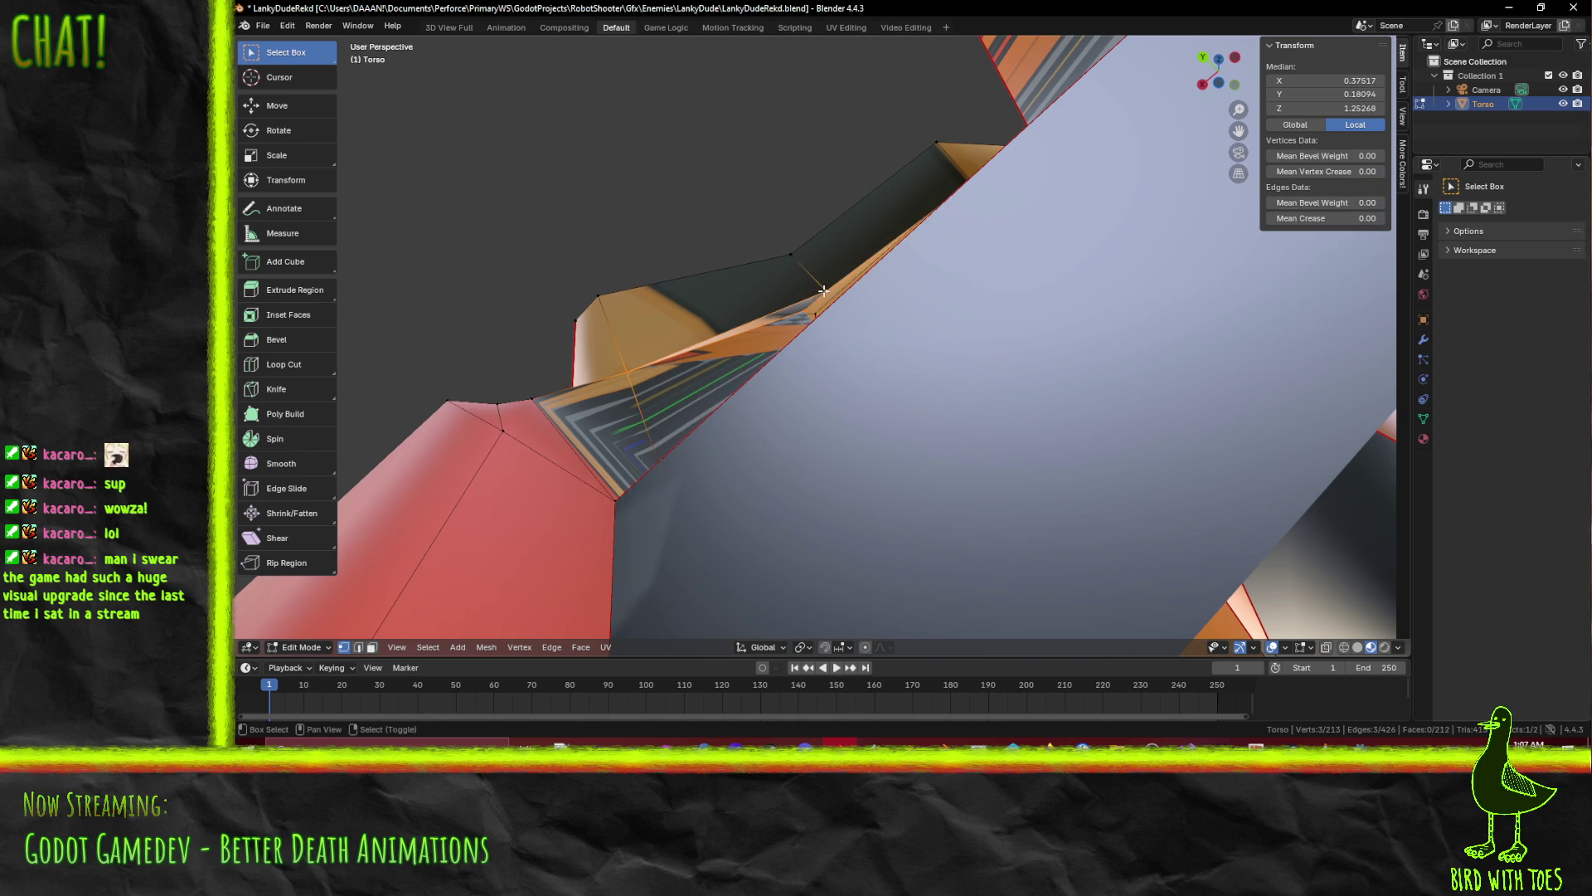
mouse_move(834, 338)
middle_down()
mouse_move(871, 357)
mouse_move(913, 324)
mouse_move(644, 448)
mouse_move(700, 370)
mouse_move(888, 340)
mouse_move(896, 420)
mouse_move(735, 437)
mouse_move(746, 374)
mouse_move(766, 377)
middle_up()
mouse_move(567, 289)
middle_down()
mouse_move(586, 298)
mouse_move(470, 281)
mouse_move(558, 291)
mouse_move(604, 331)
mouse_move(462, 274)
mouse_move(619, 285)
mouse_move(604, 300)
mouse_move(572, 240)
mouse_move(572, 264)
mouse_move(514, 245)
middle_up()
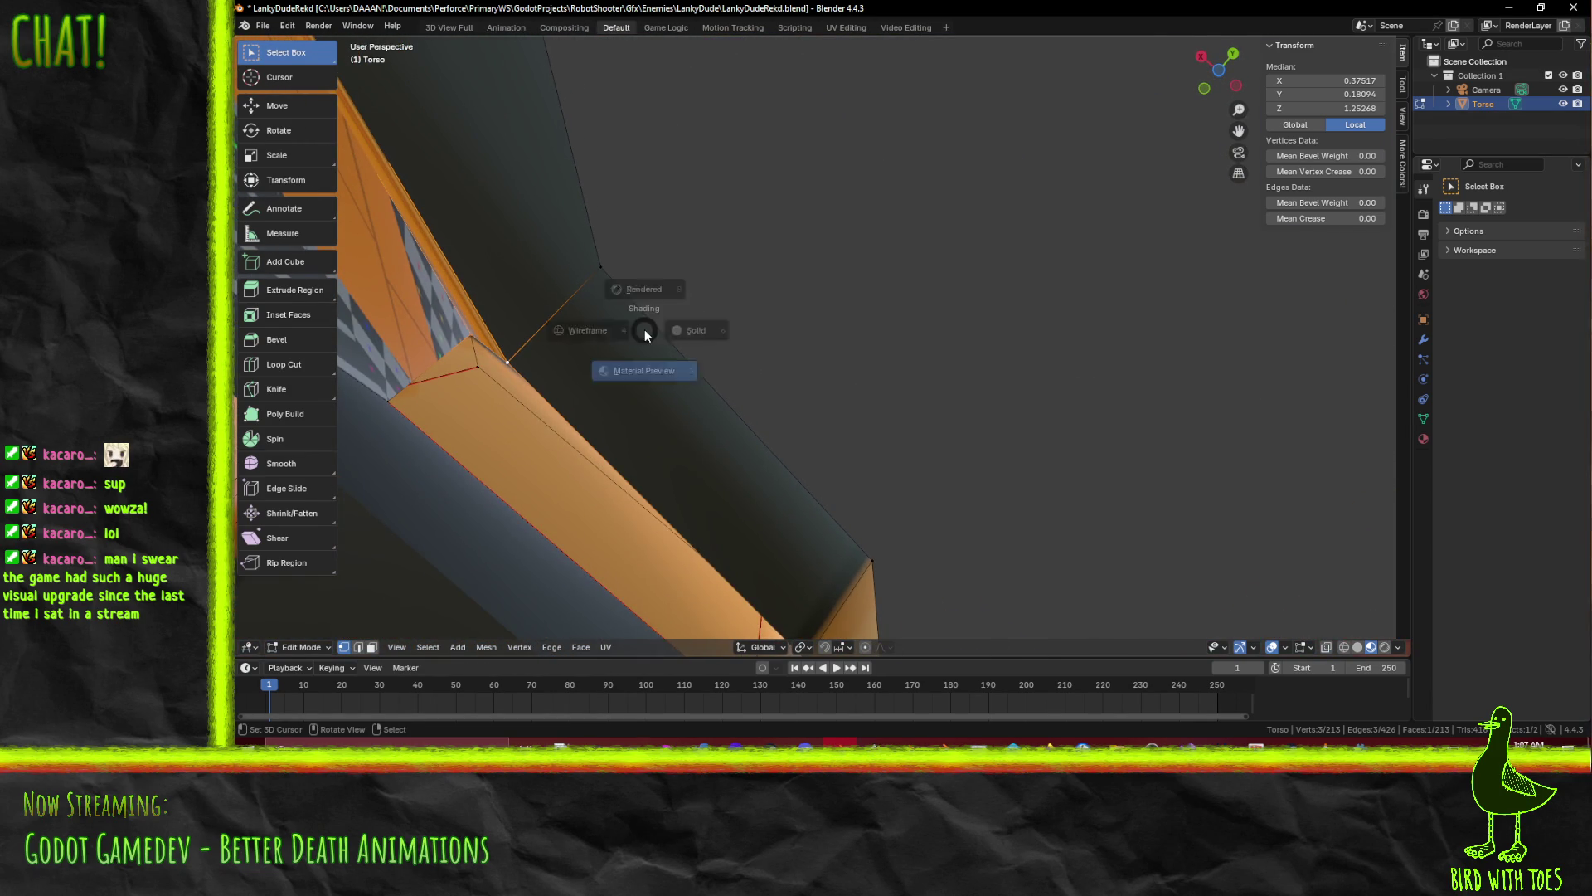
click(548, 350)
middle_drag(573, 336, 591, 326)
Place the extruded vertex into the chest opening, checking it from the front and right views
middle_drag(501, 438, 636, 408)
mouse_move(750, 395)
middle_down()
mouse_move(612, 313)
mouse_move(501, 352)
mouse_move(598, 334)
middle_up()
mouse_move(672, 398)
middle_down()
mouse_move(655, 390)
mouse_move(632, 416)
mouse_move(688, 365)
mouse_move(645, 415)
mouse_move(725, 373)
middle_up()
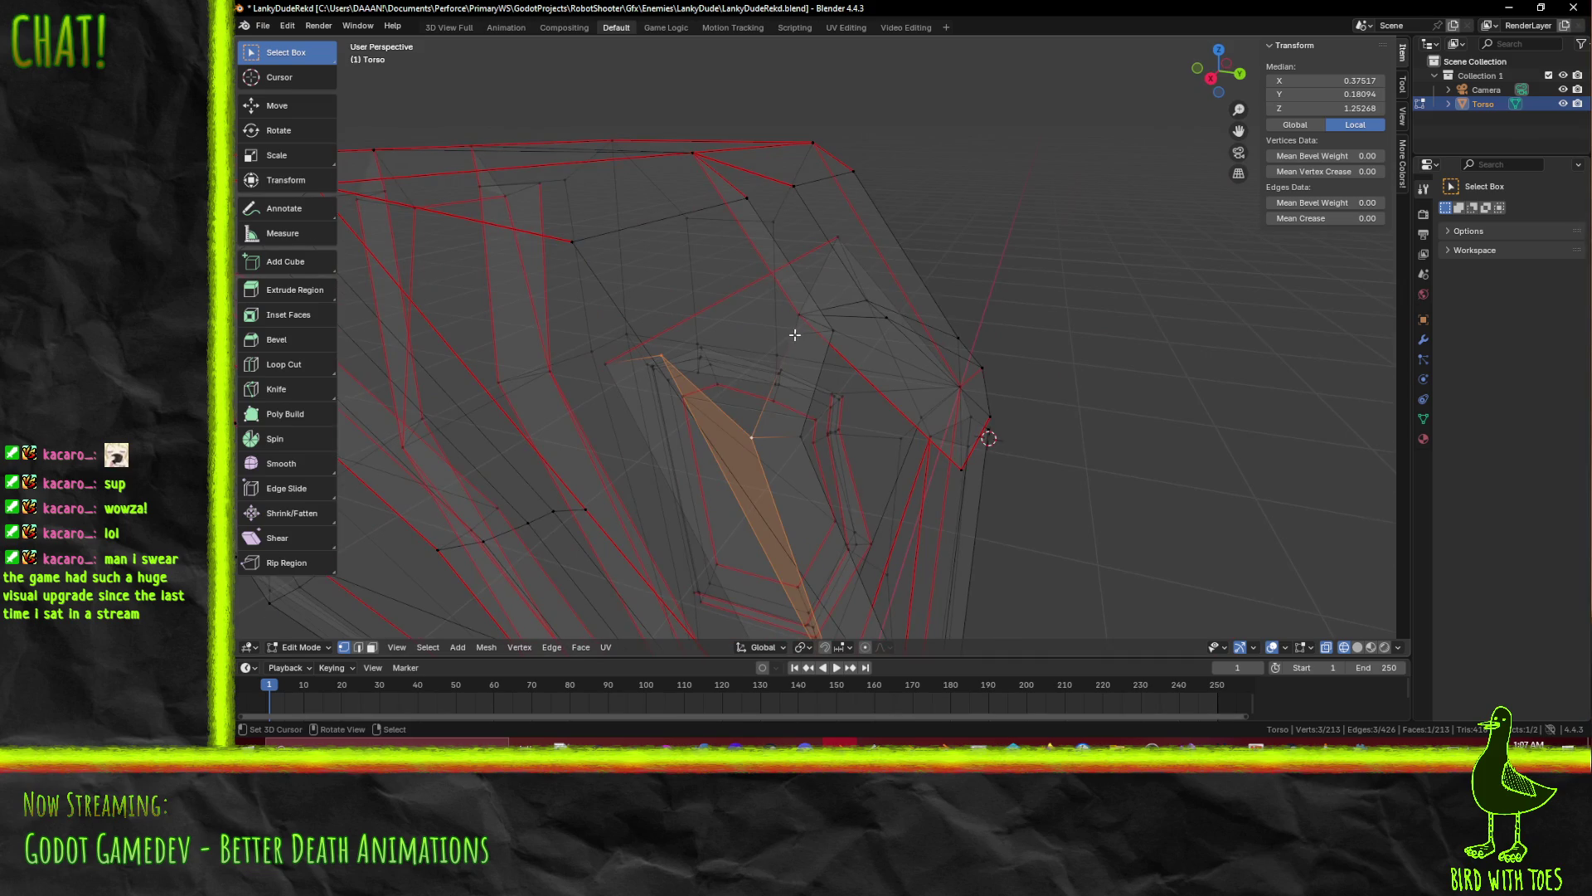
mouse_move(733, 248)
middle_down()
mouse_move(801, 346)
mouse_move(836, 352)
middle_up()
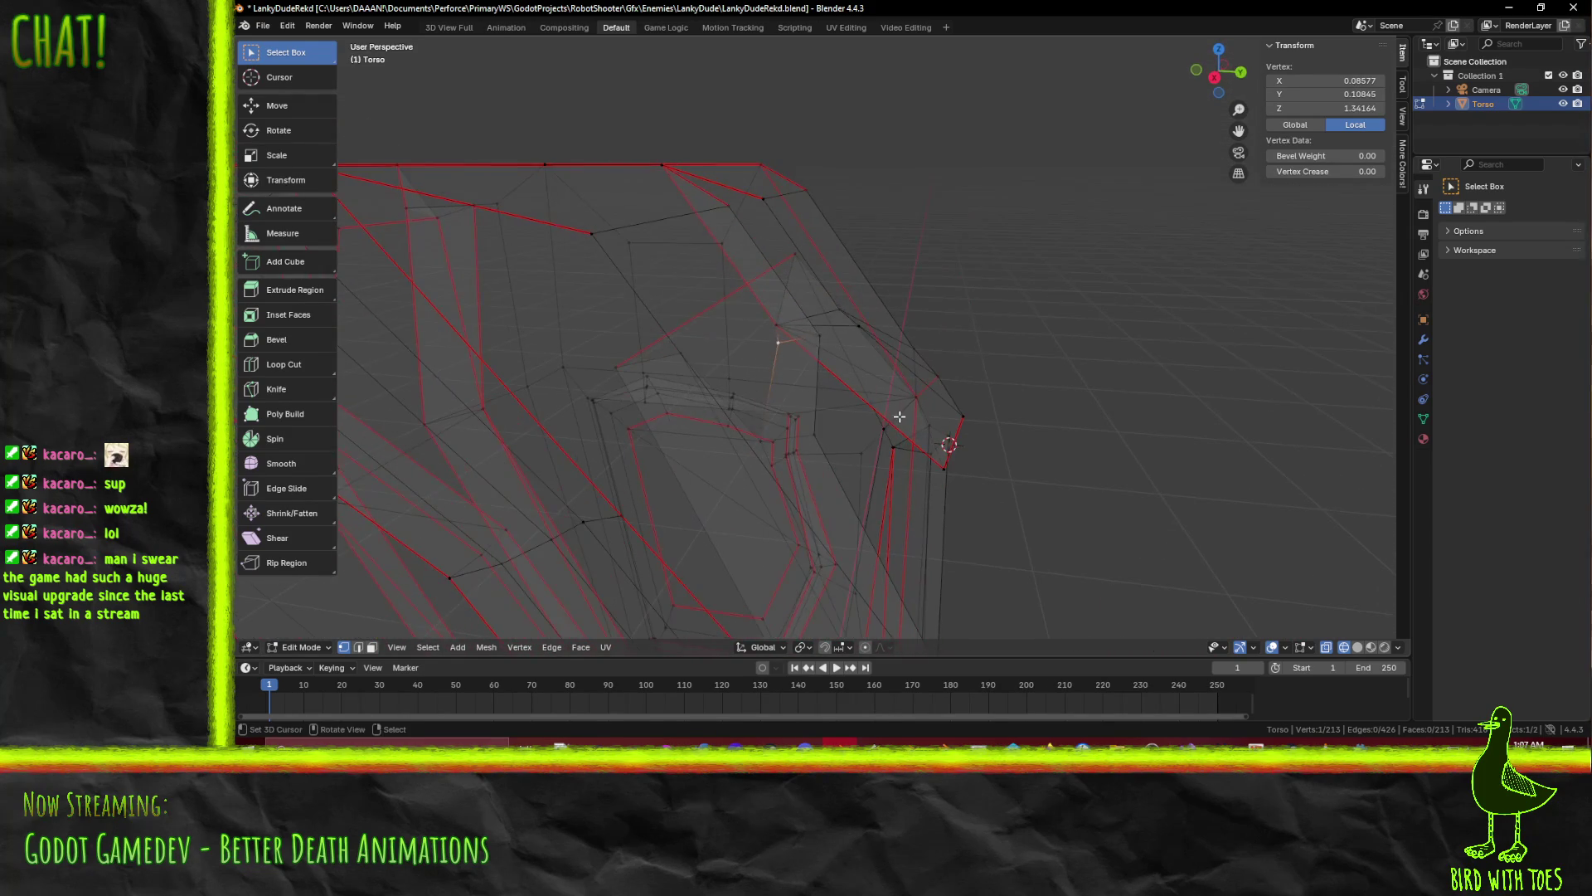
mouse_move(799, 357)
middle_down()
mouse_move(647, 352)
mouse_move(722, 309)
mouse_move(724, 209)
mouse_move(694, 238)
mouse_move(726, 316)
mouse_move(1078, 497)
mouse_move(921, 439)
mouse_move(868, 387)
mouse_move(904, 376)
mouse_move(882, 378)
middle_up()
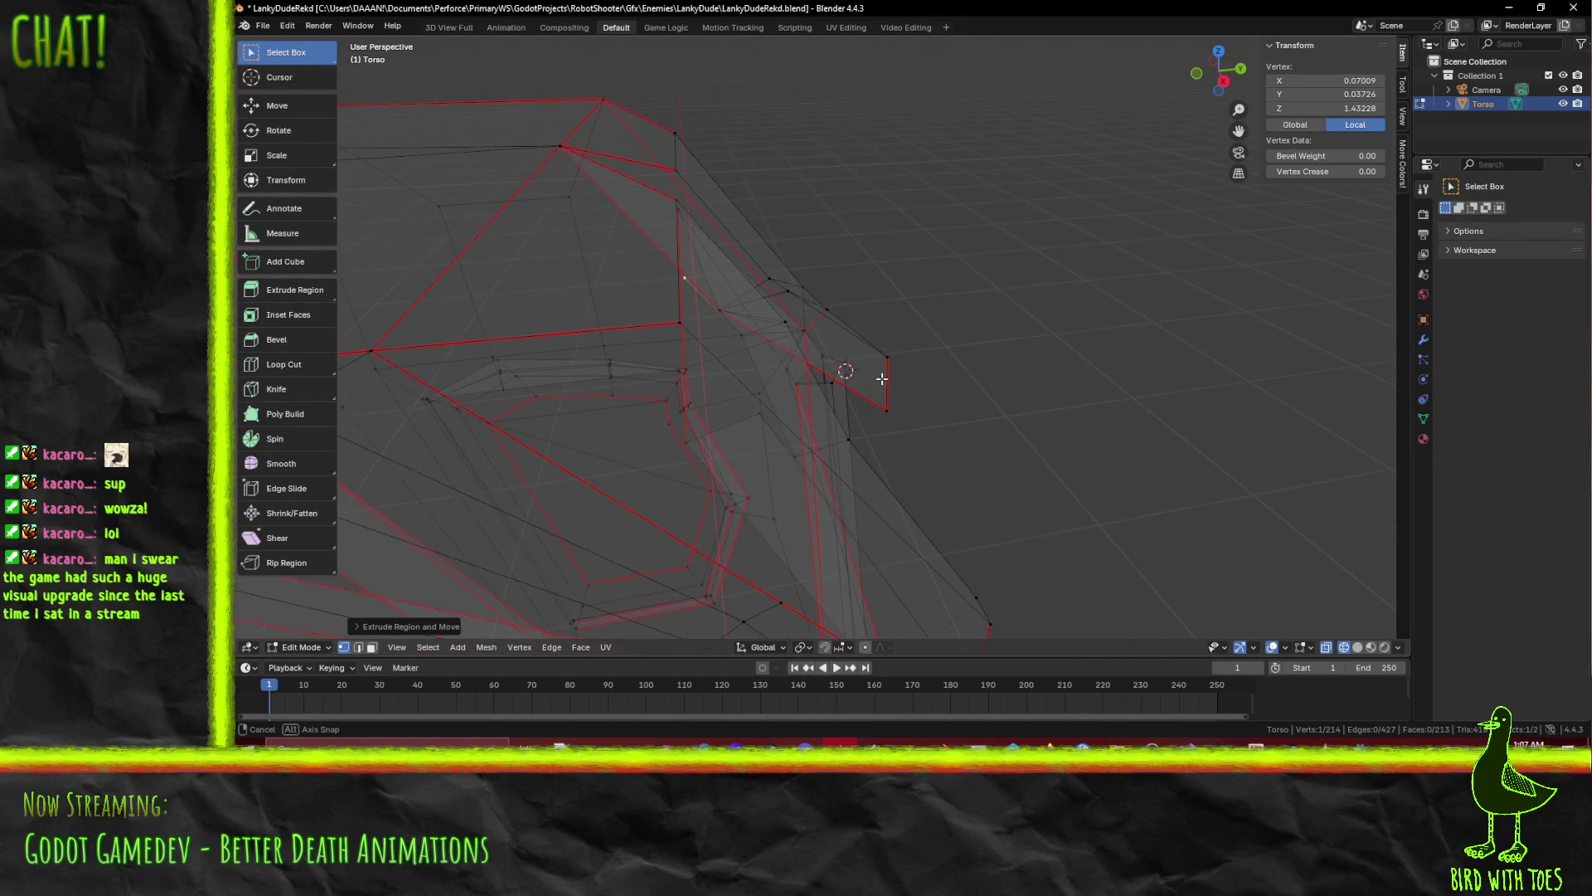
key(KP_1)
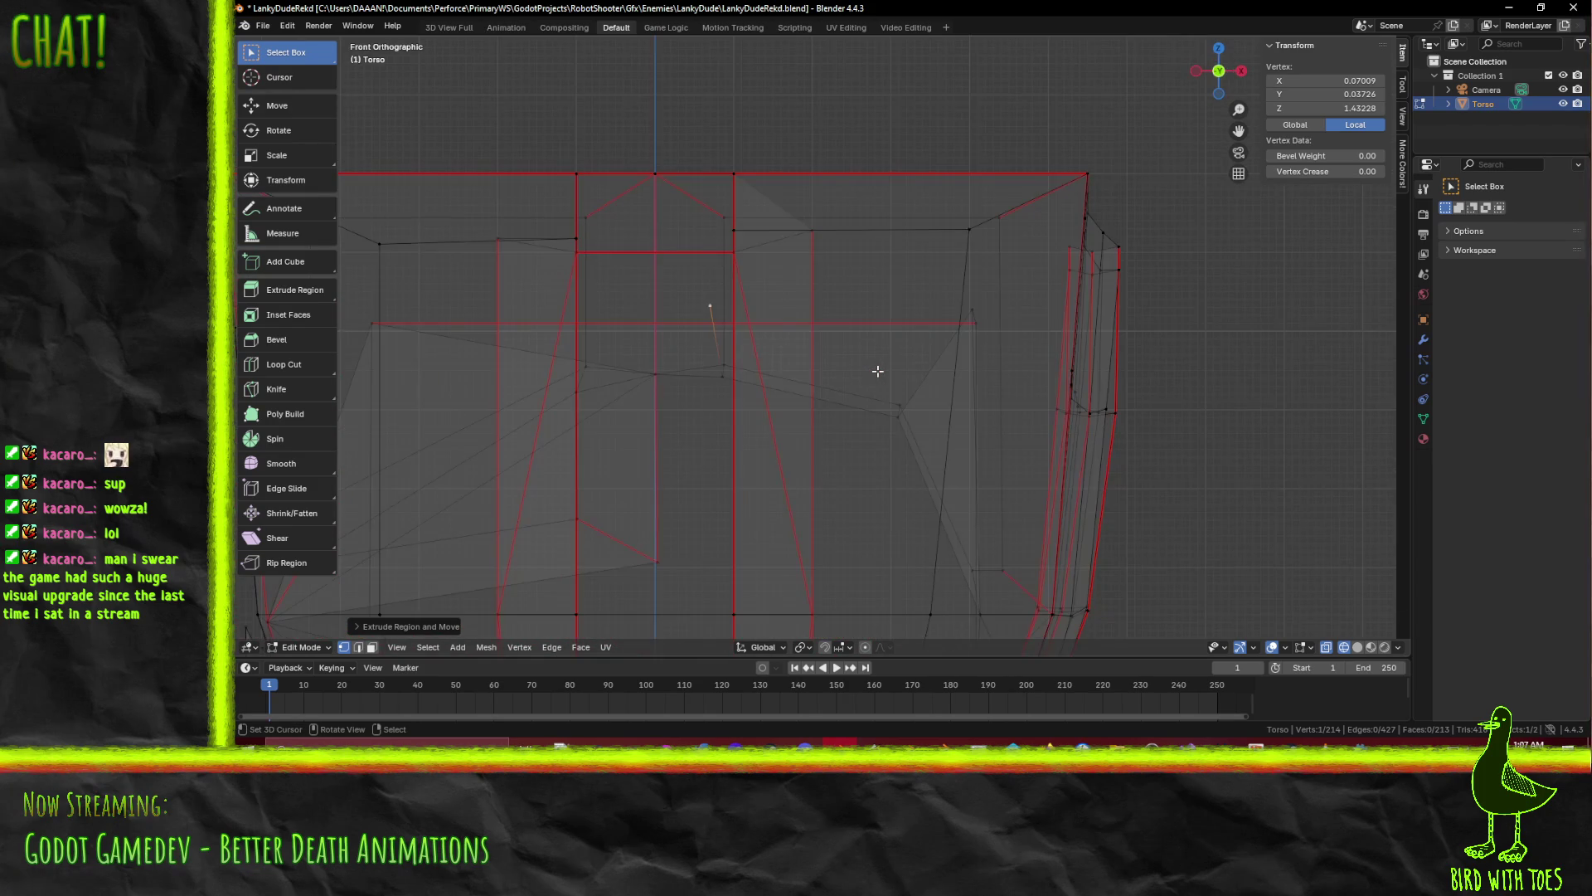
key(KP_3)
scroll(878, 371, up, 3)
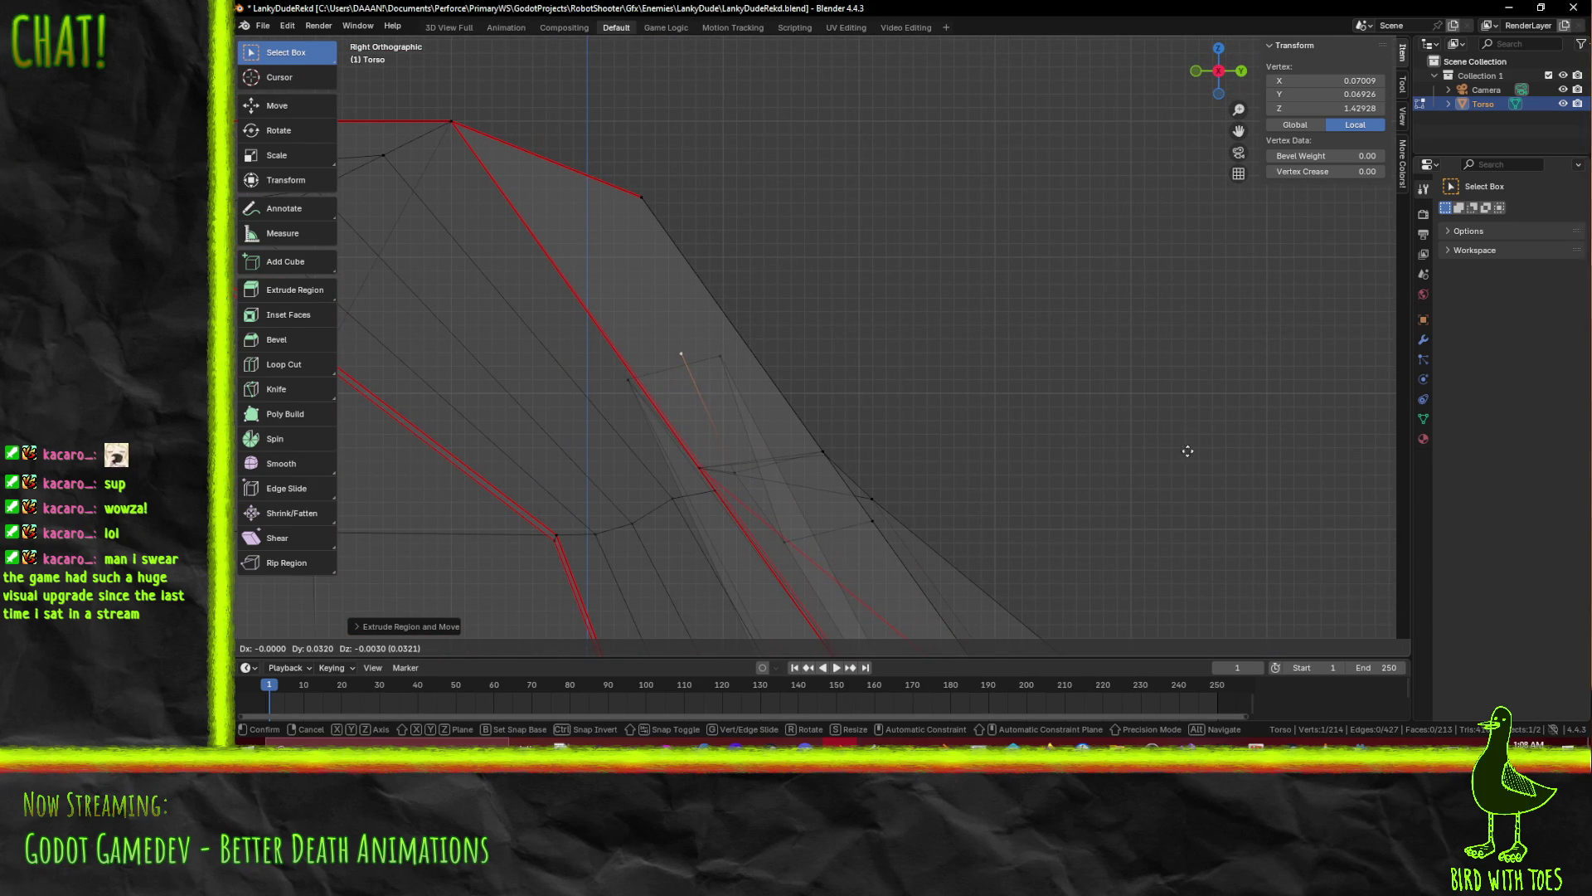
click(1200, 572)
mouse_move(1200, 572)
middle_down()
mouse_move(1041, 455)
mouse_move(942, 466)
mouse_move(864, 445)
mouse_move(860, 417)
mouse_move(882, 448)
mouse_move(856, 476)
mouse_move(806, 475)
mouse_move(813, 420)
mouse_move(1059, 366)
mouse_move(909, 302)
mouse_move(914, 283)
mouse_move(856, 291)
mouse_move(888, 376)
mouse_move(845, 466)
mouse_move(803, 464)
middle_up()
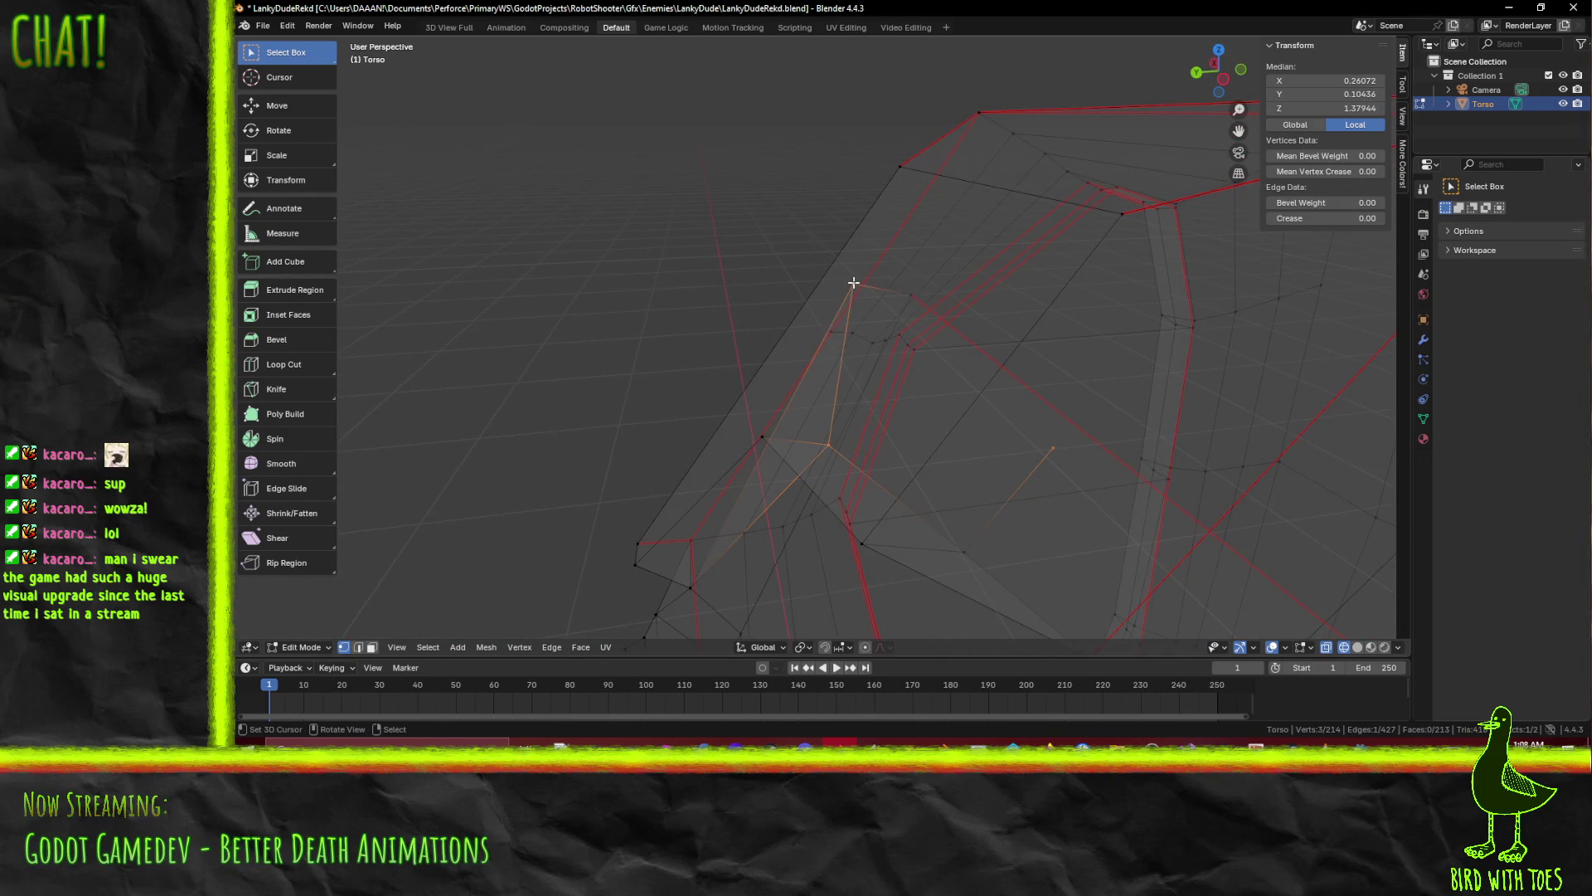
mouse_move(923, 330)
middle_down()
mouse_move(1024, 379)
mouse_move(853, 381)
mouse_move(910, 291)
mouse_move(888, 366)
mouse_move(838, 342)
mouse_move(843, 359)
mouse_move(810, 366)
mouse_move(935, 471)
middle_up()
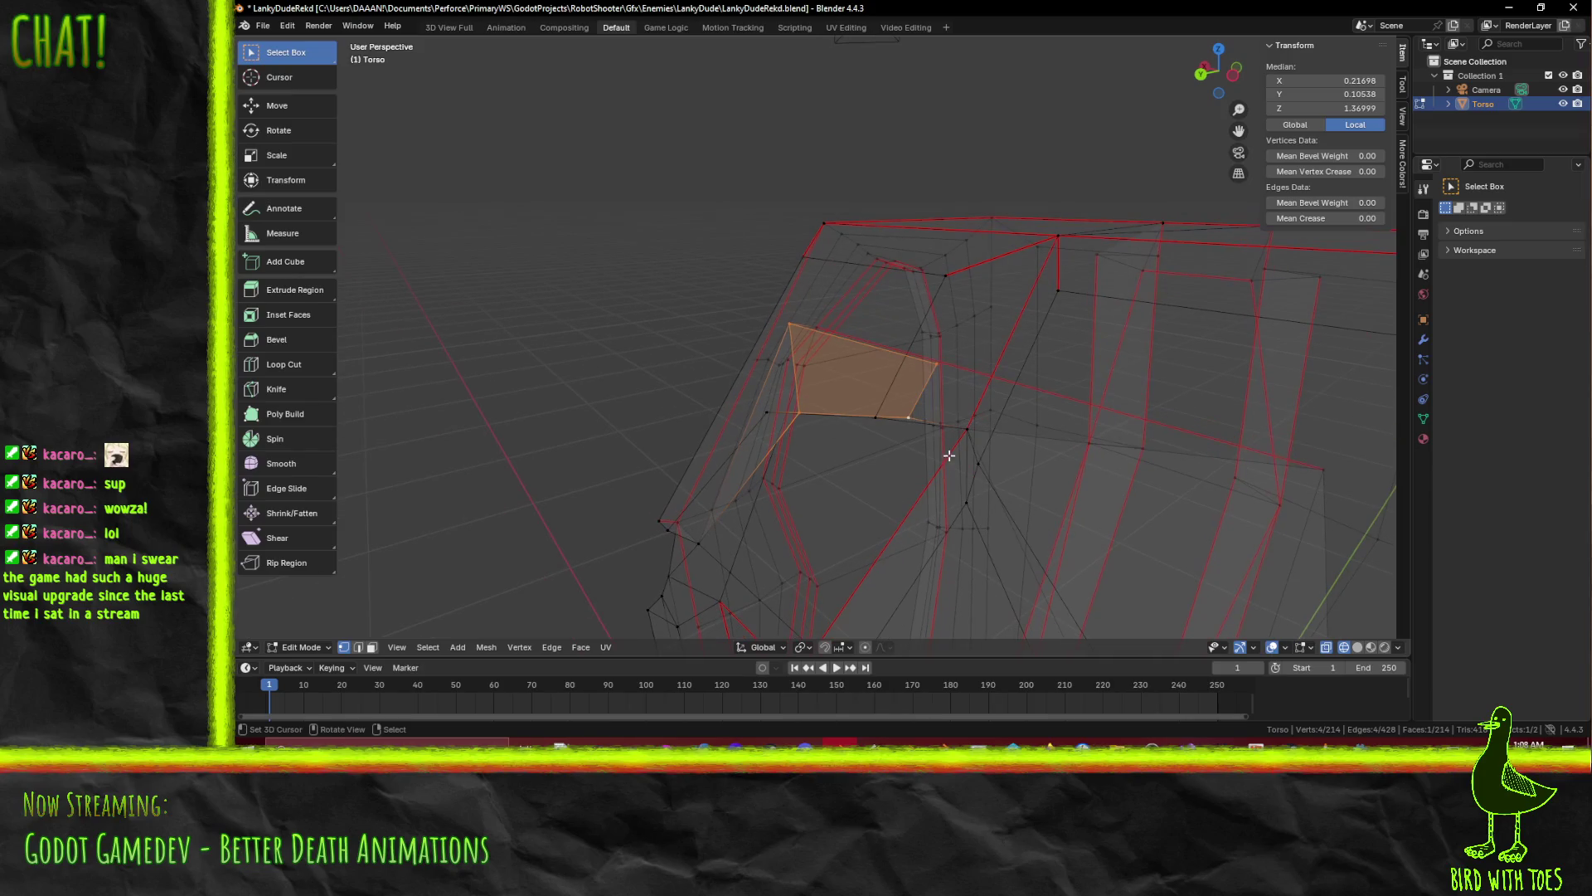
Fill a face between the chest-cut vertices and show the torso in Material Preview
middle_drag(1040, 469, 981, 437)
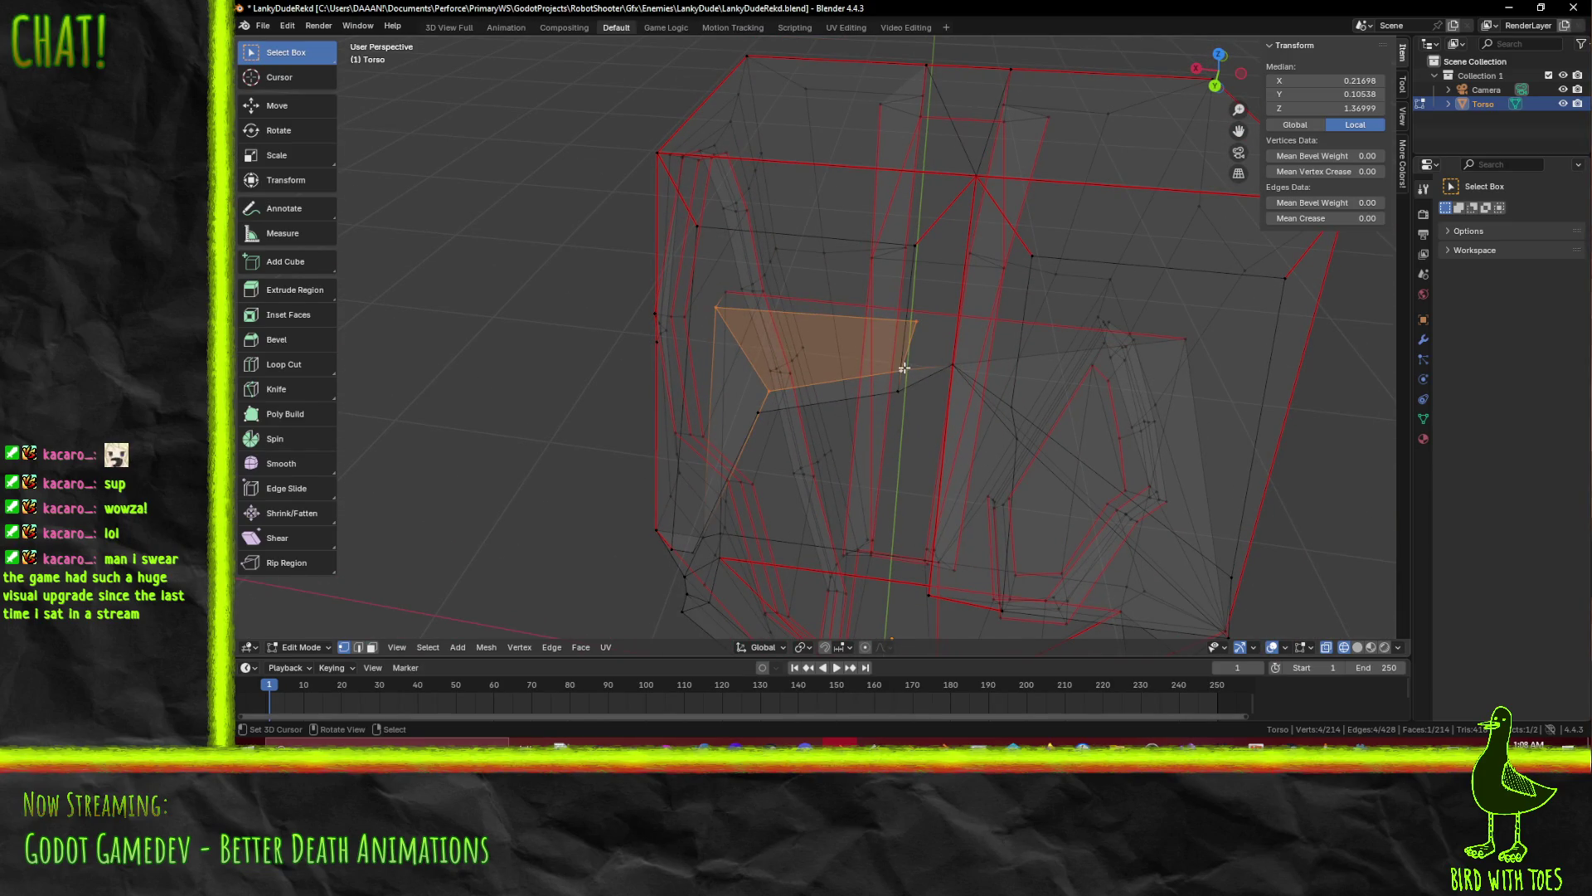
middle_drag(939, 374, 878, 365)
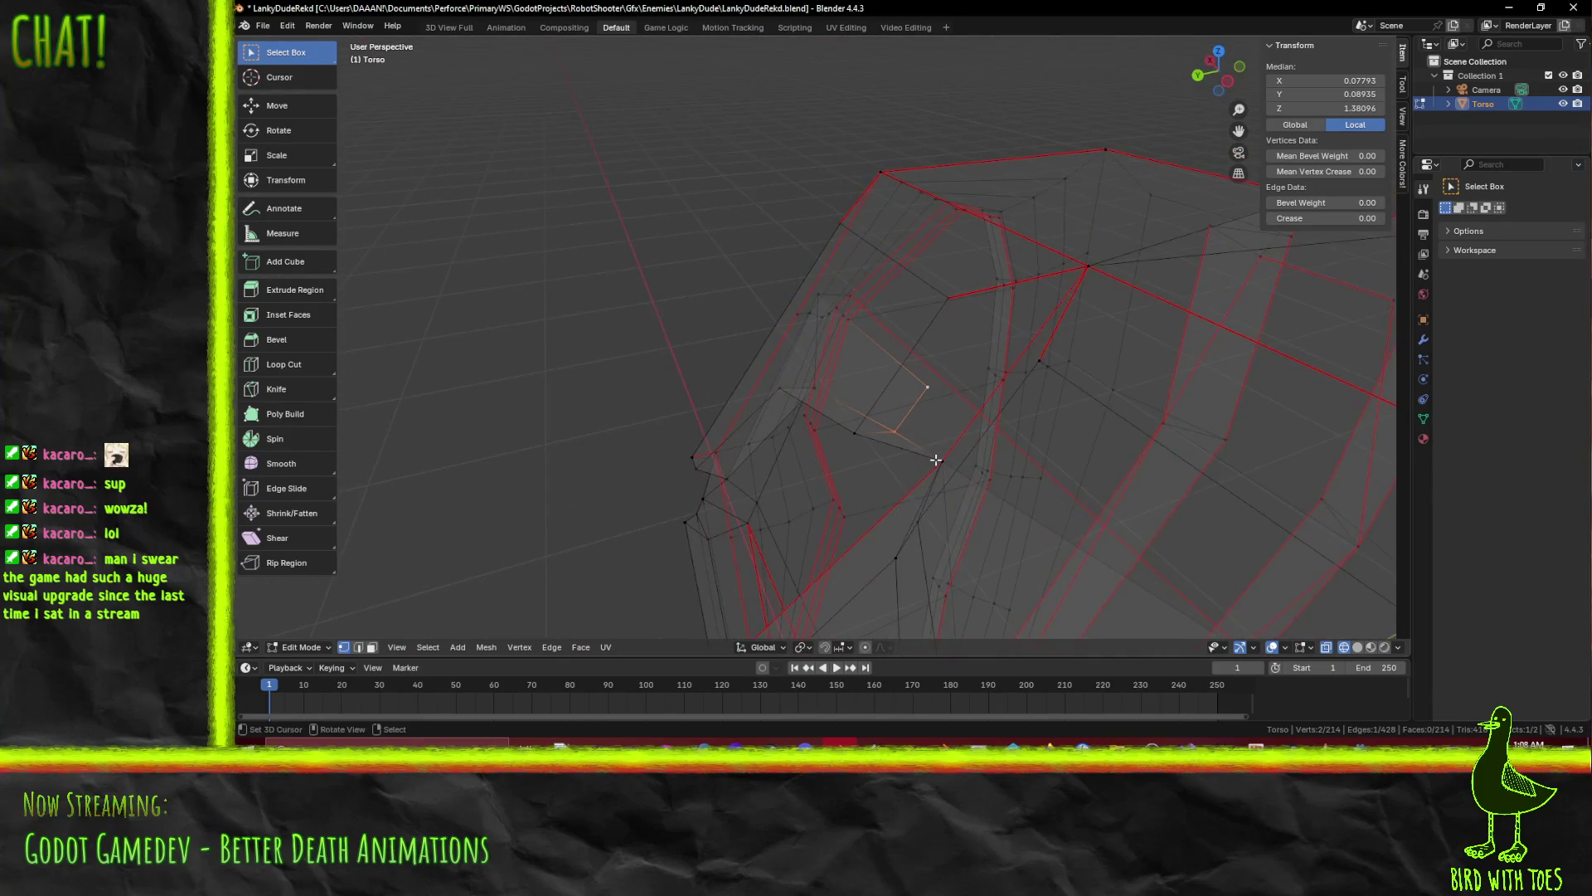
middle_drag(951, 470, 1112, 453)
key(f)
mouse_move(982, 370)
middle_down()
mouse_move(1012, 377)
mouse_move(999, 430)
mouse_move(878, 316)
mouse_move(793, 324)
middle_up()
click(790, 416)
mouse_move(789, 416)
middle_down()
mouse_move(844, 466)
mouse_move(722, 458)
mouse_move(739, 487)
mouse_move(793, 382)
mouse_move(829, 380)
mouse_move(820, 403)
mouse_move(874, 380)
mouse_move(1036, 254)
mouse_move(853, 381)
mouse_move(952, 376)
mouse_move(1022, 407)
middle_up()
Inspect the closed chest cut up close, then move to the UV Editing workspace
mouse_move(768, 481)
middle_down()
mouse_move(700, 472)
mouse_move(729, 473)
mouse_move(650, 420)
mouse_move(640, 377)
mouse_move(588, 404)
mouse_move(657, 426)
mouse_move(589, 371)
mouse_move(611, 406)
mouse_move(642, 411)
mouse_move(573, 451)
mouse_move(739, 426)
mouse_move(658, 459)
mouse_move(957, 452)
middle_up()
mouse_move(872, 363)
middle_down()
mouse_move(764, 259)
mouse_move(928, 278)
mouse_move(954, 439)
mouse_move(885, 348)
mouse_move(669, 313)
mouse_move(812, 279)
mouse_move(827, 448)
mouse_move(813, 530)
mouse_move(868, 470)
mouse_move(767, 459)
mouse_move(828, 469)
mouse_move(1016, 389)
mouse_move(1023, 345)
mouse_move(854, 391)
middle_up()
scroll(954, 444, down, 4)
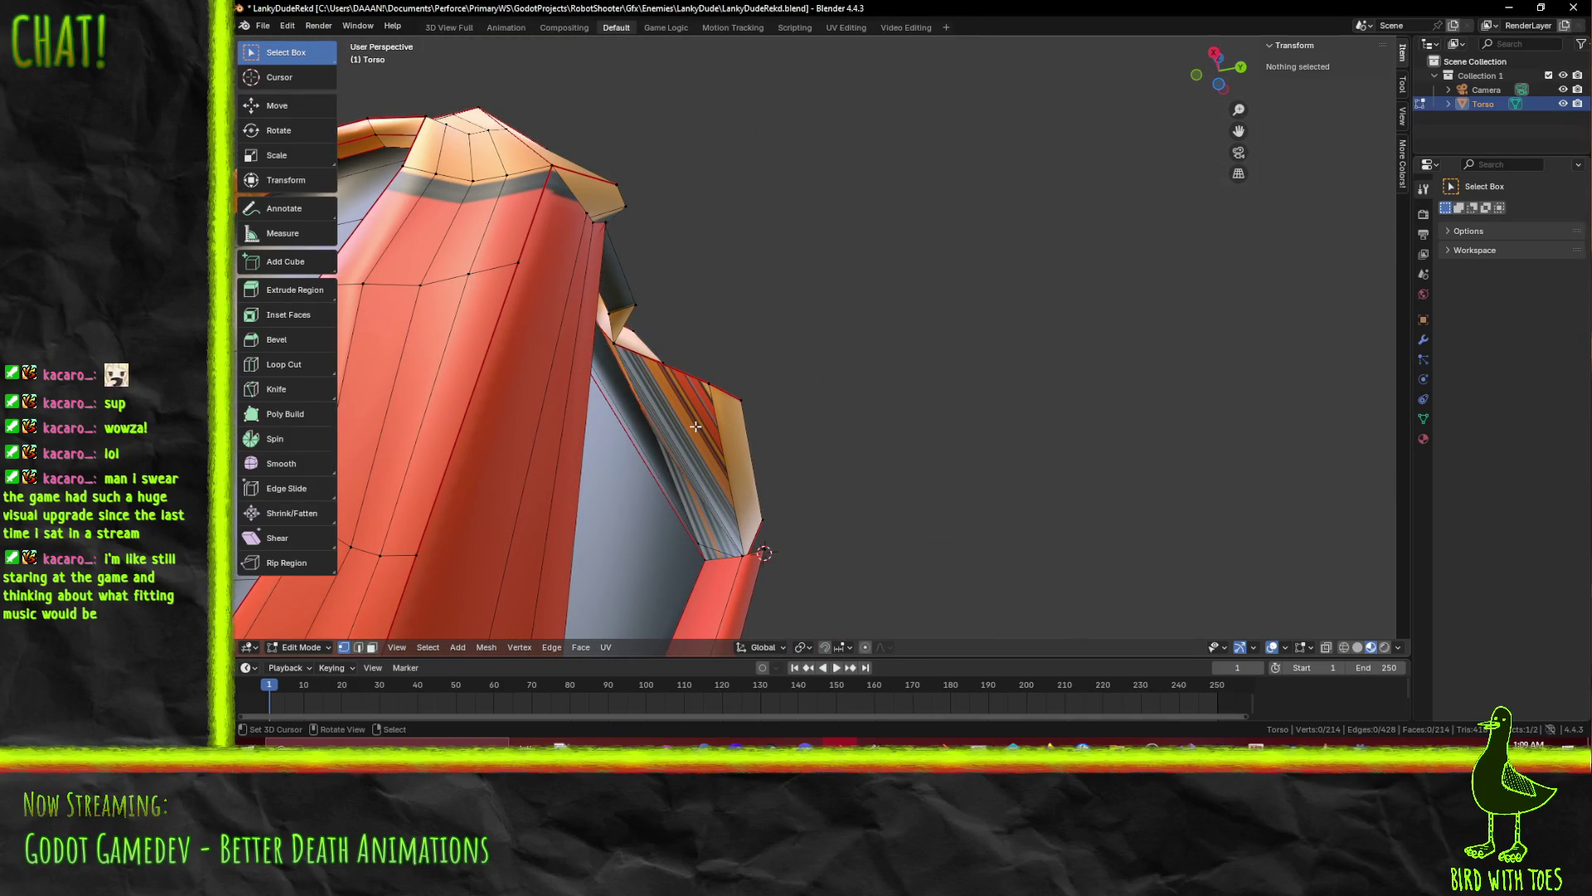
click(846, 27)
middle_drag(1195, 402, 1501, 425)
shift+middle_drag(1243, 457, 1514, 373)
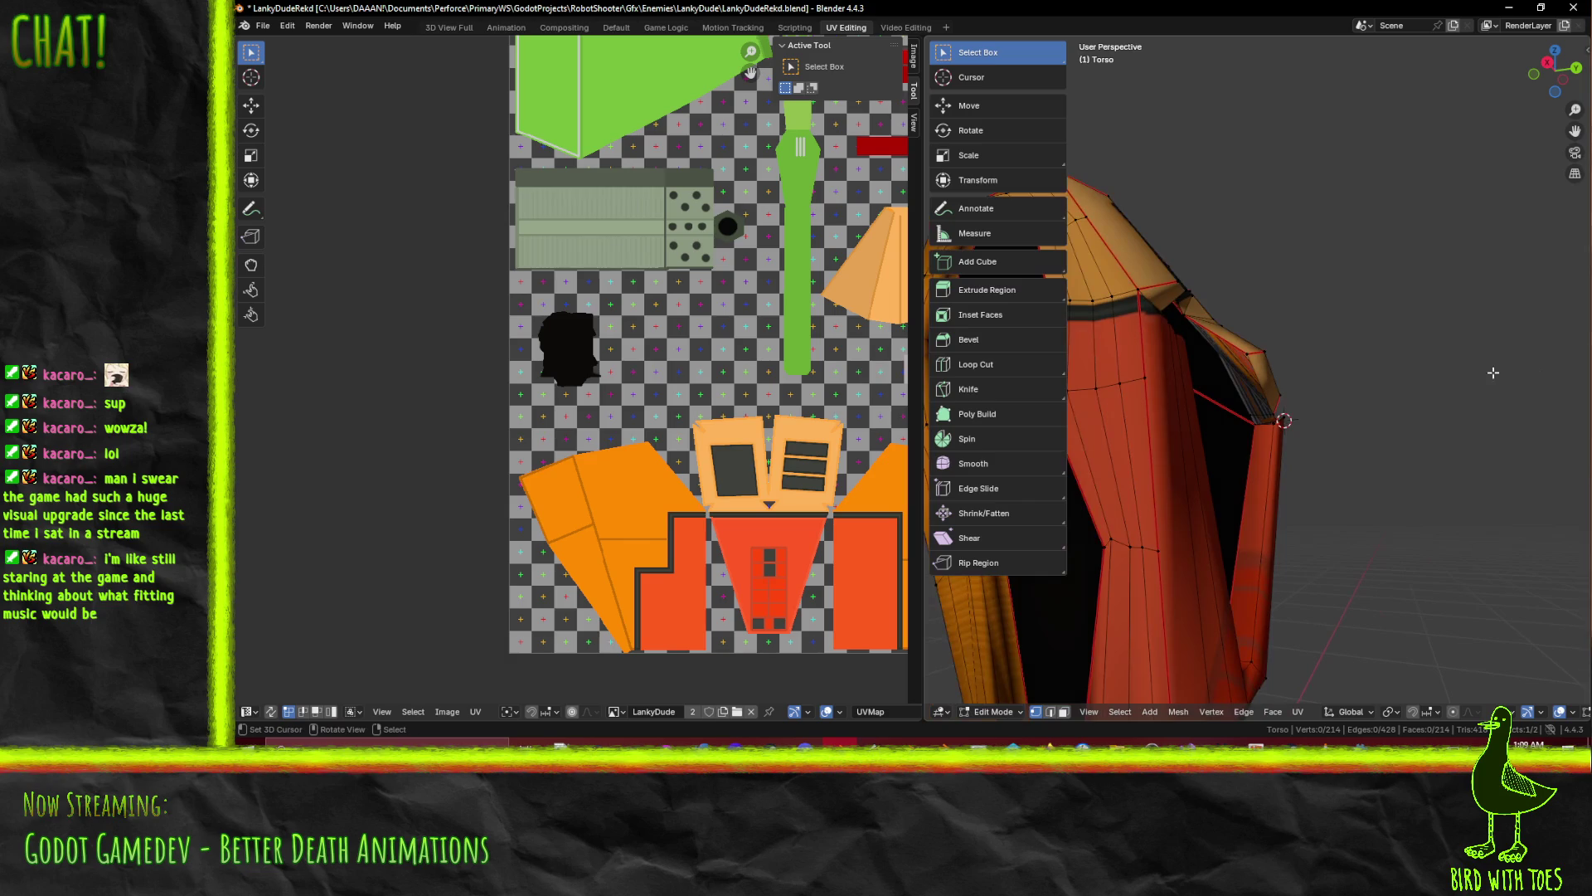
middle_drag(1442, 325, 1251, 370)
middle_drag(673, 312, 398, 357)
key(Home)
scroll(367, 365, up, 2)
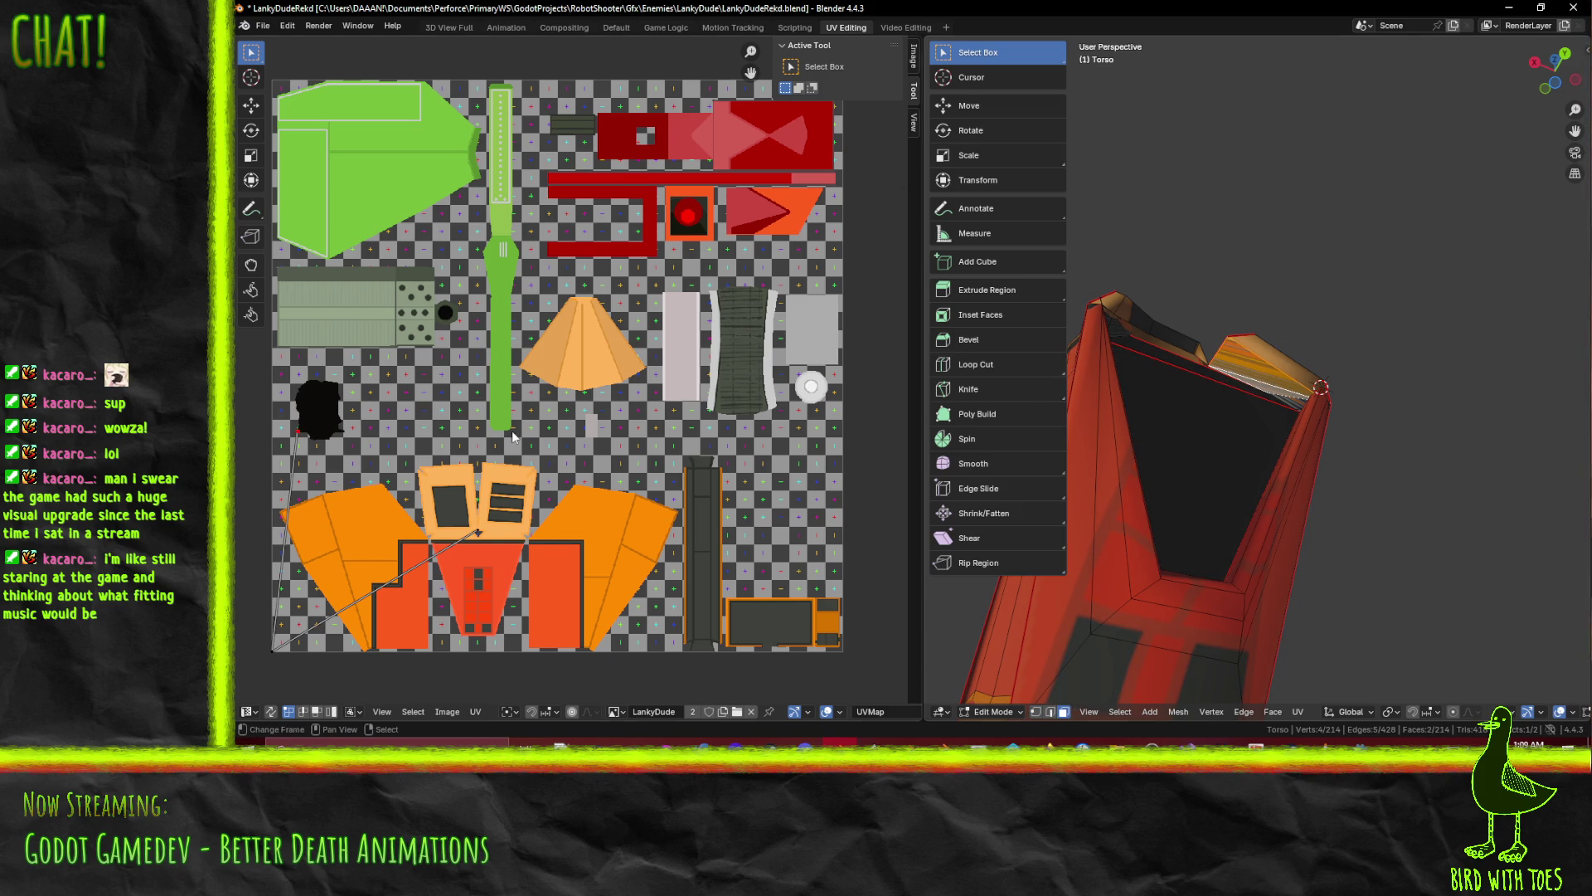
scroll(562, 434, up, 3)
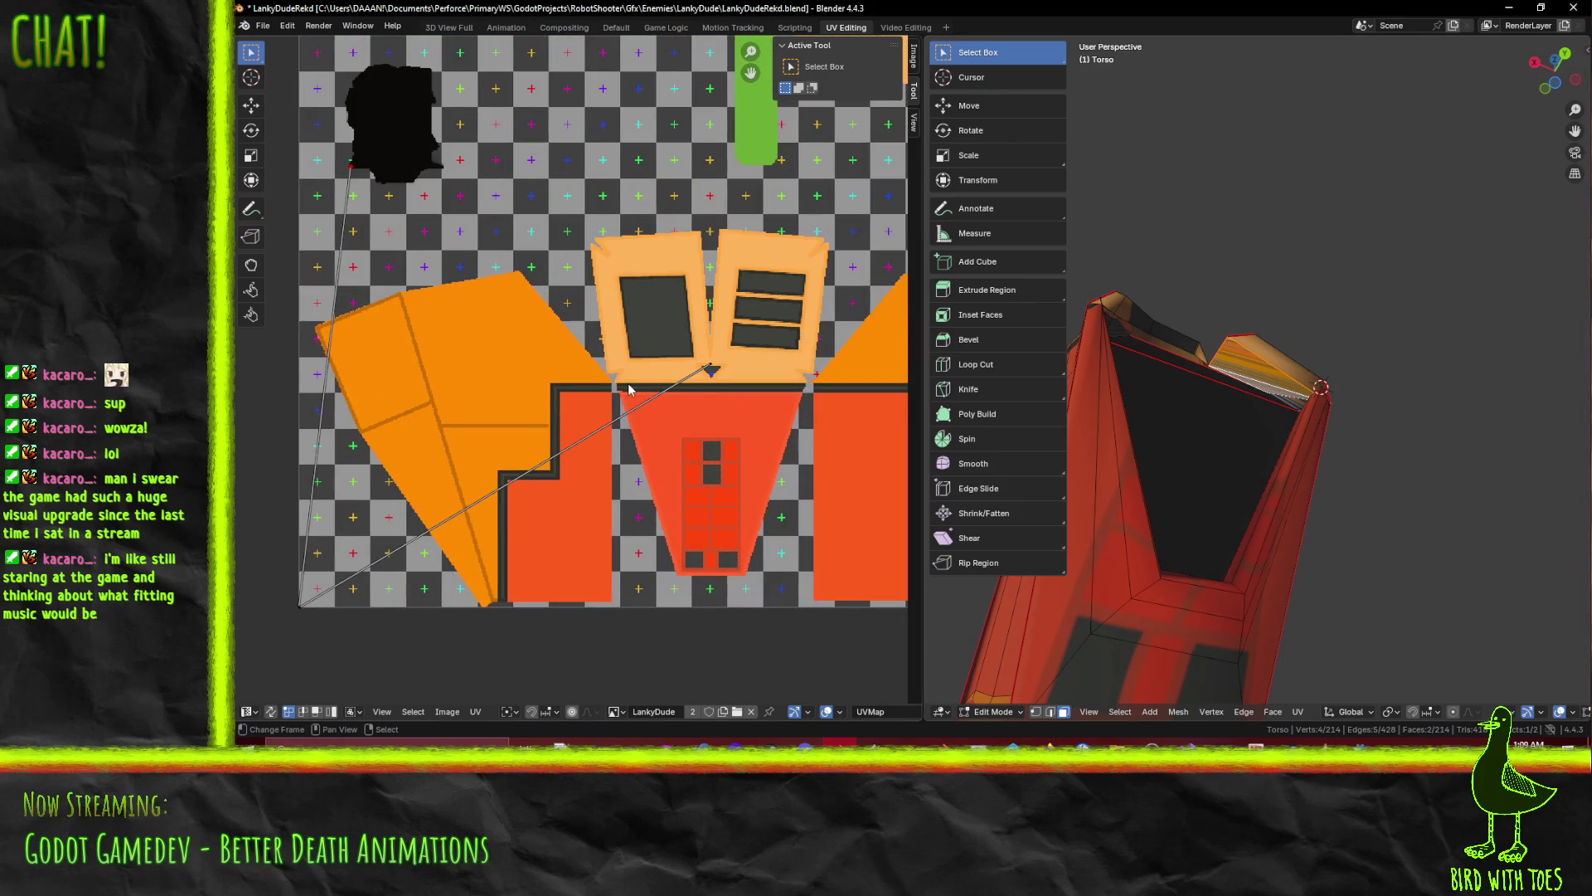
middle_drag(626, 390, 492, 408)
mouse_move(1227, 407)
middle_down()
mouse_move(1278, 401)
mouse_move(1049, 503)
middle_up()
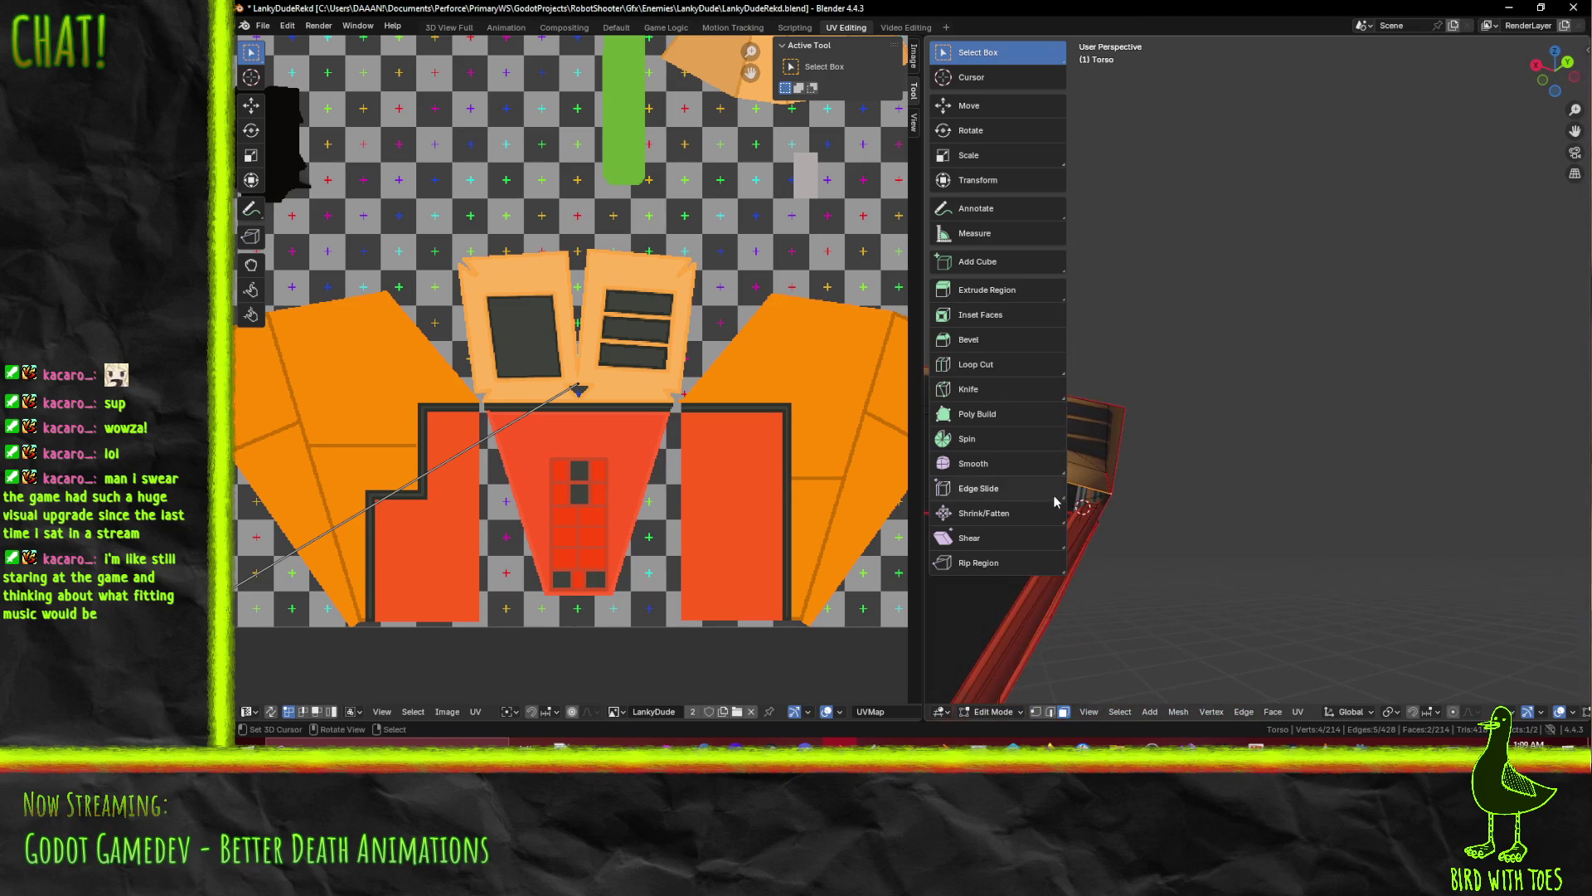
mouse_move(1203, 482)
middle_down()
mouse_move(1299, 523)
mouse_move(1269, 518)
mouse_move(1281, 521)
mouse_move(1250, 529)
mouse_move(1262, 535)
mouse_move(1278, 487)
middle_up()
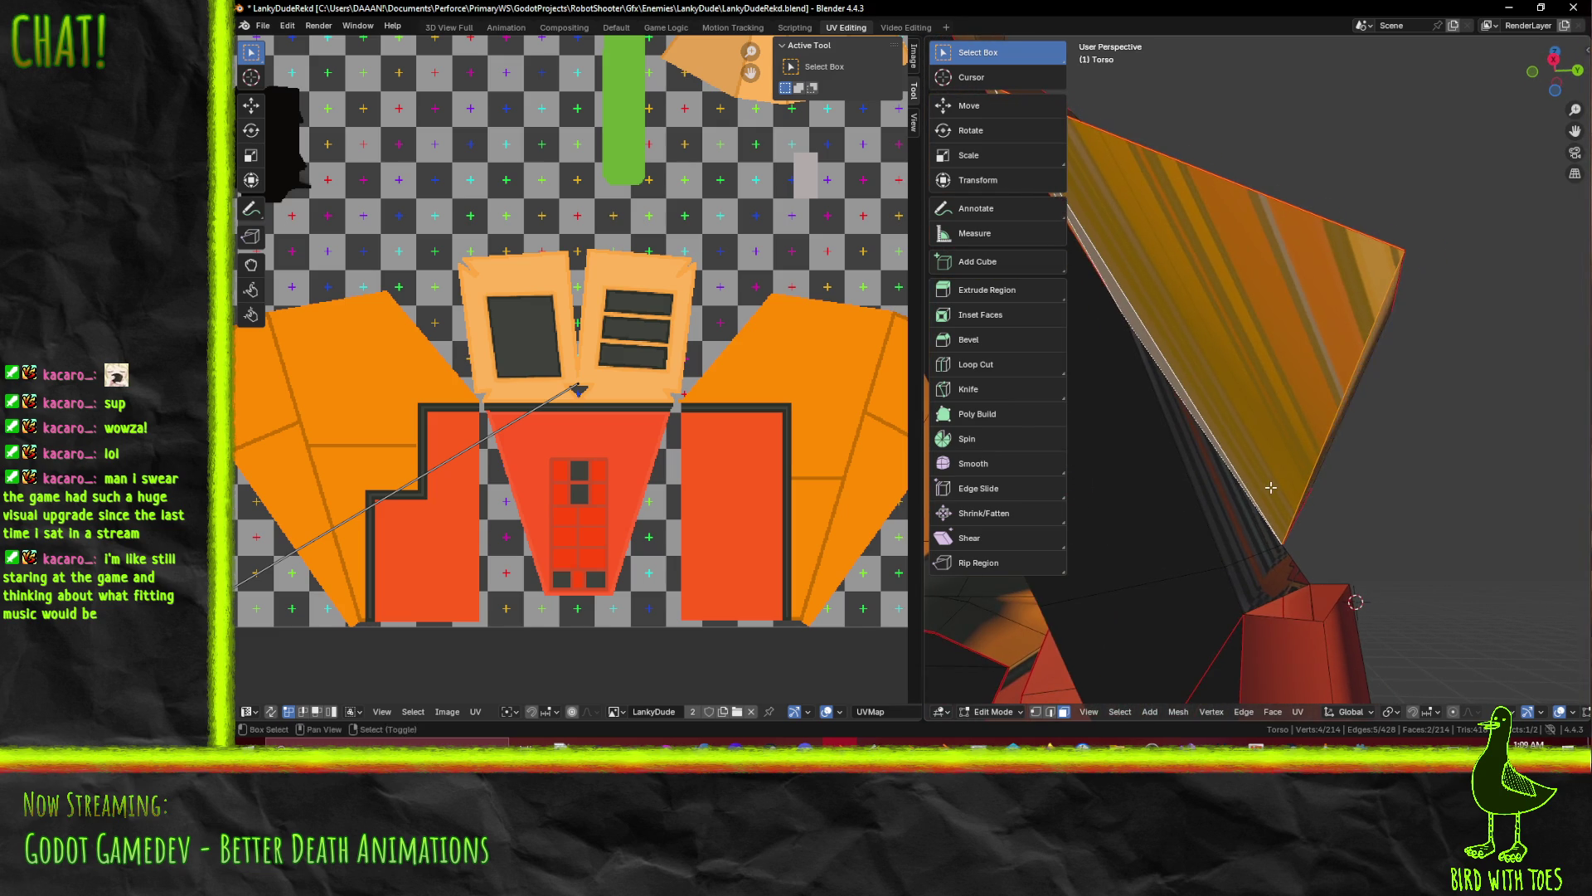
Unwrap the selected torso face with Conformal via F3 search
key(F3)
click(1337, 514)
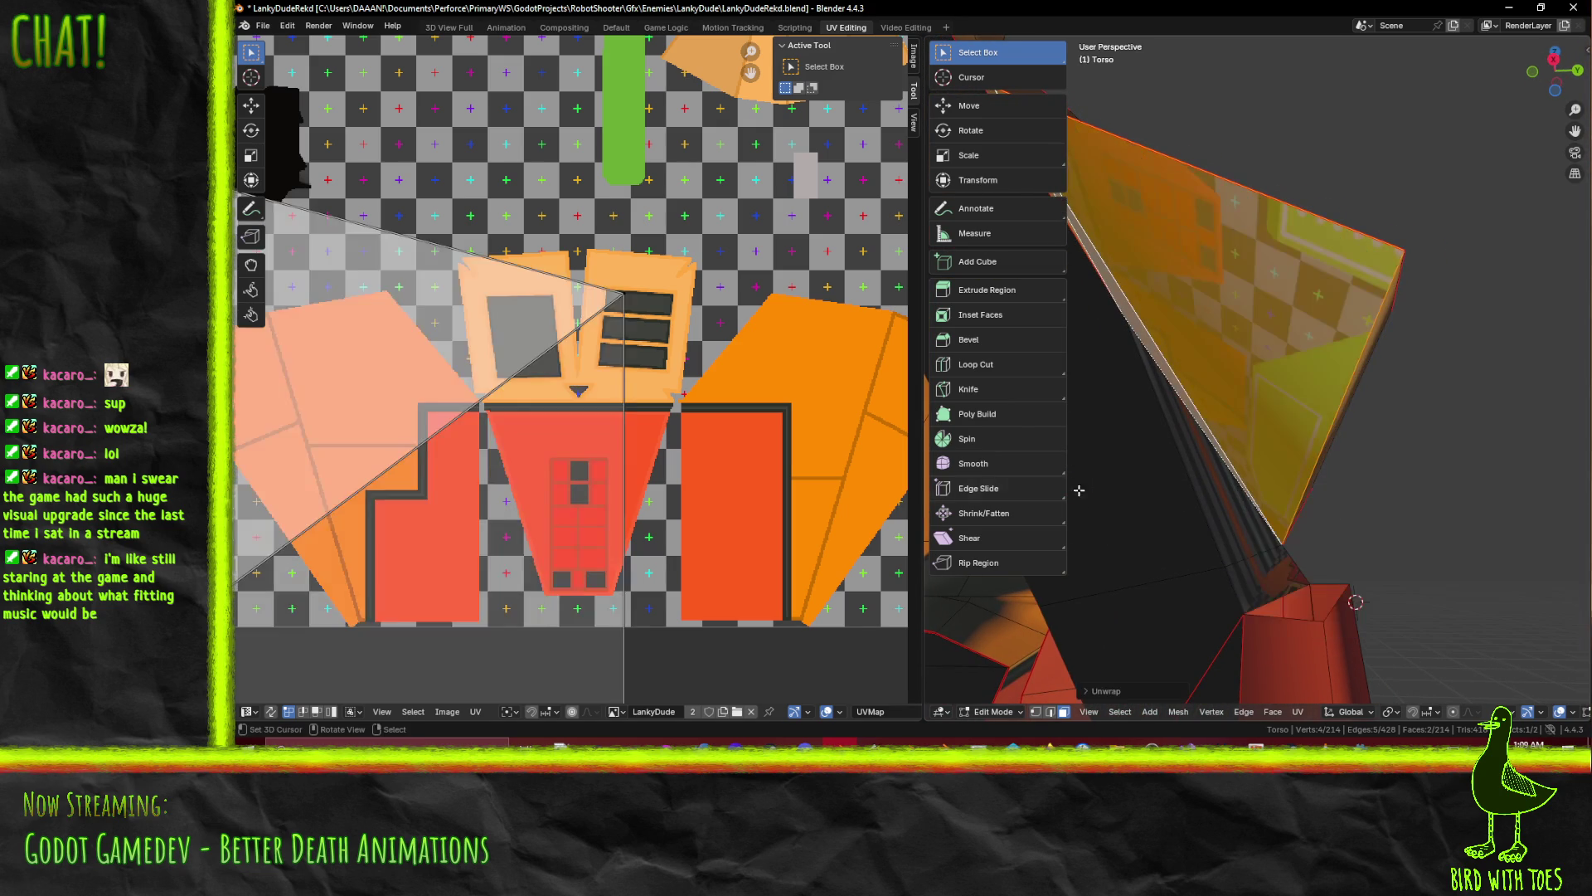
scroll(691, 423, down, 3)
scroll(630, 446, up, 3)
middle_drag(588, 461, 682, 444)
Select the whole new triangular UV island
click(325, 577)
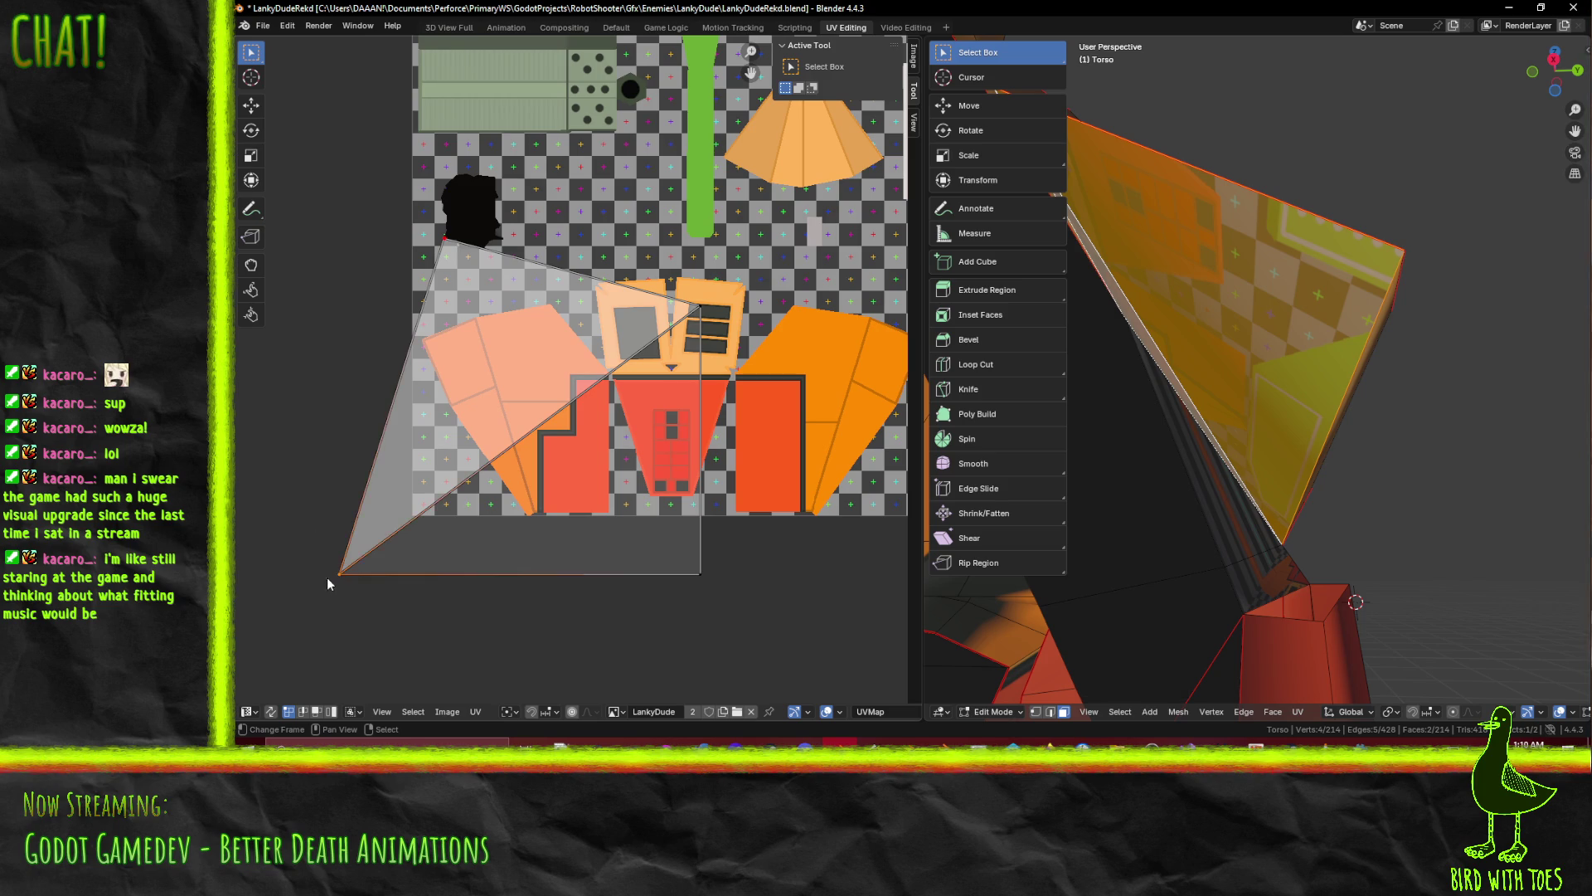
key(ctrl+l)
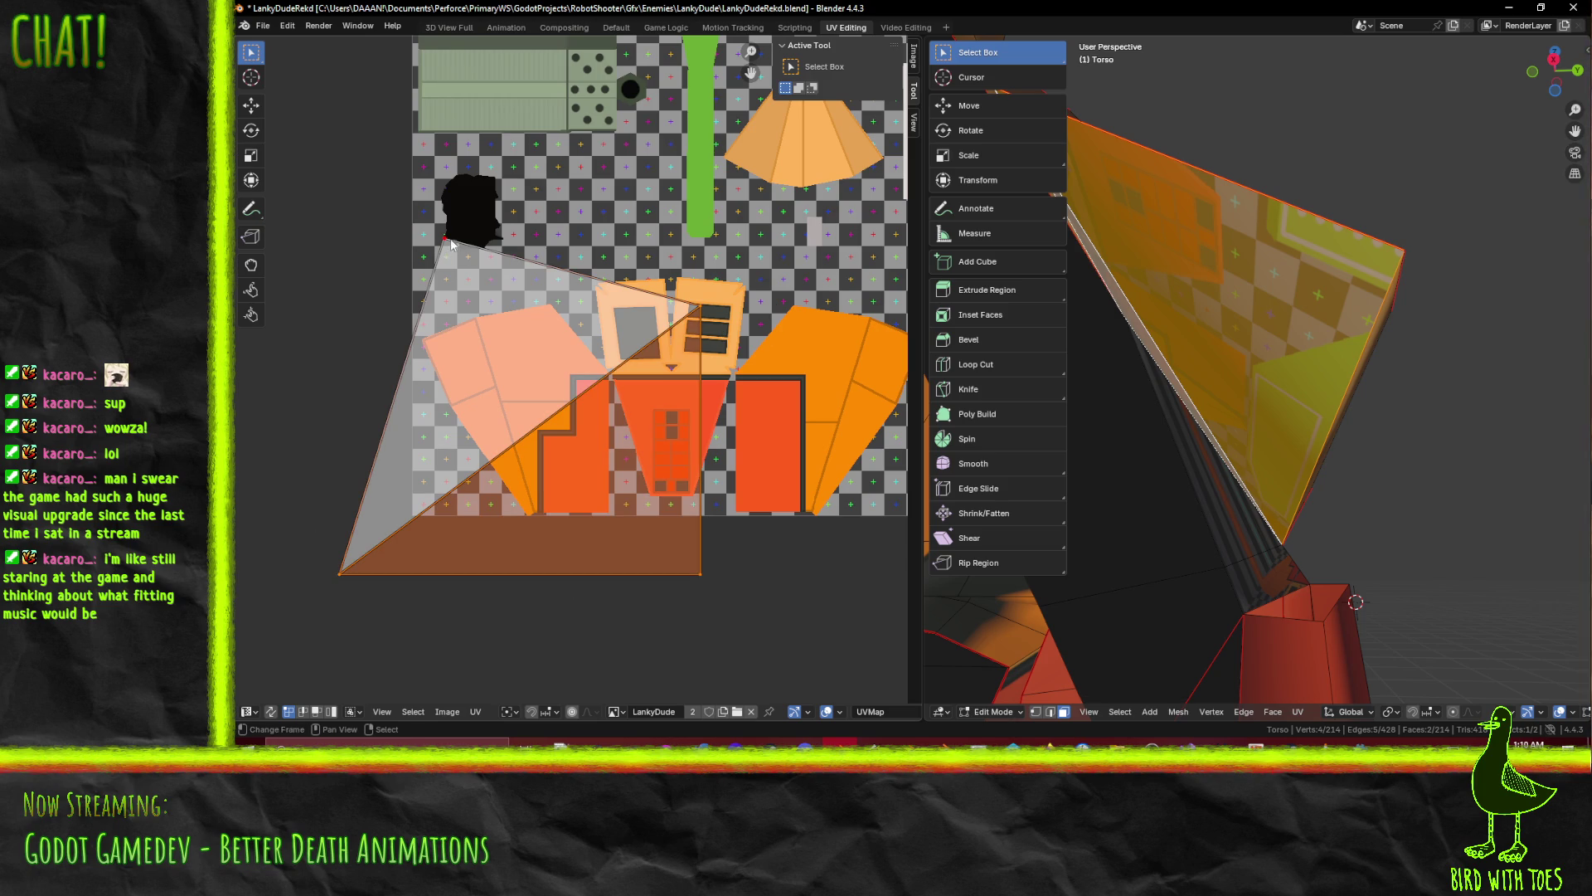
key(g)
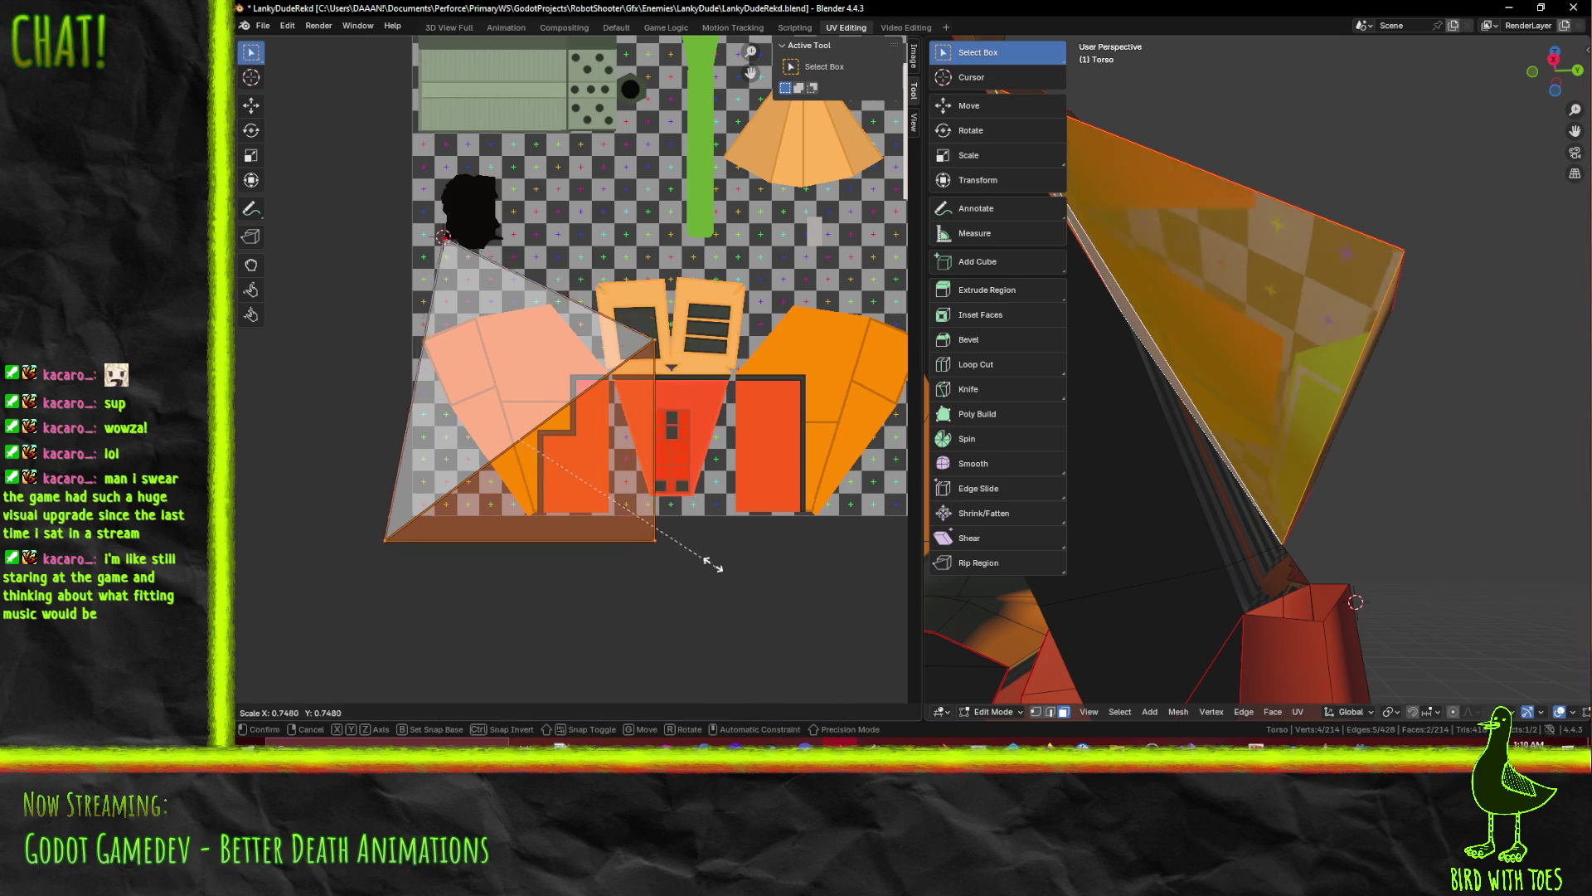
right_click(694, 551)
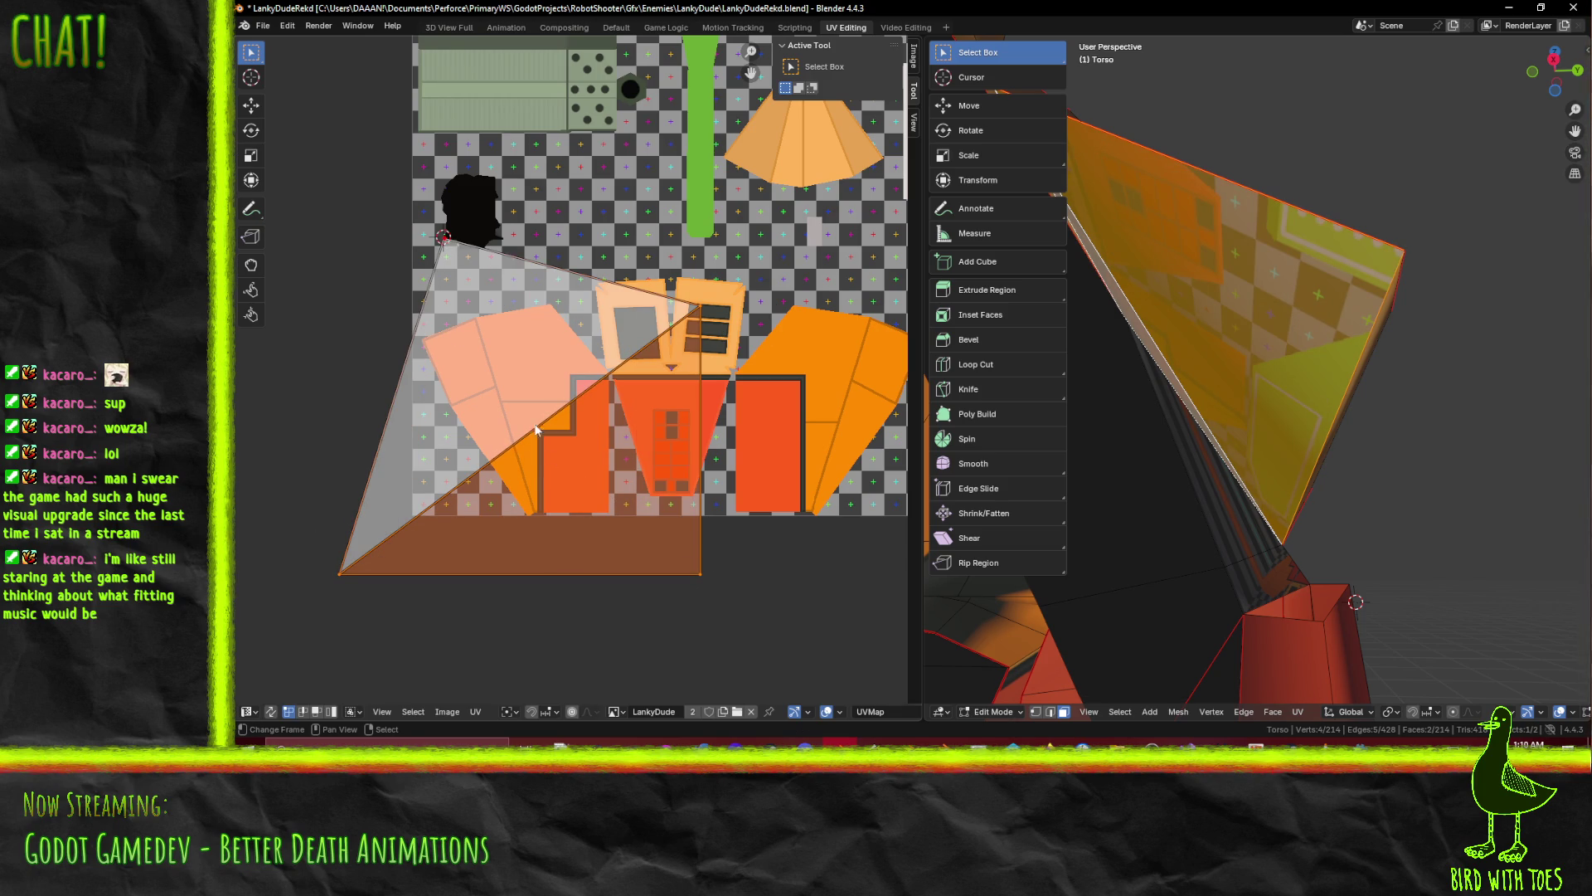
click(718, 599)
key(ctrl+z)
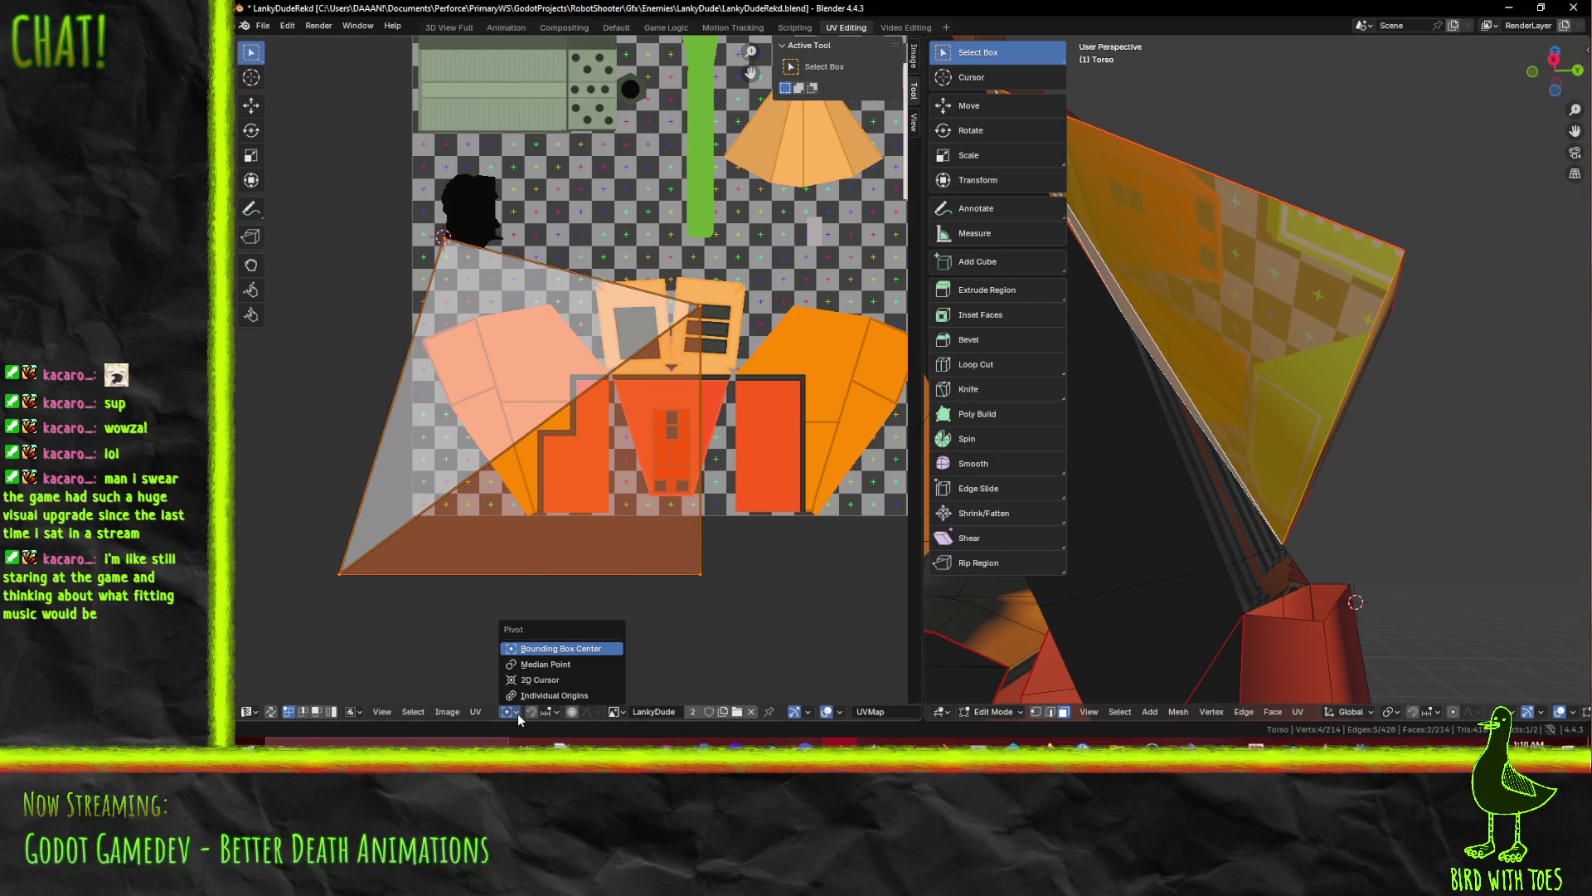
Set the pivot to 2D Cursor and scale the island down toward it
click(584, 680)
key(s)
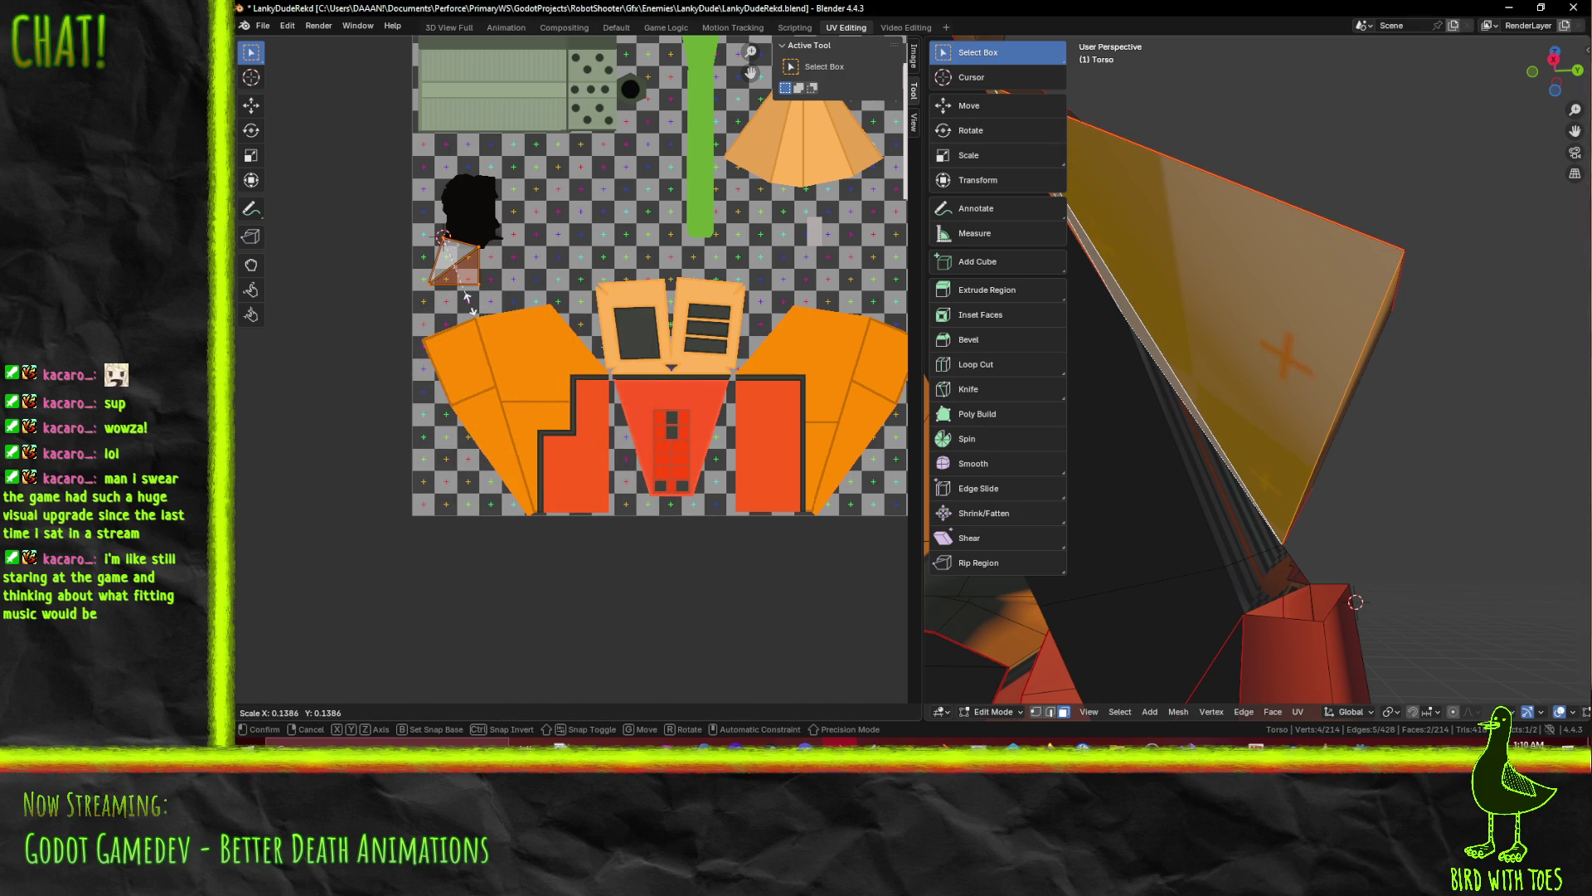
click(461, 292)
middle_drag(461, 292, 595, 375)
Select the thin triangle and large torso faces and pin their UVs
mouse_move(1178, 364)
middle_down()
mouse_move(1110, 414)
mouse_move(1253, 400)
middle_up()
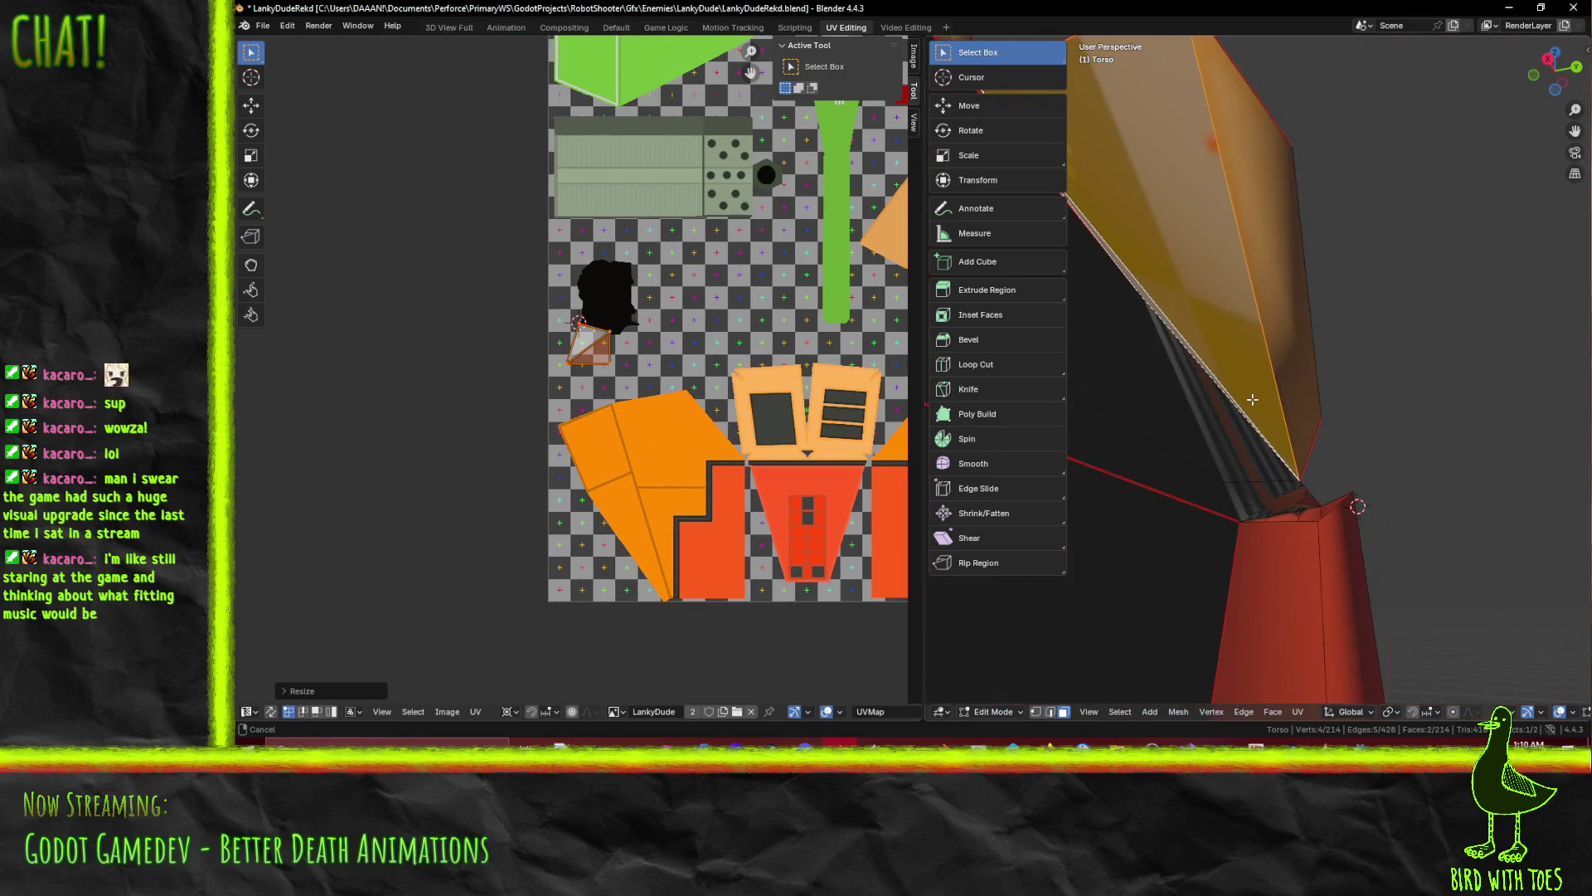
click(1252, 454)
middle_drag(1215, 342, 1207, 267)
shift+click(1206, 266)
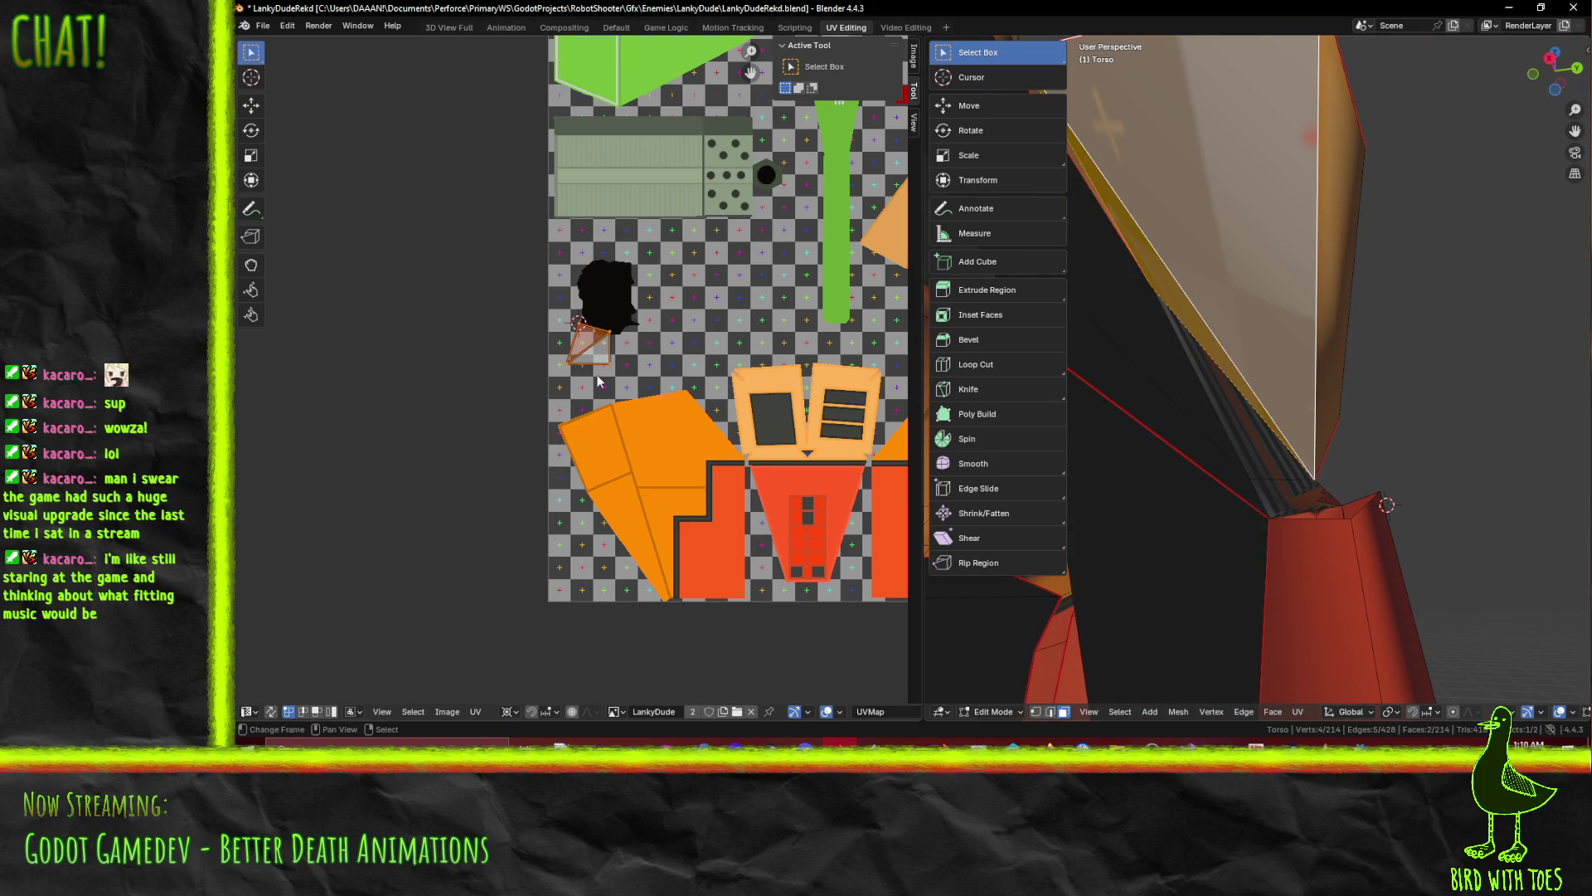
key(F3)
text(pin)
key(Return)
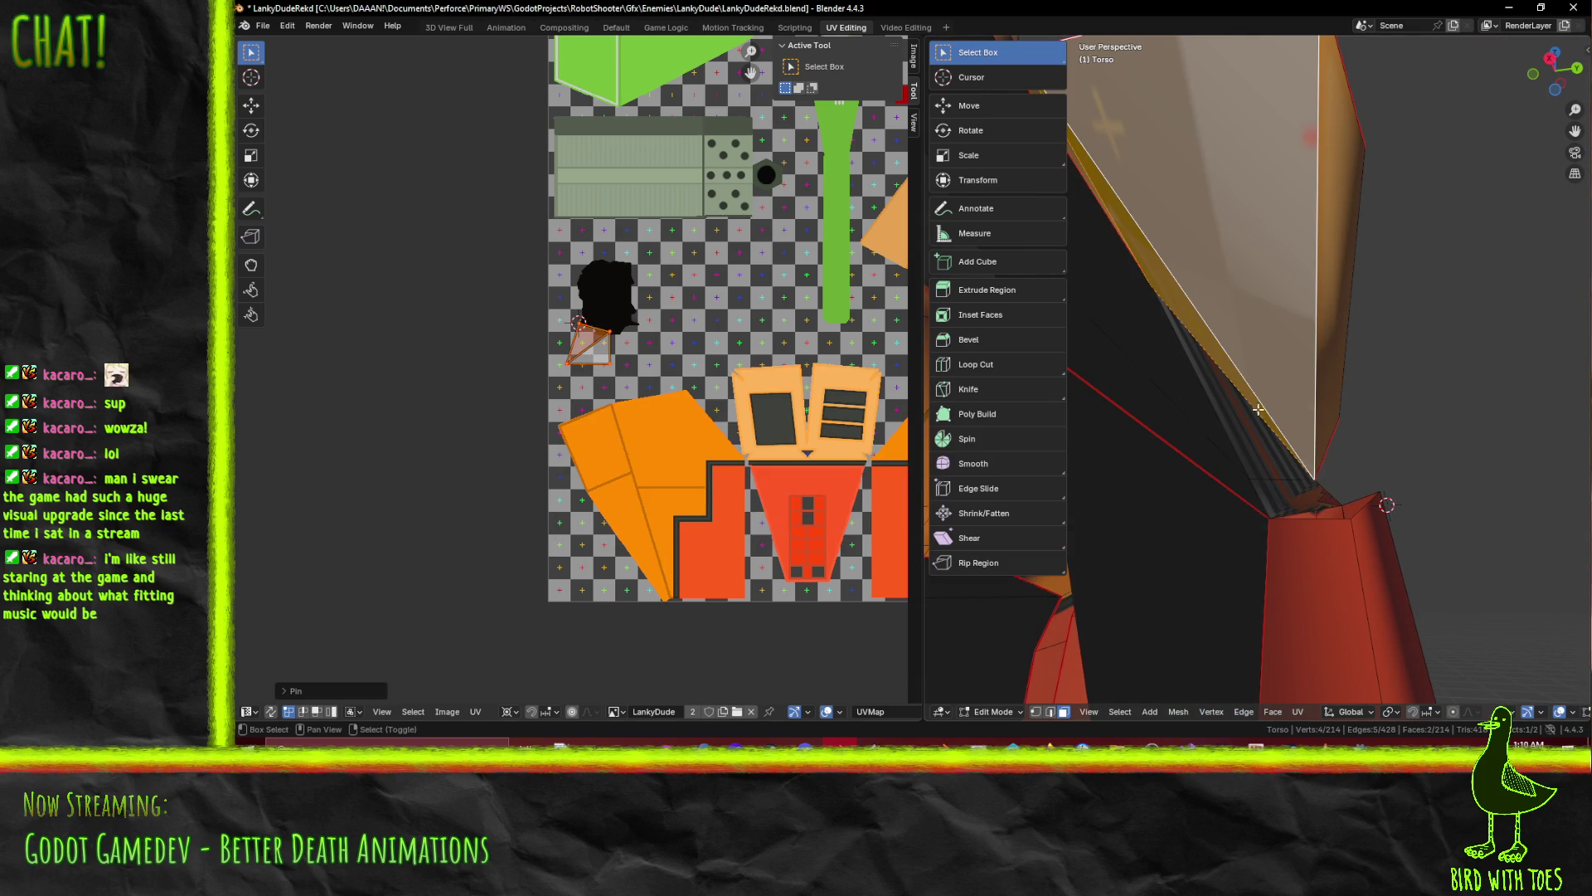
click(1282, 509)
shift+click(1302, 529)
Unwrap the selected torso faces with U > Unwrap
middle_drag(1303, 529, 972, 480)
key(F3)
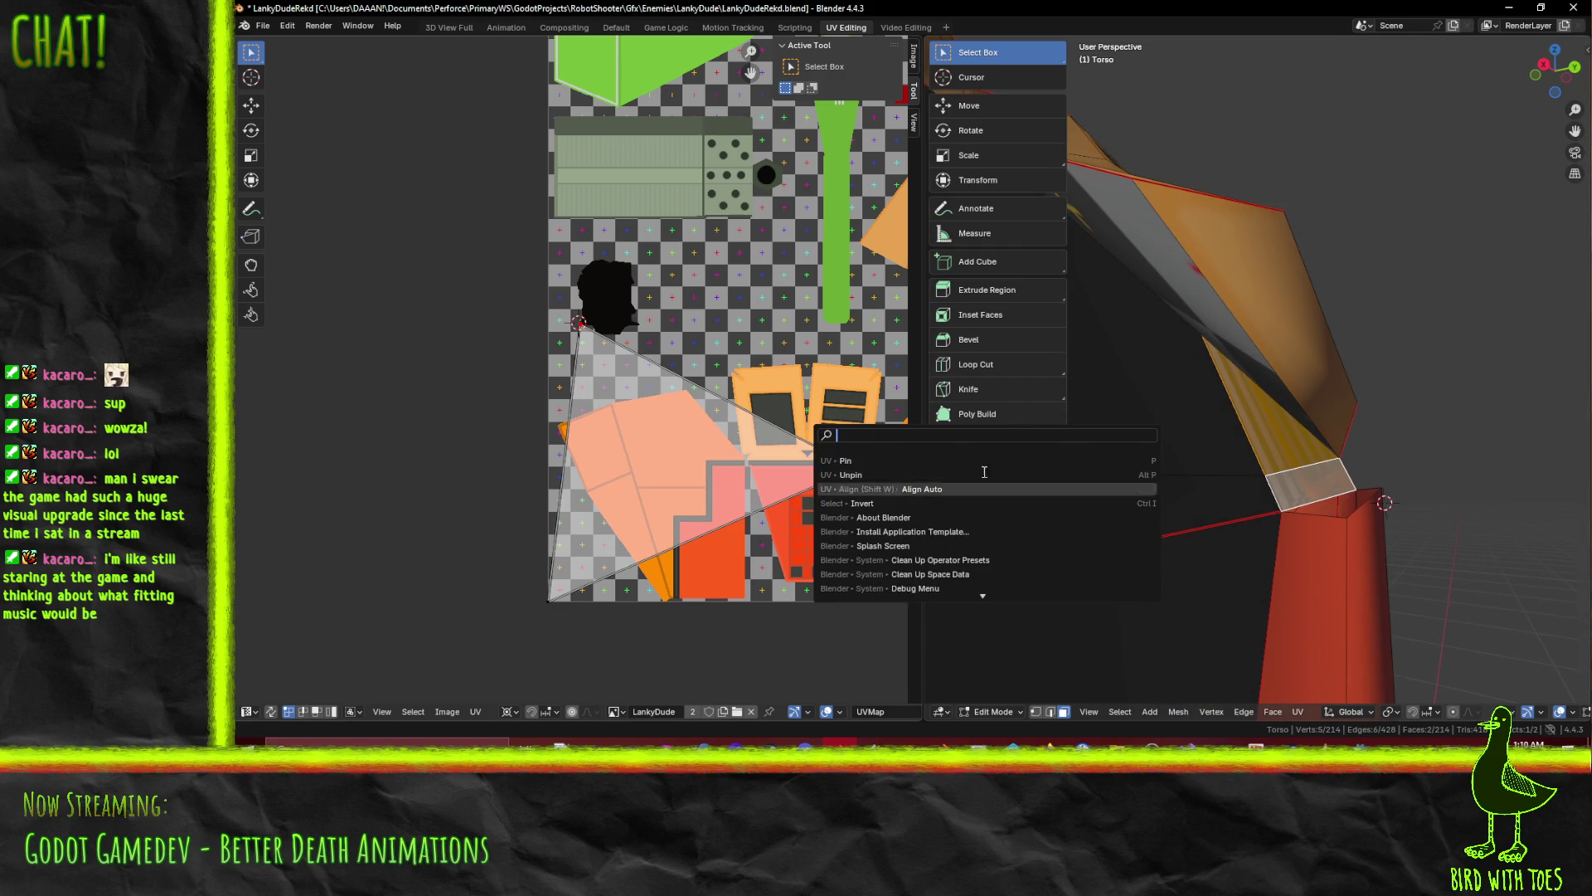
key(u)
click(1346, 524)
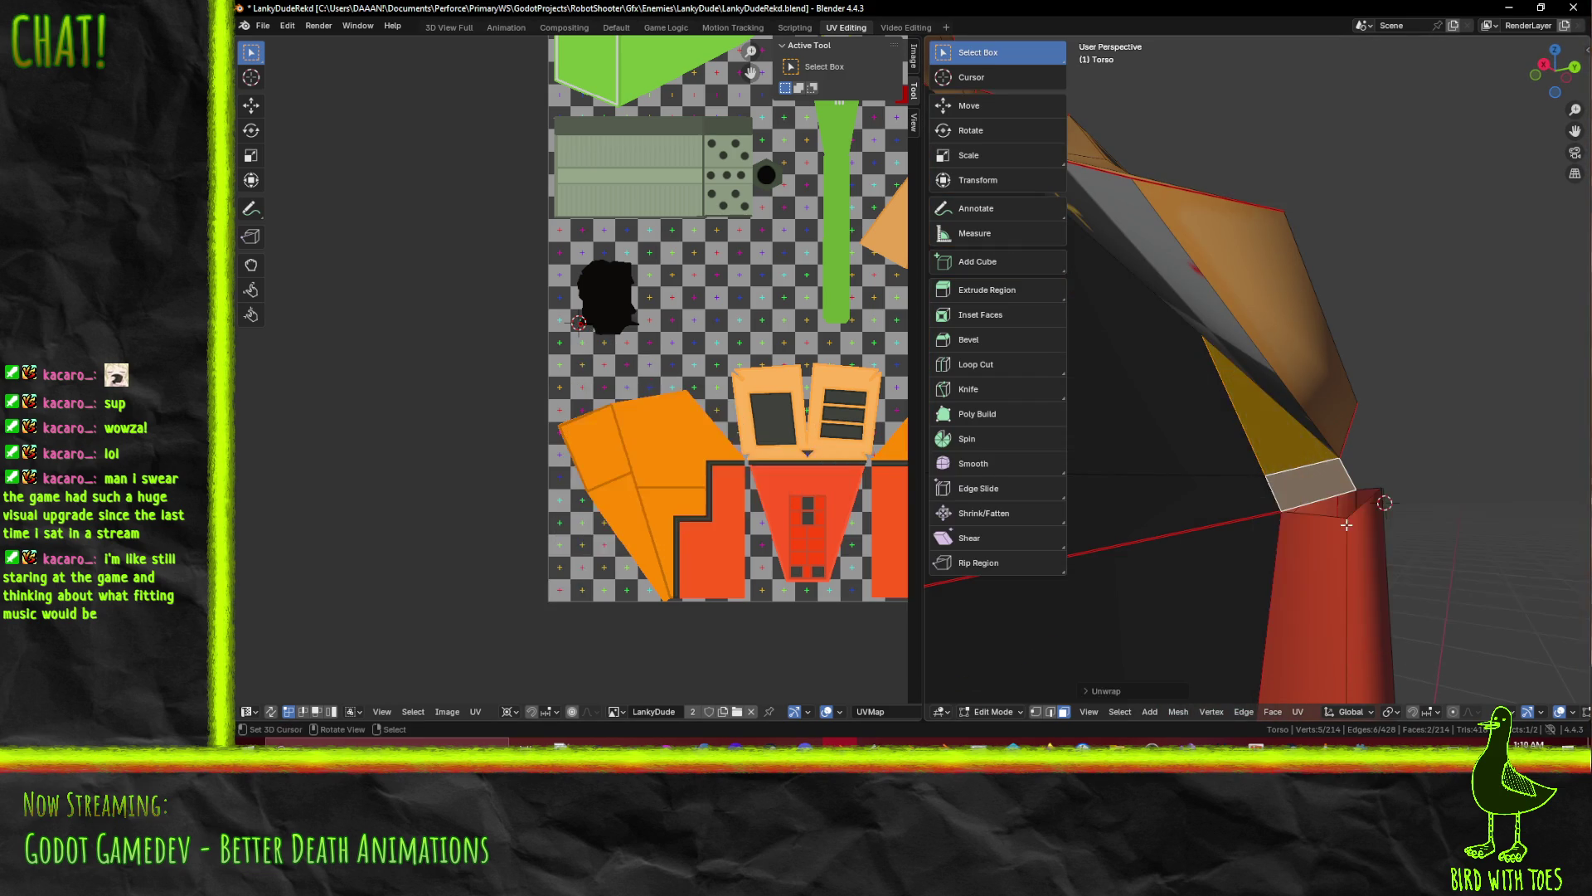
scroll(669, 386, up, 12)
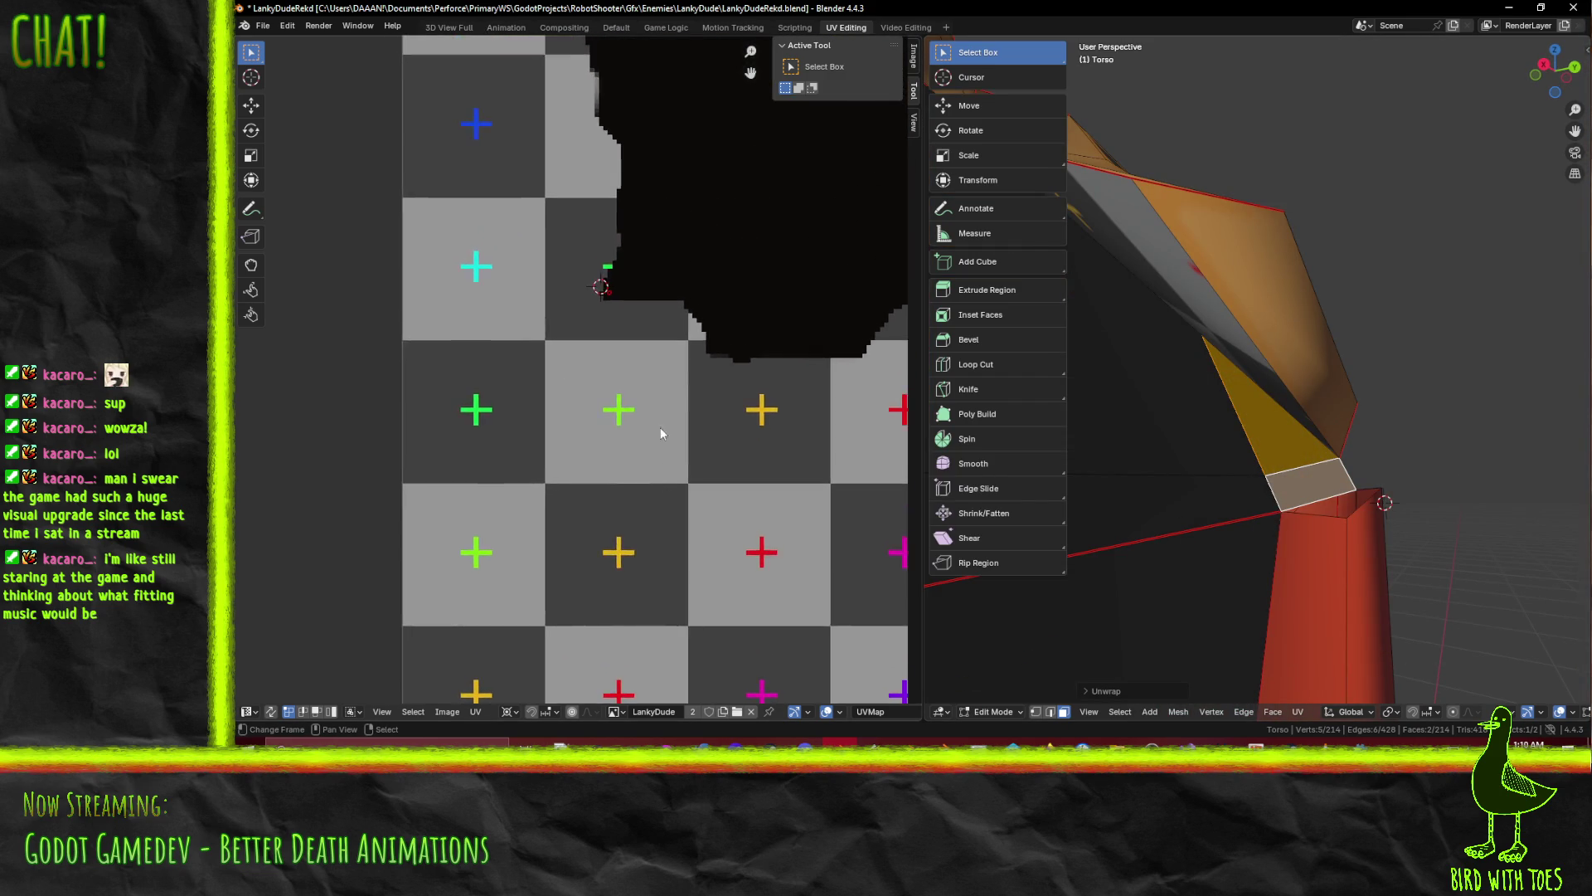
scroll(647, 398, up, 3)
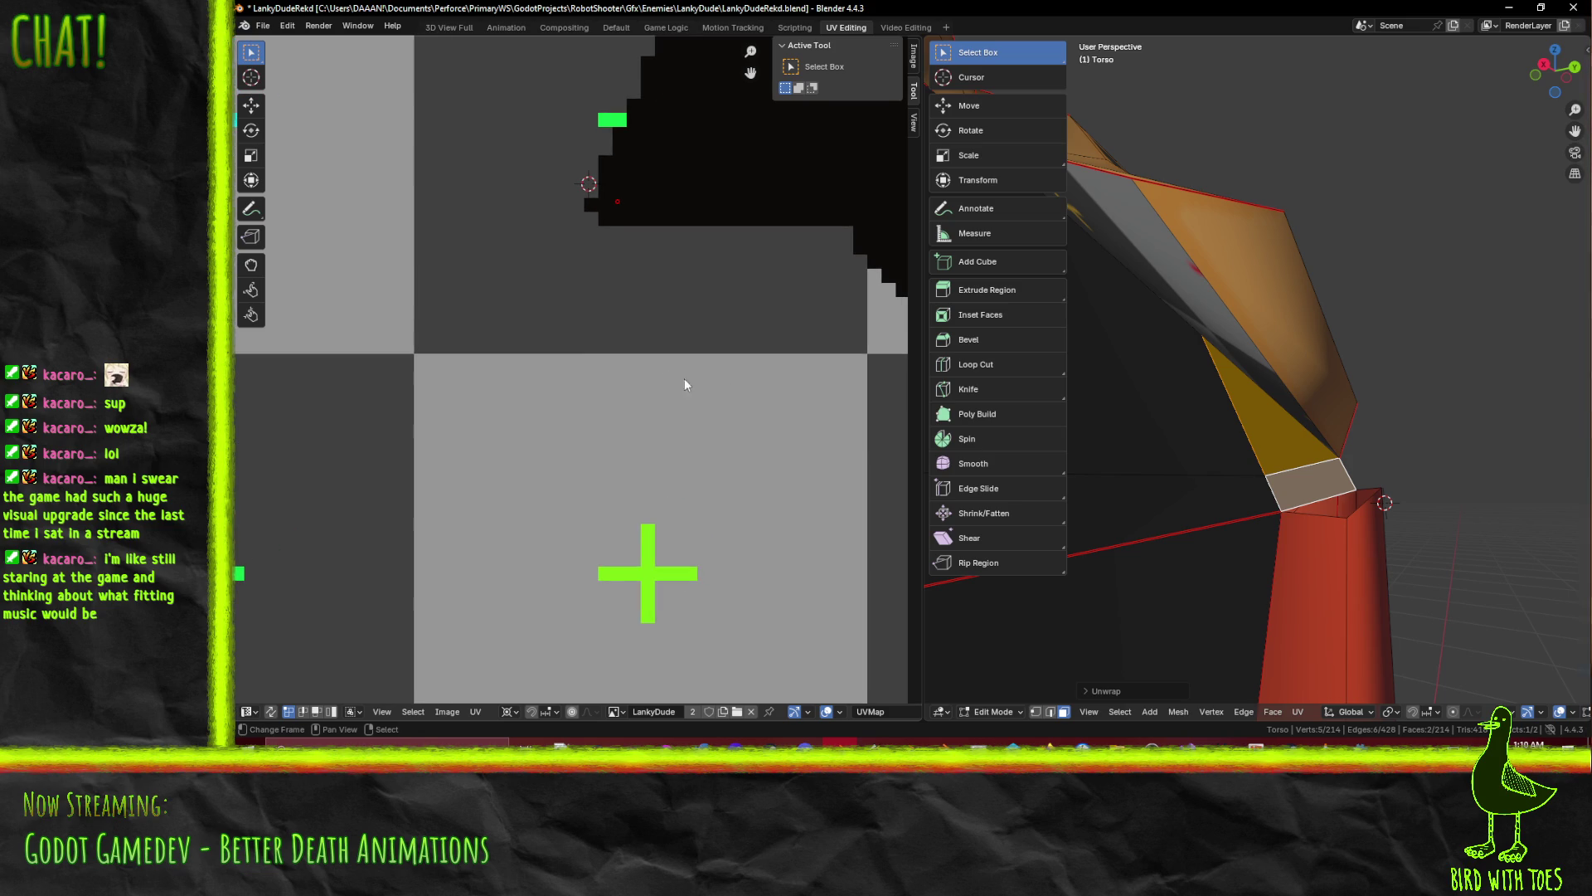
scroll(753, 341, down, 1)
Select the base quad and the face above, then box-select the UV triangle's vertices
click(1308, 473)
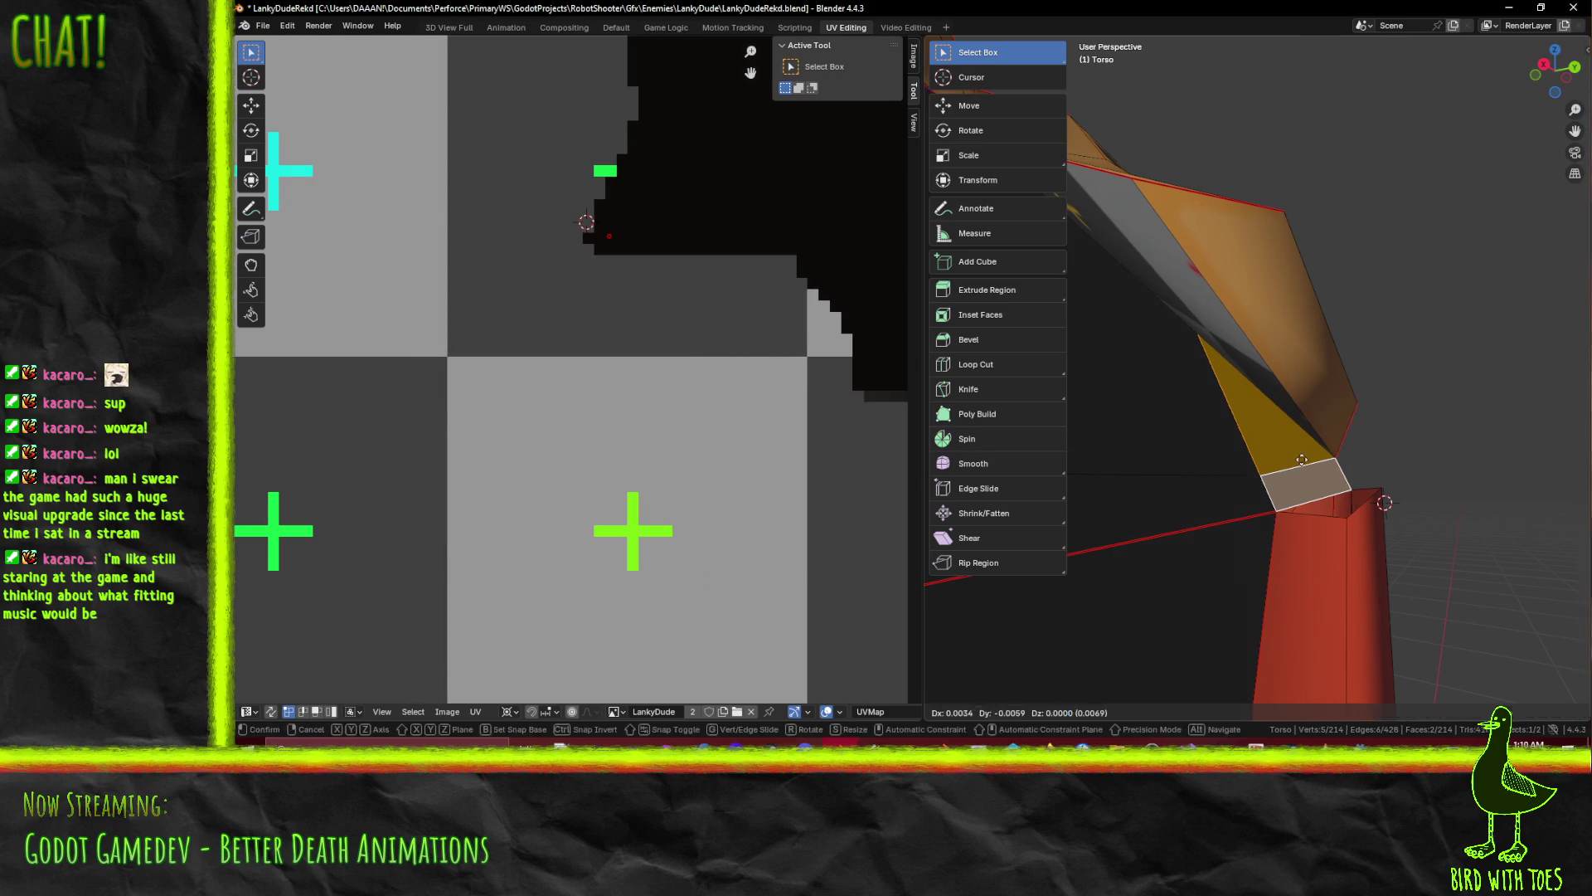
ctrl+click(1362, 516)
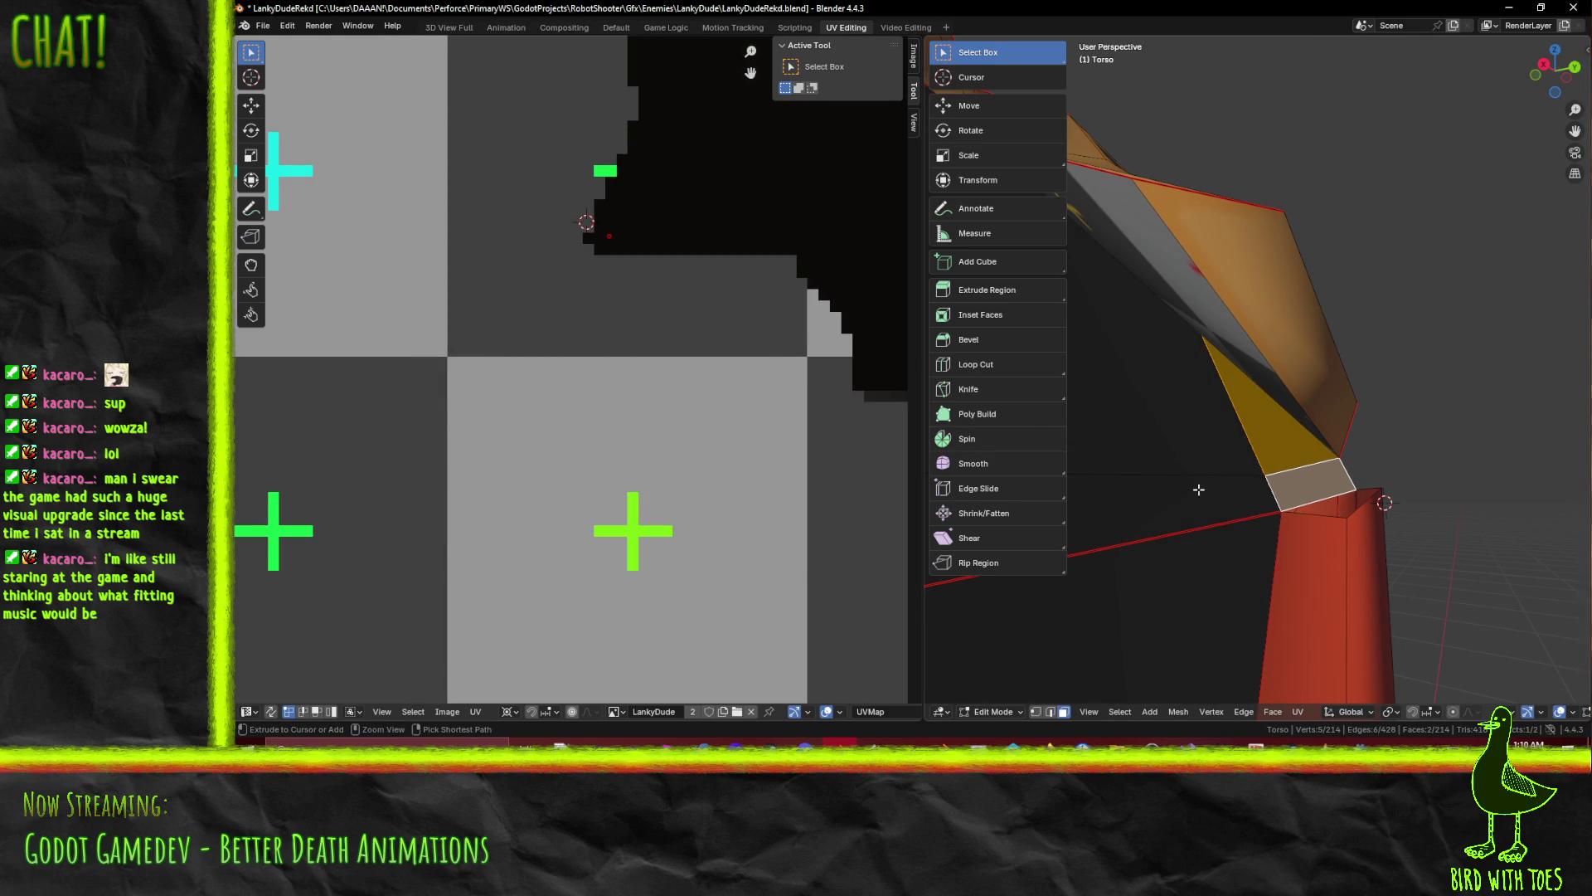
ctrl+middle_drag(654, 355, 524, 270)
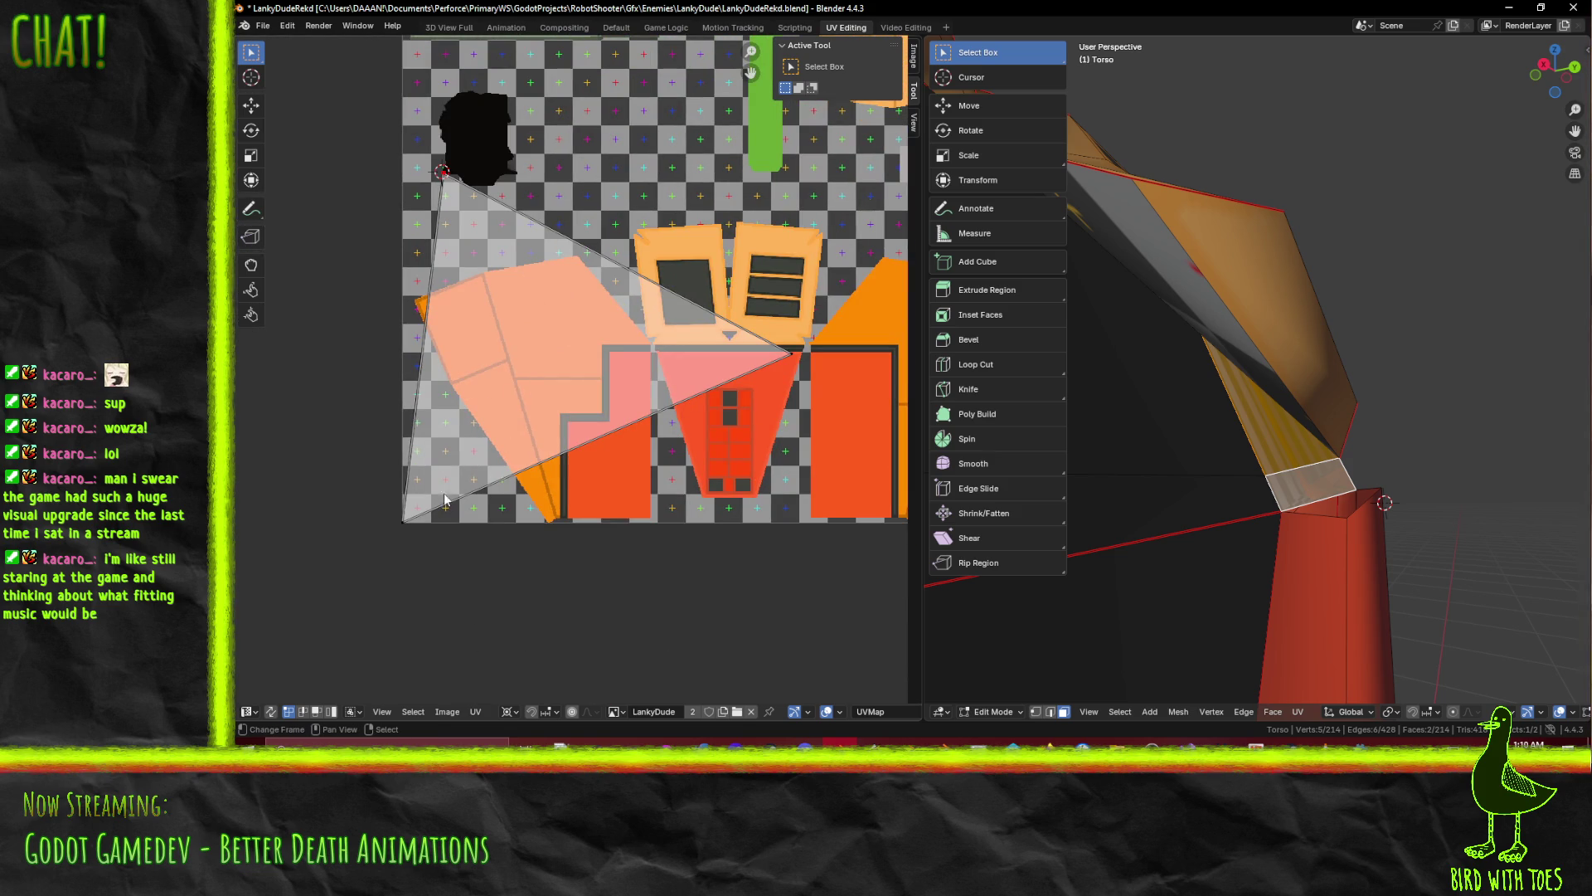
shift+click(391, 528)
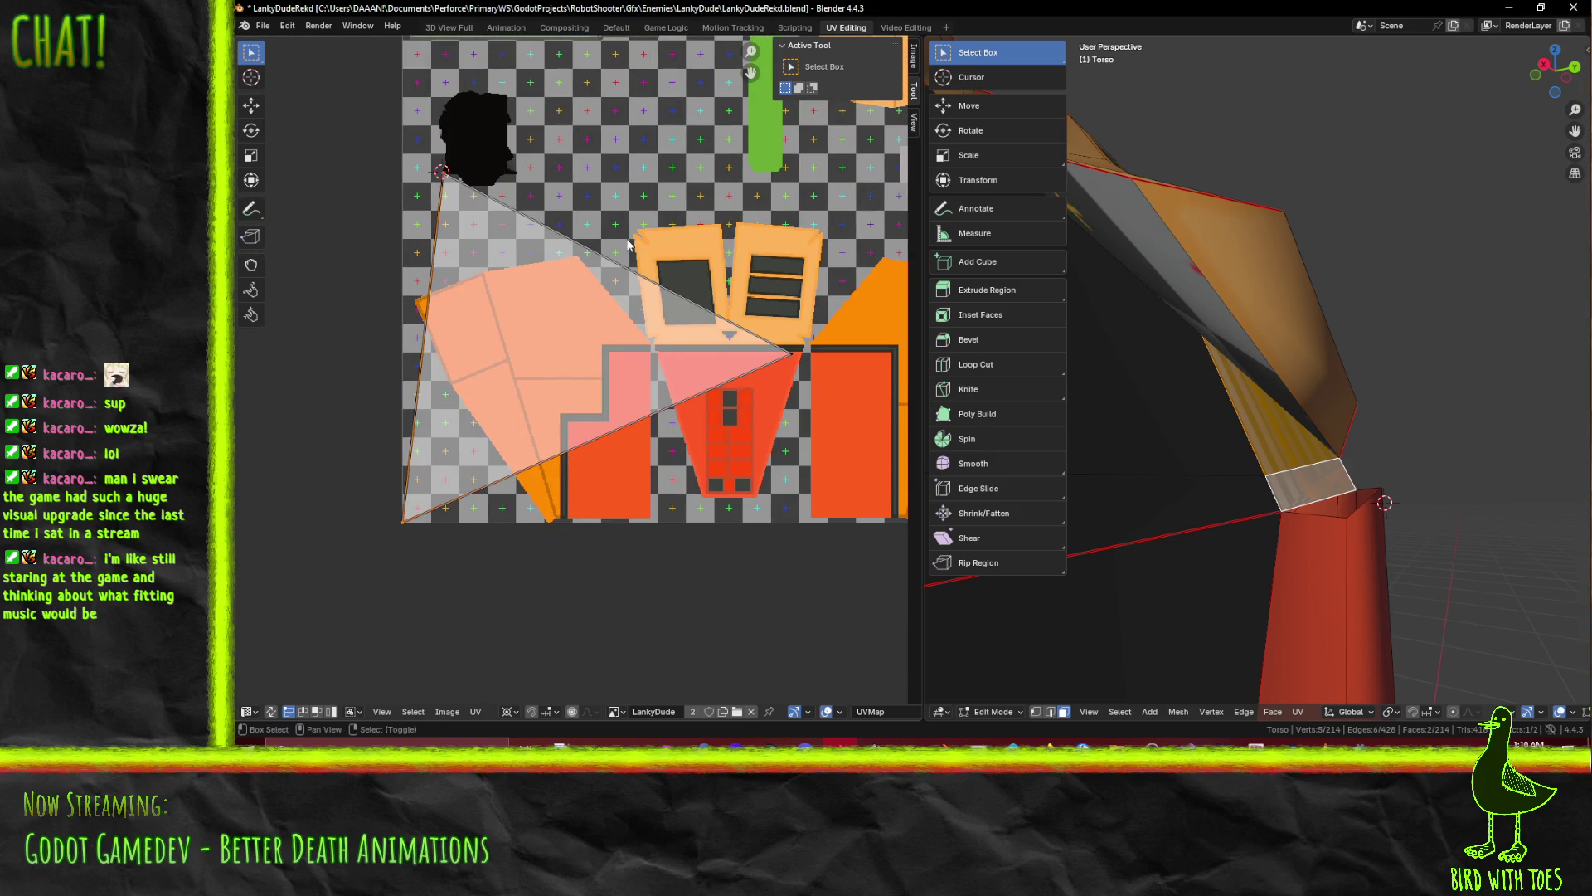
key(b)
drag(408, 228, 833, 629)
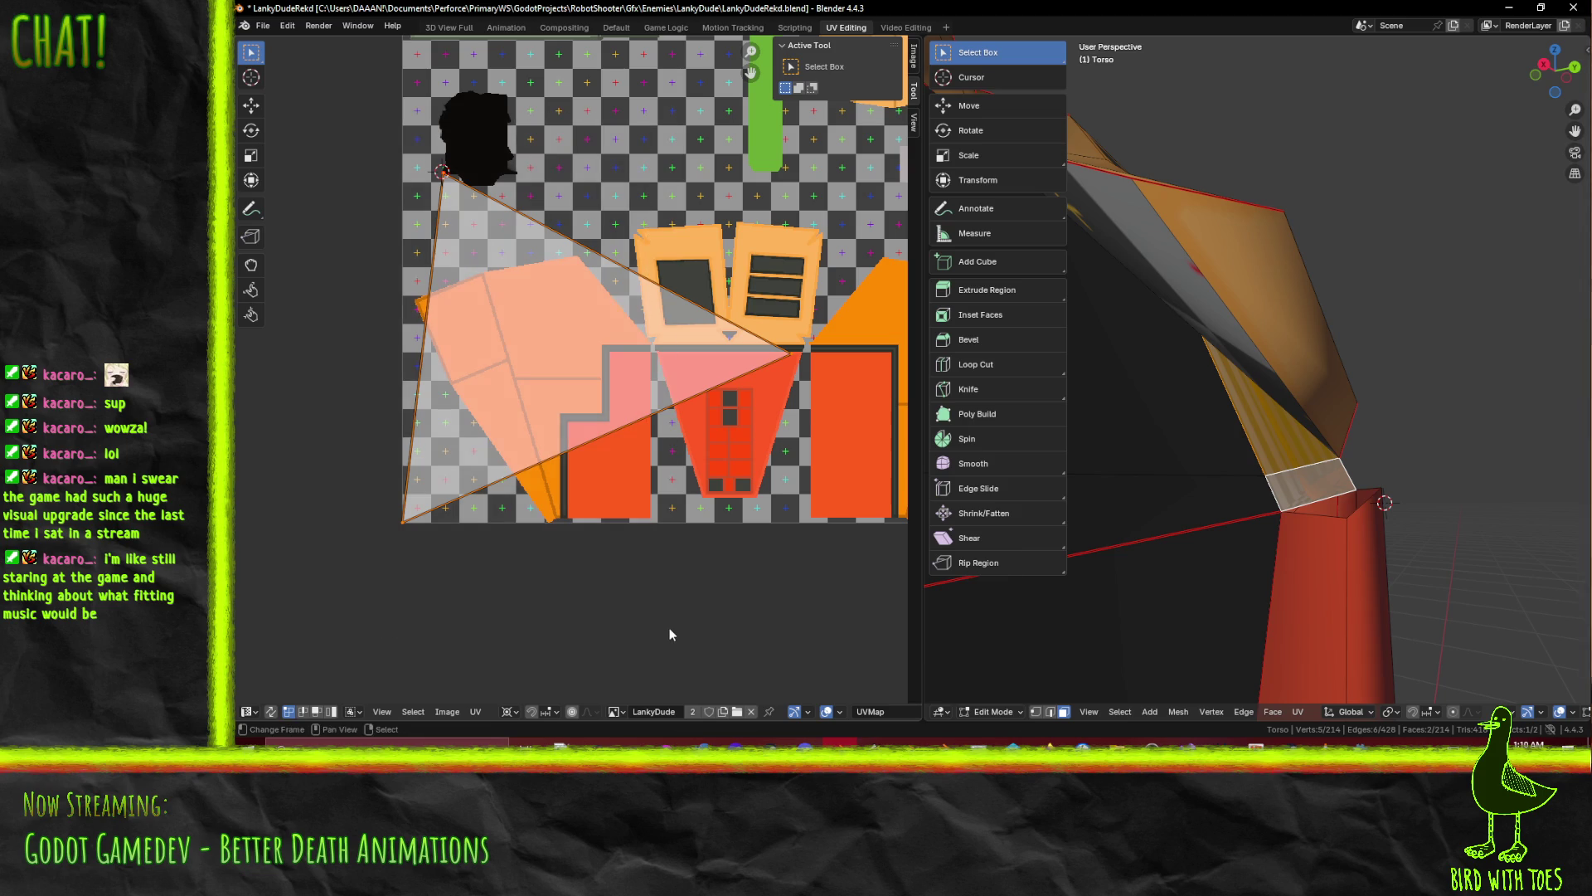
Unpin the selected UVs and re-unwrap the chest face
key(F3)
click(804, 602)
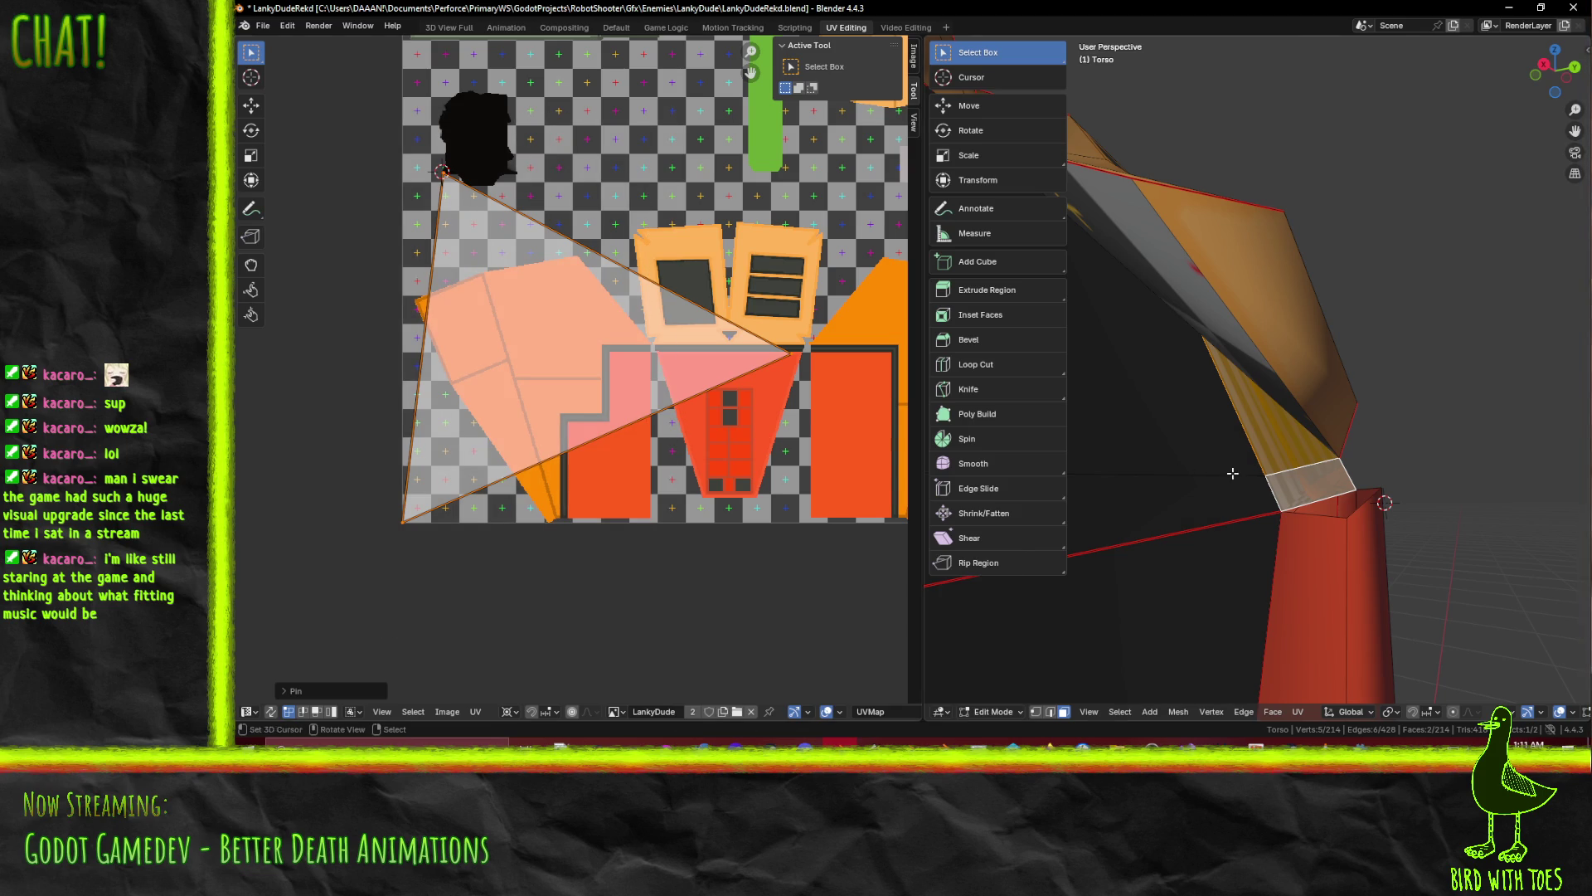
key(u)
click(1299, 507)
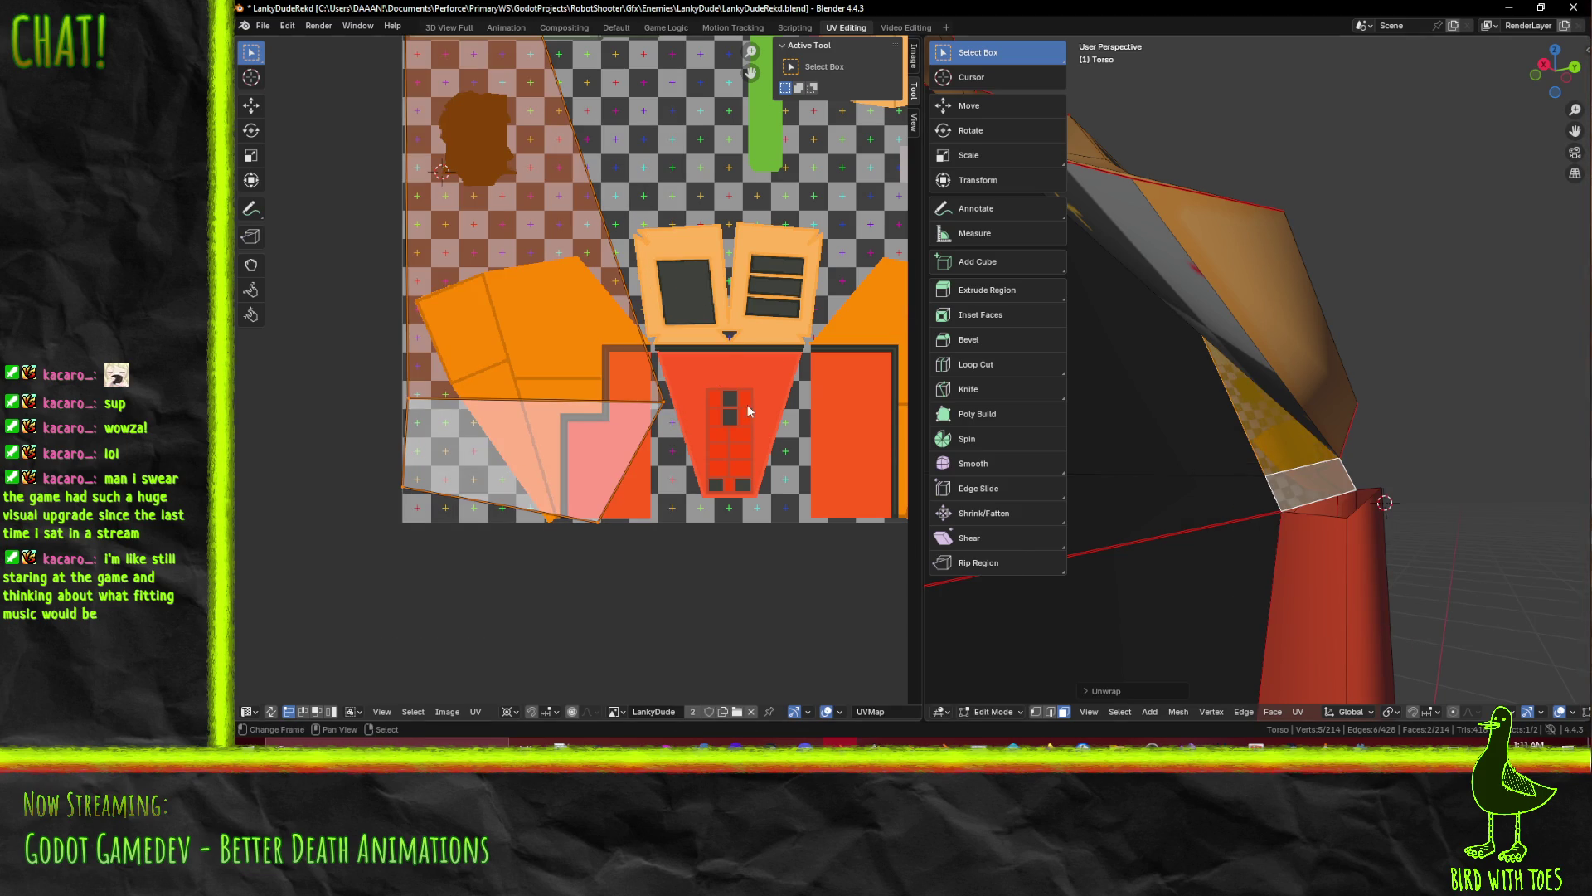
scroll(749, 410, down, 5)
Shrink the island to 0.2 and smaller, then move it down beside the black patch
key(s)
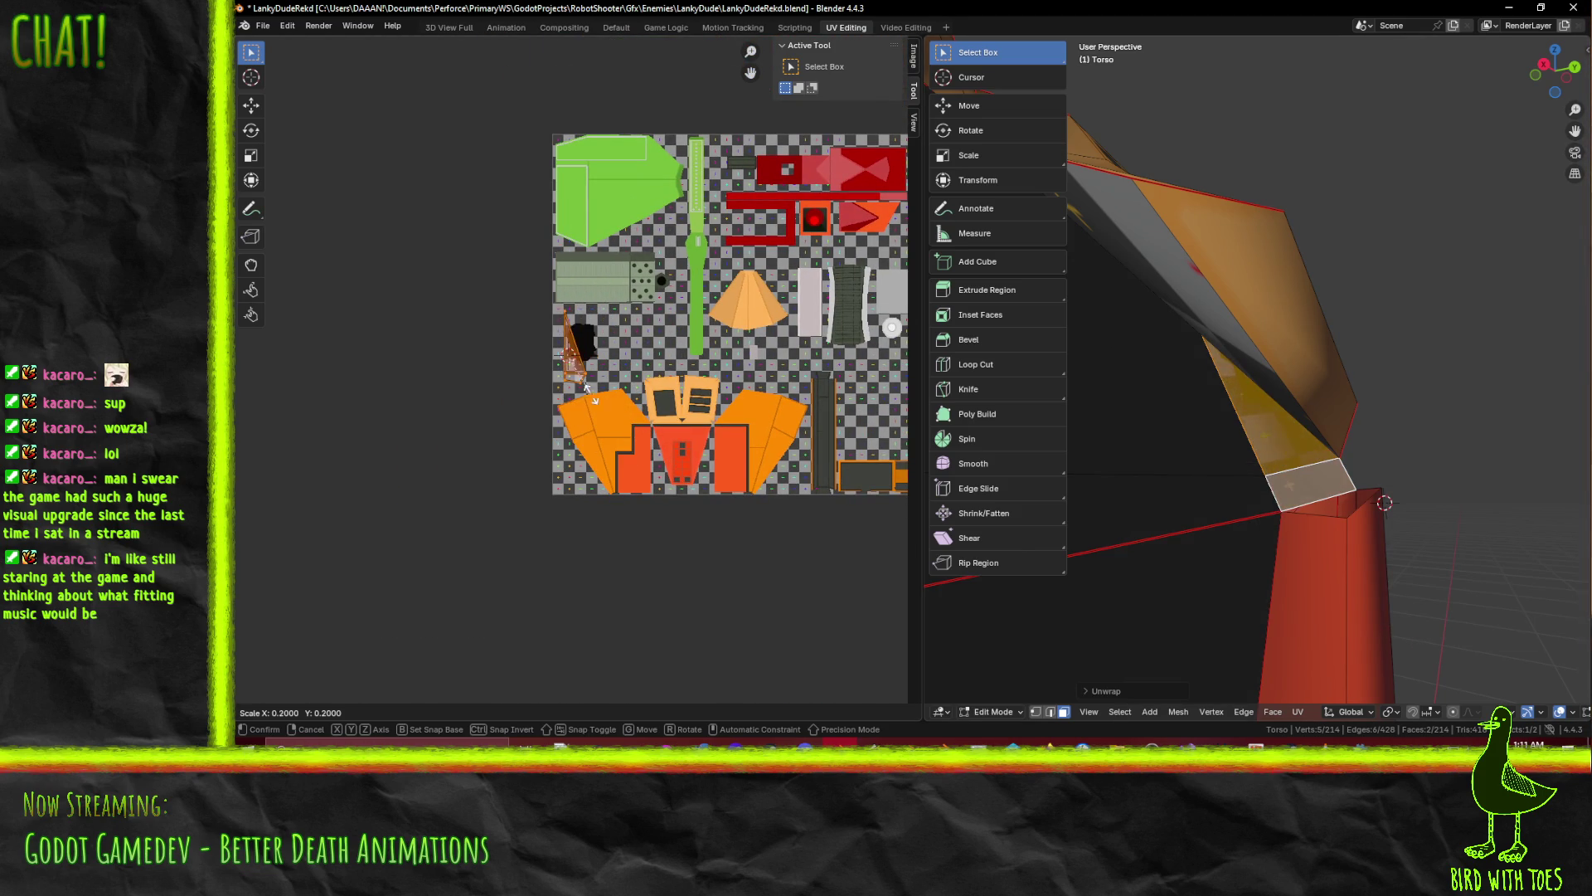
click(599, 404)
scroll(606, 386, up, 8)
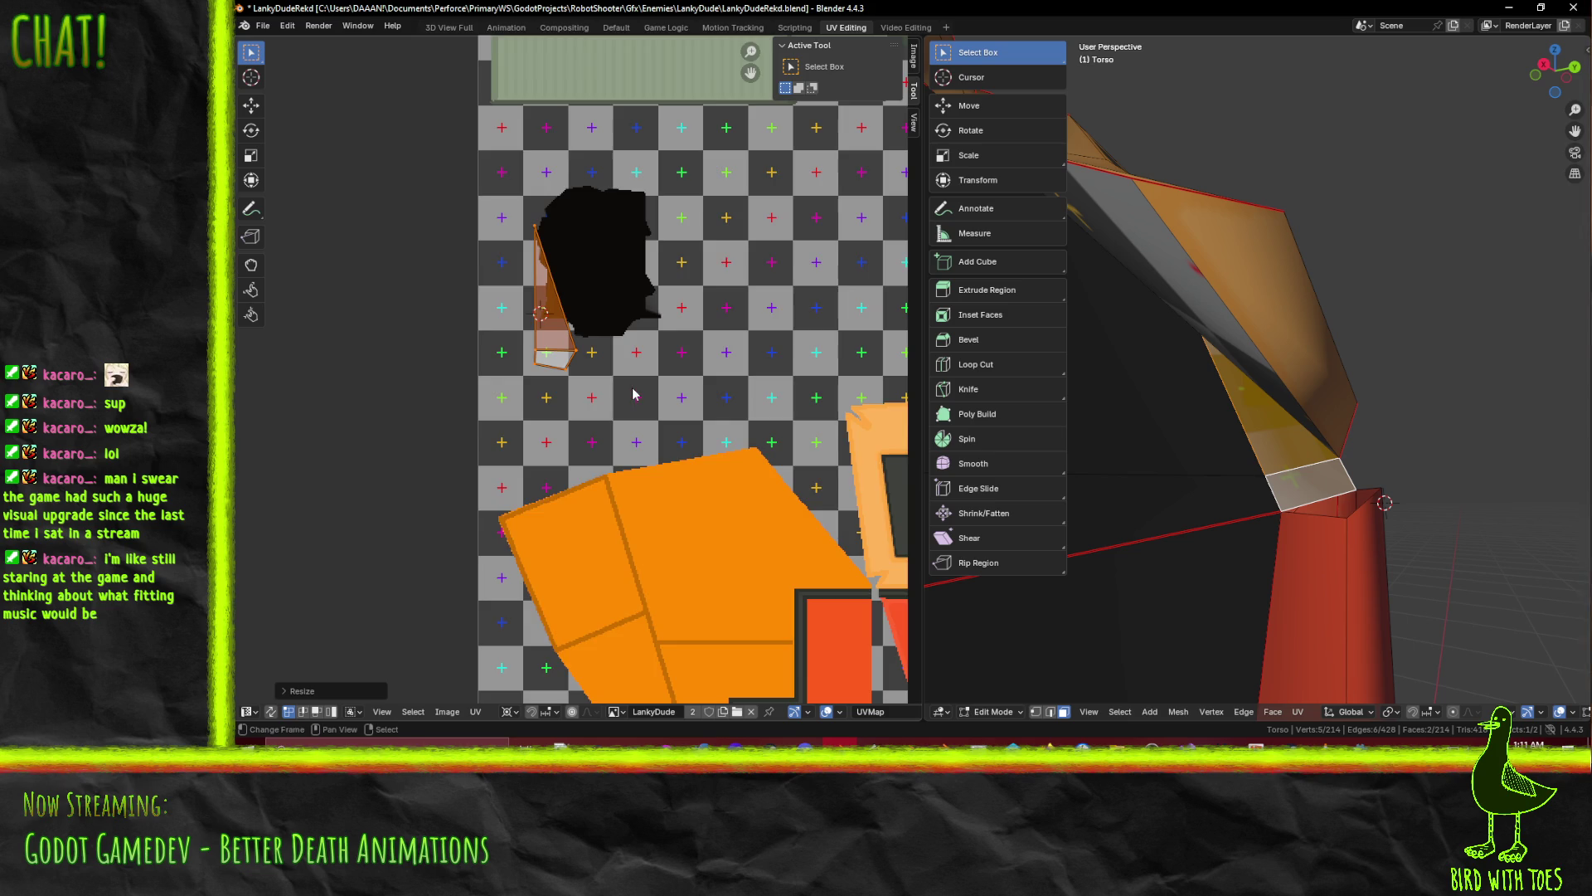
scroll(633, 394, up, 5)
key(s)
click(577, 362)
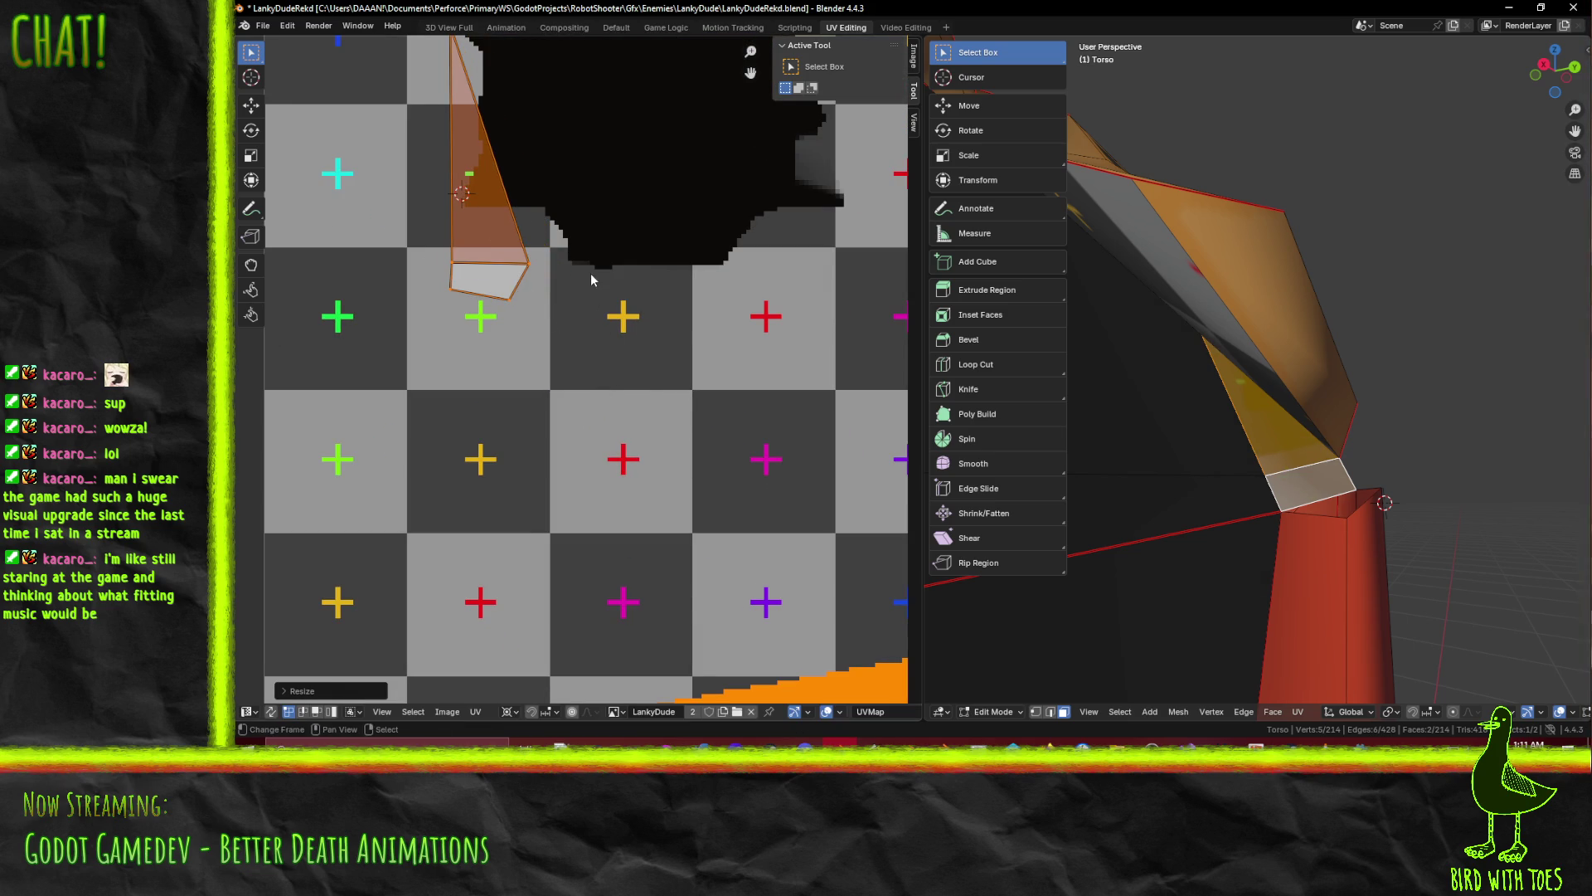
key(g)
click(590, 573)
key(a)
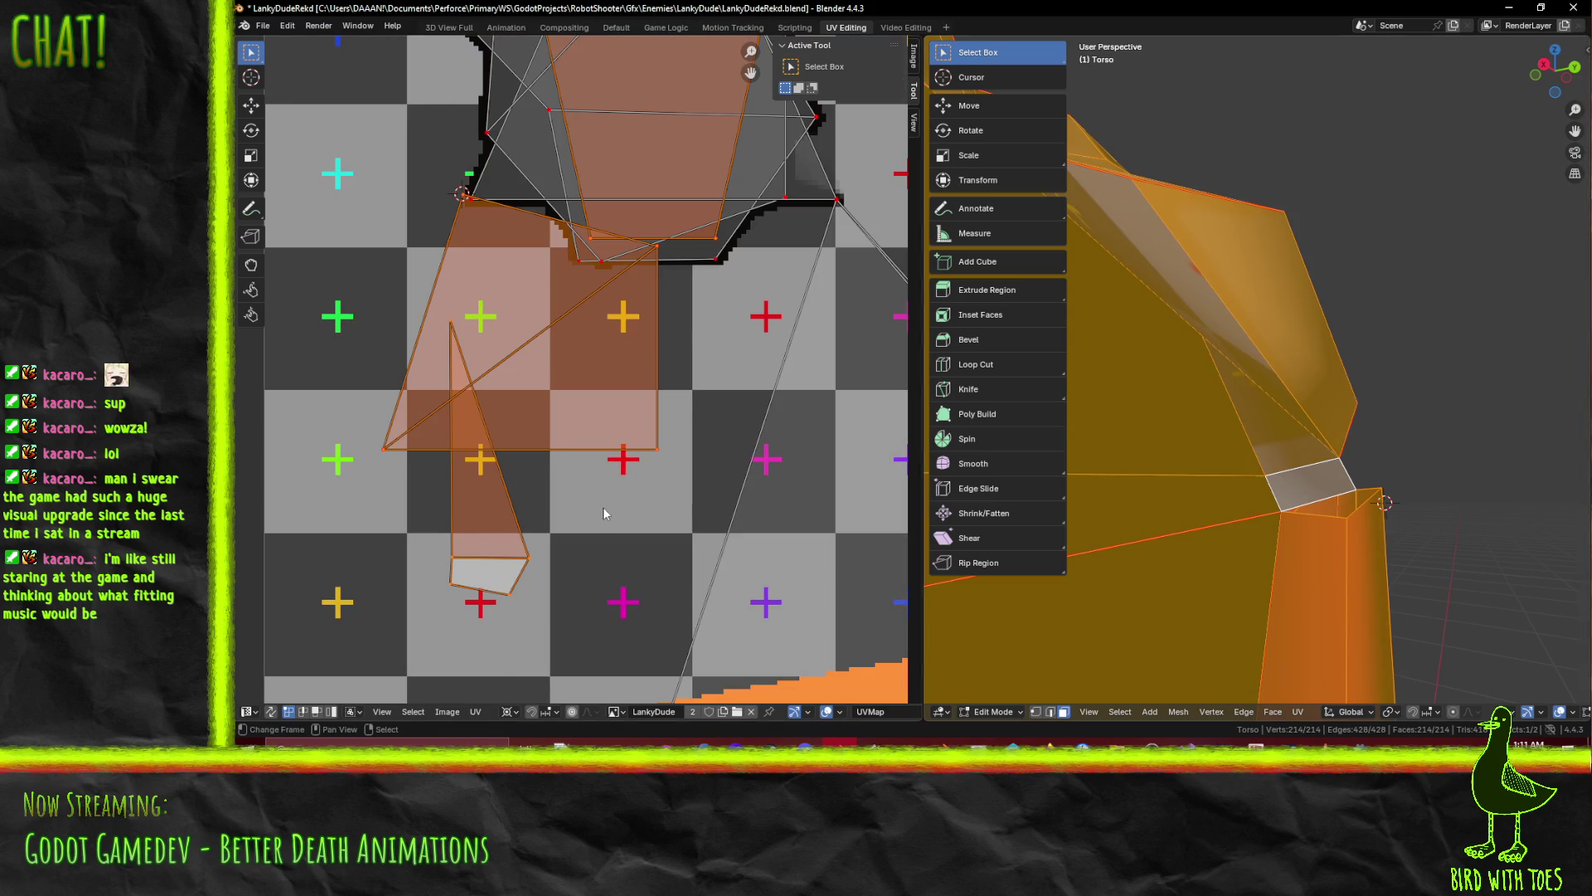
Deselect the large UV faces and head UVs, leaving only the narrow triangle
shift+click(481, 323)
shift+click(481, 324)
shift+click(481, 324)
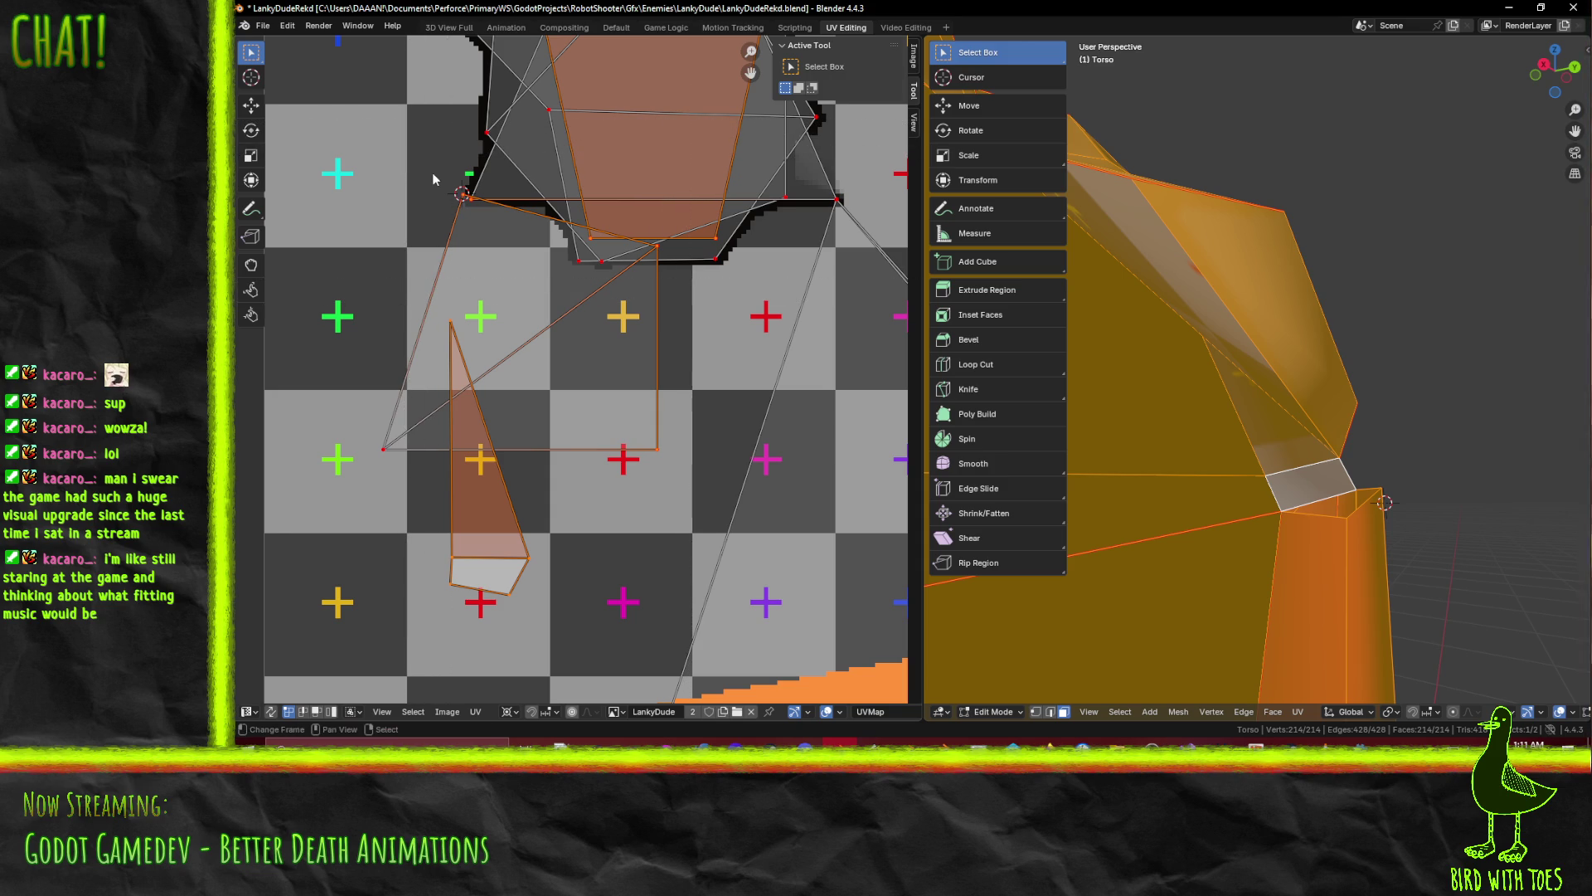
ctrl+drag(423, 153, 723, 282)
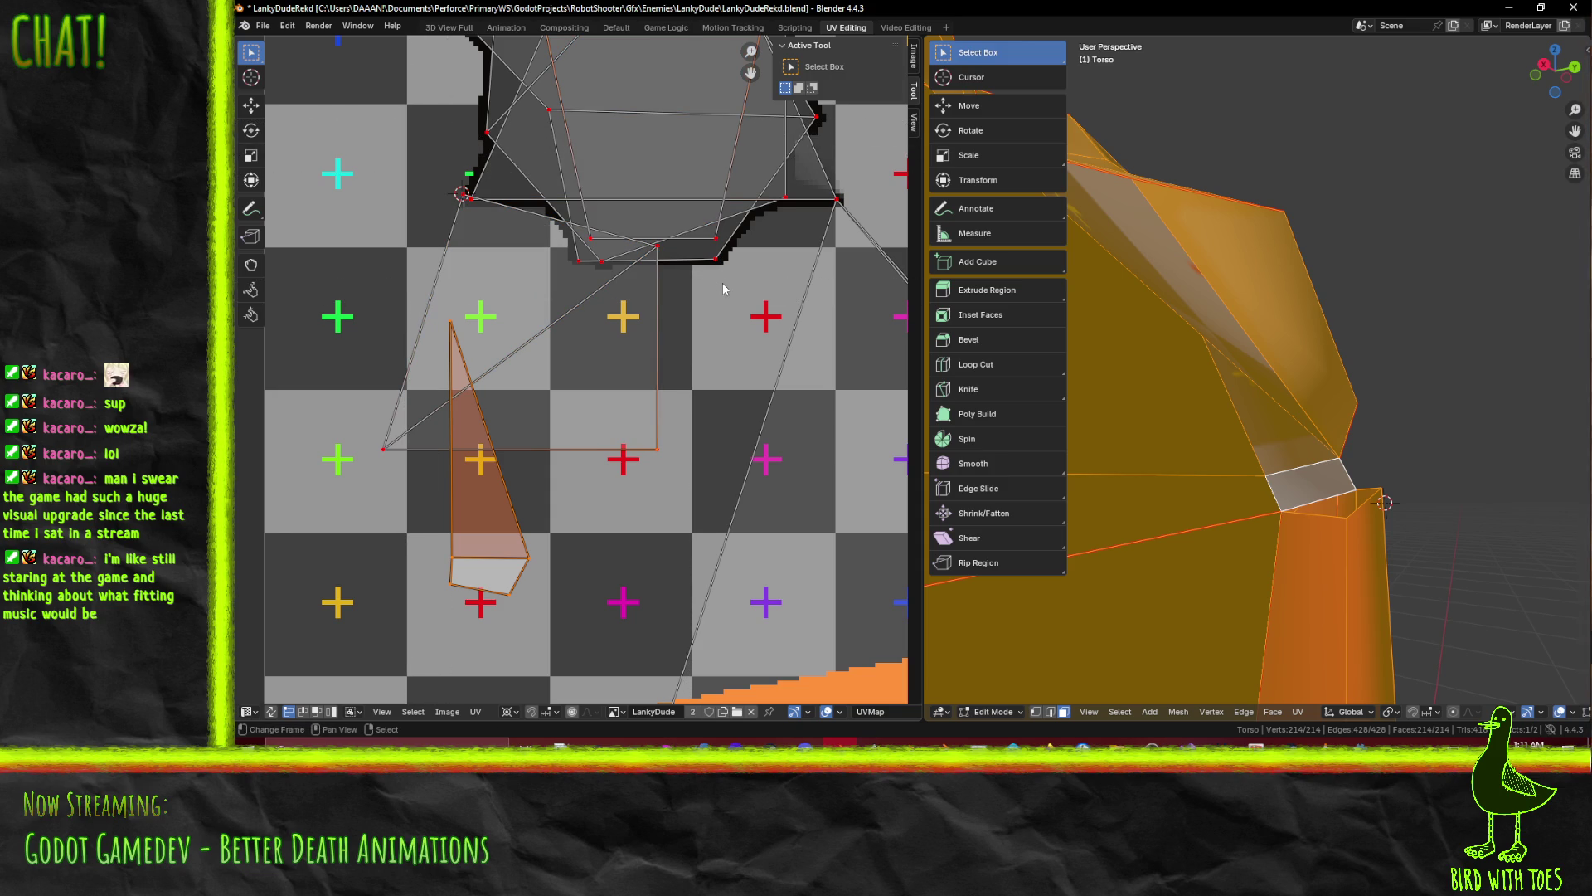
scroll(711, 290, down, 6)
key(b)
drag(542, 191, 703, 289)
scroll(702, 290, up, 2)
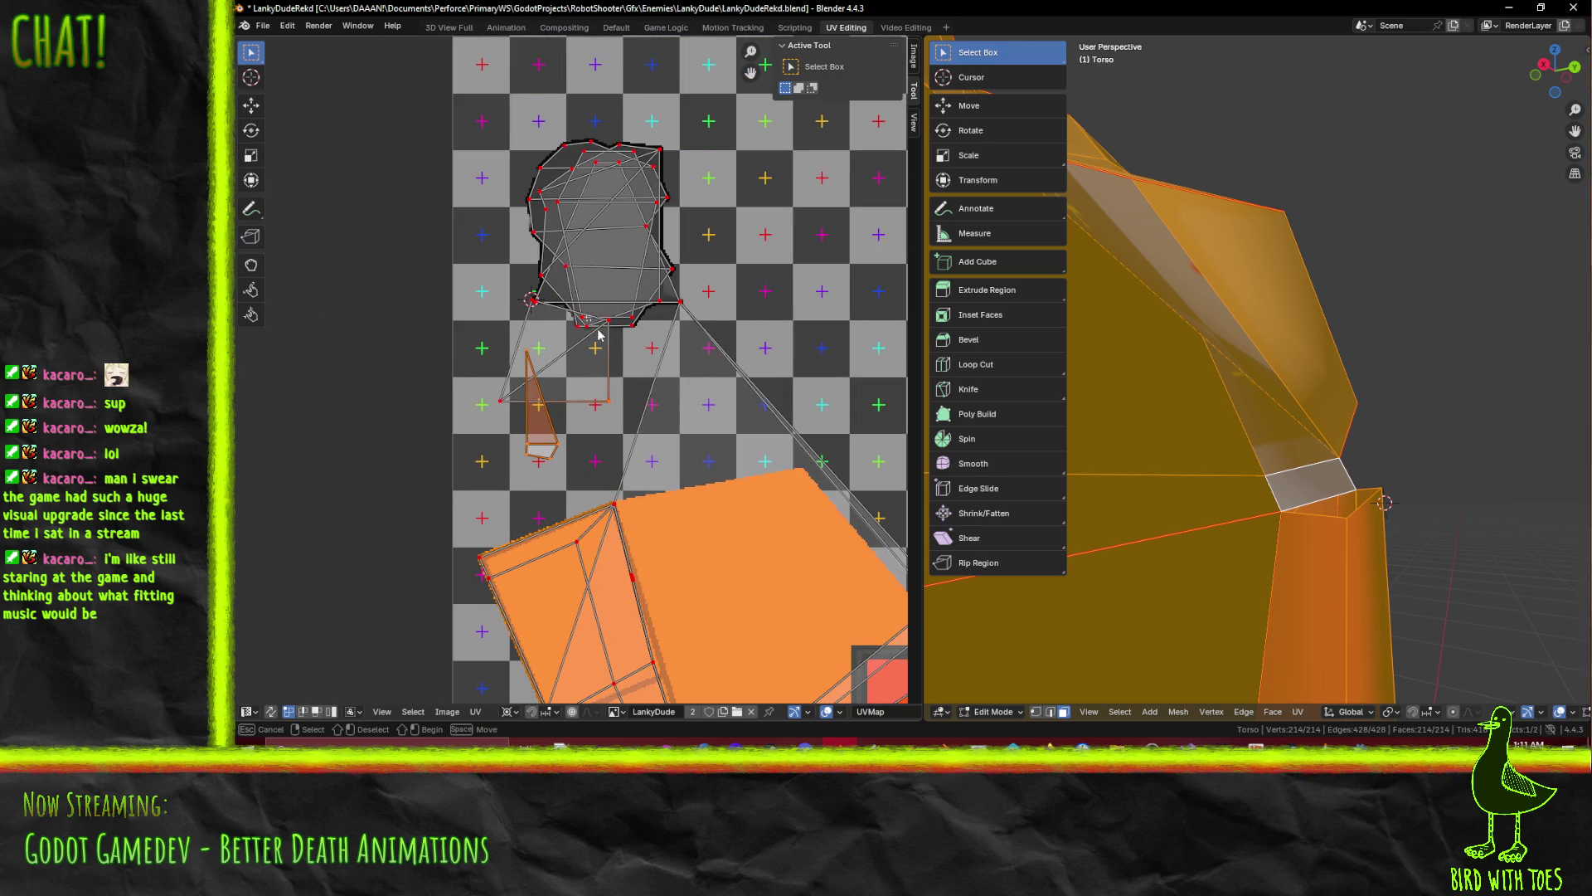
scroll(615, 411, up, 5)
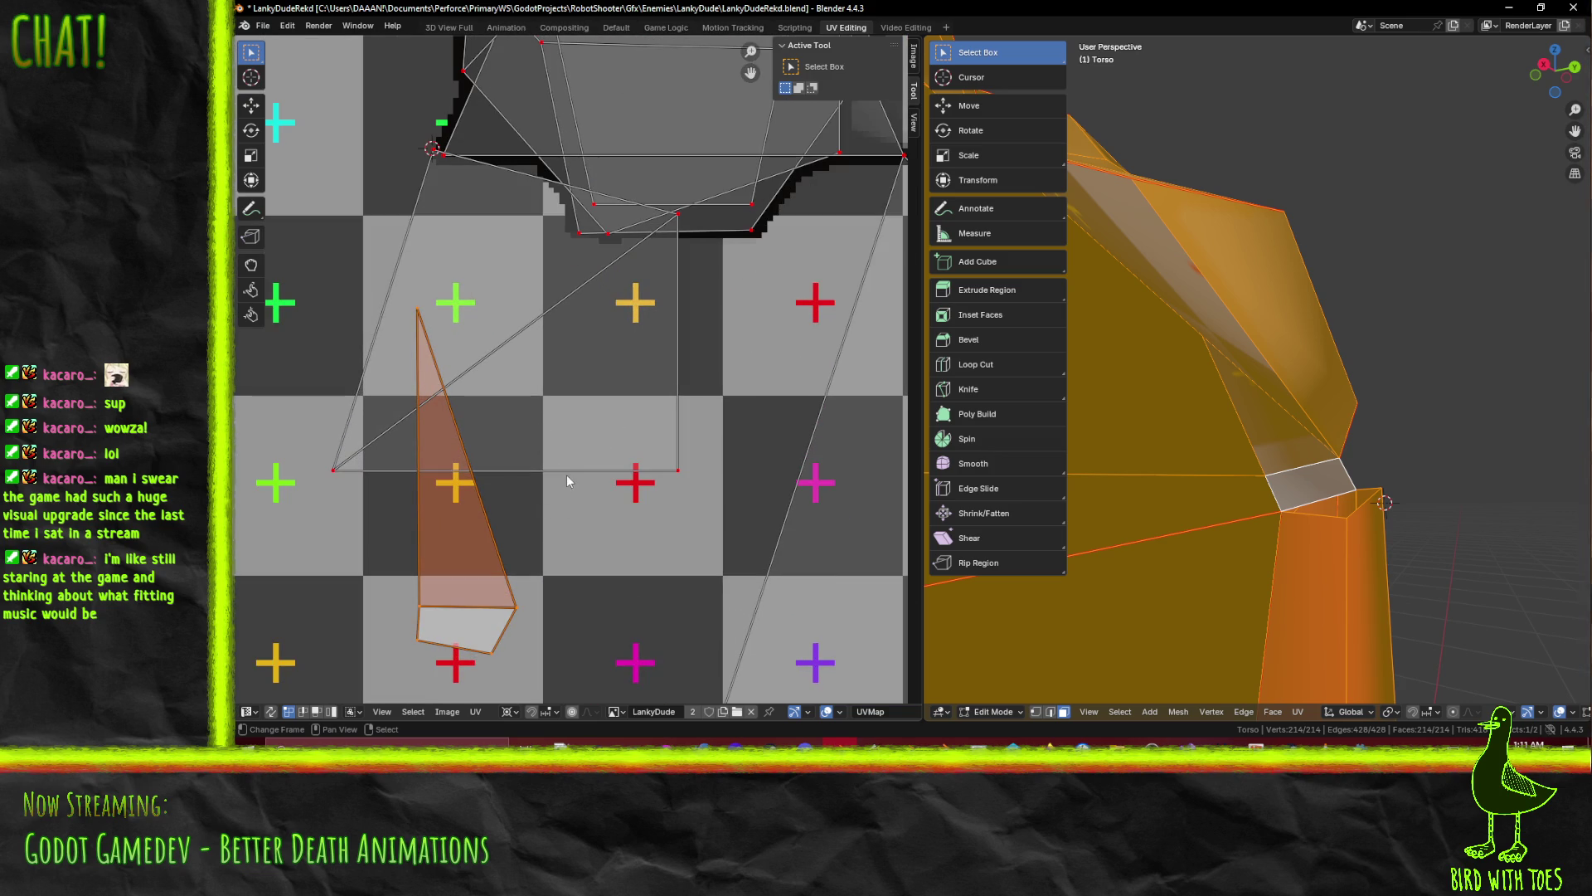
Move the triangle island next to the black patch, then deselect everything
key(g)
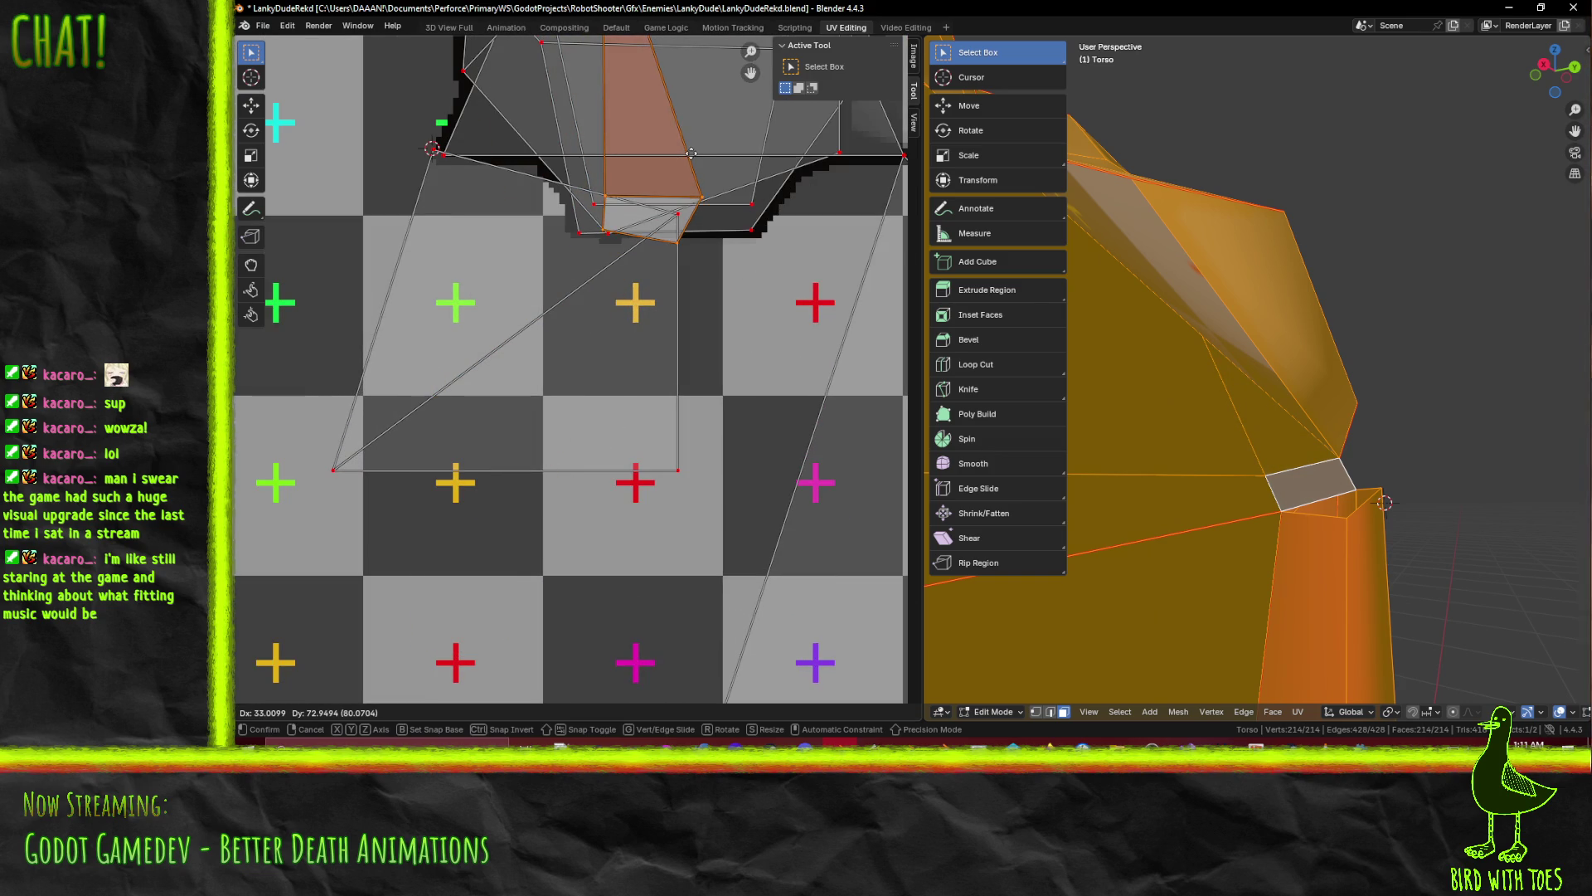
click(792, 477)
scroll(790, 477, down, 5)
scroll(790, 477, down, 5)
key(g)
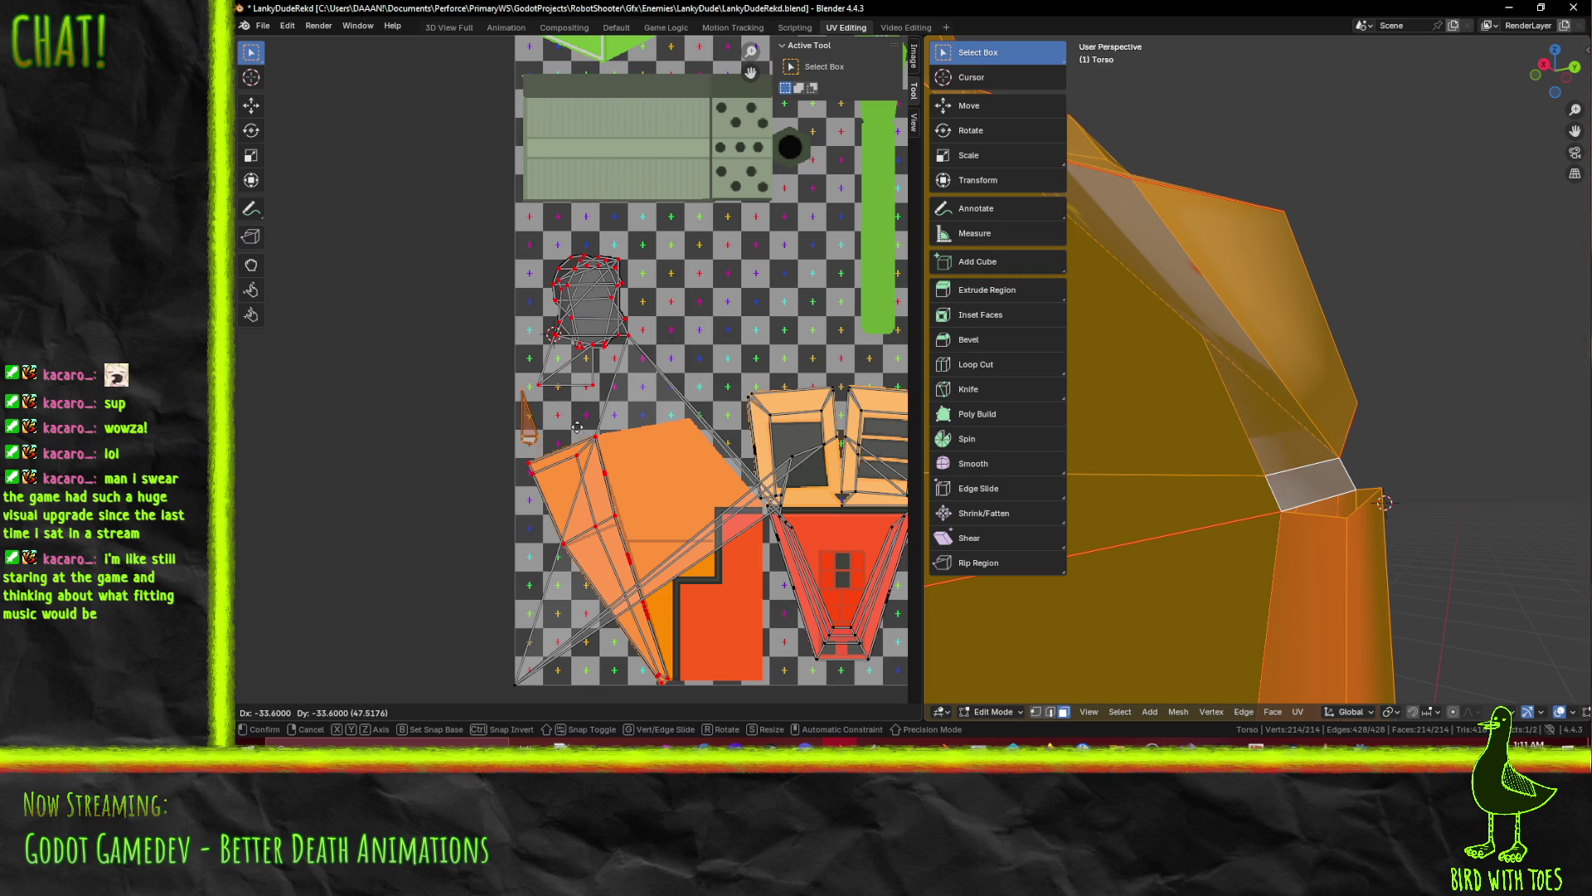
click(583, 434)
key(alt+a)
mouse_move(1300, 489)
middle_down()
mouse_move(1189, 482)
mouse_move(1244, 466)
middle_up()
Select the small chest face on the torso to unwrap
click(1140, 405)
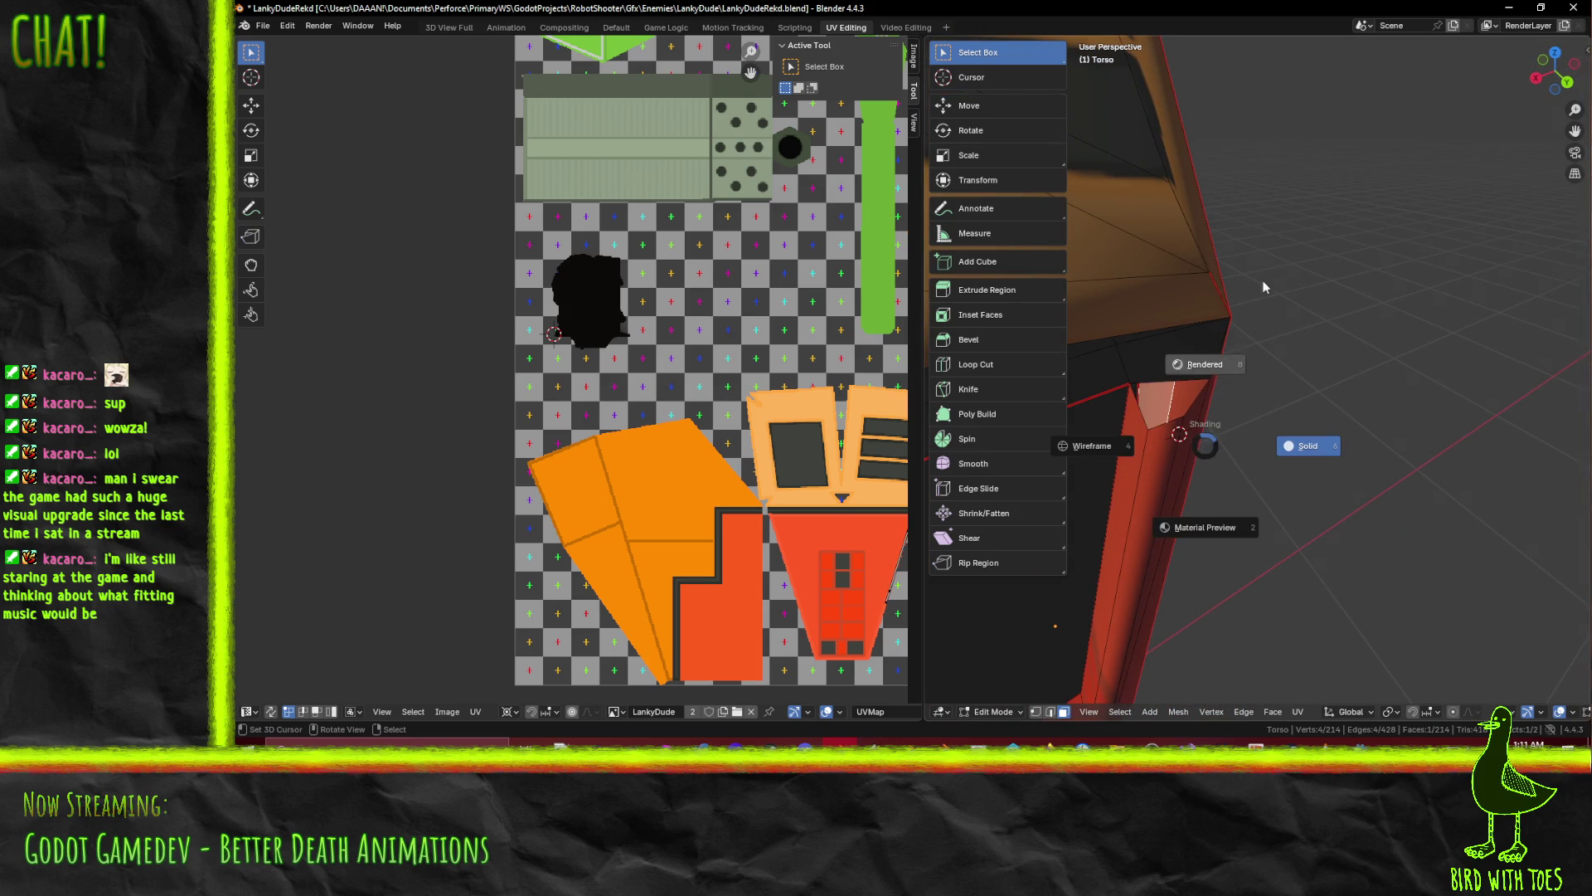
click(1205, 365)
mouse_move(1178, 464)
middle_down()
mouse_move(1211, 463)
mouse_move(1186, 464)
mouse_move(1165, 433)
mouse_move(1198, 452)
mouse_move(1230, 432)
middle_up()
click(1178, 469)
click(1166, 432)
key(alt+a)
click(1195, 428)
shift+click(1204, 447)
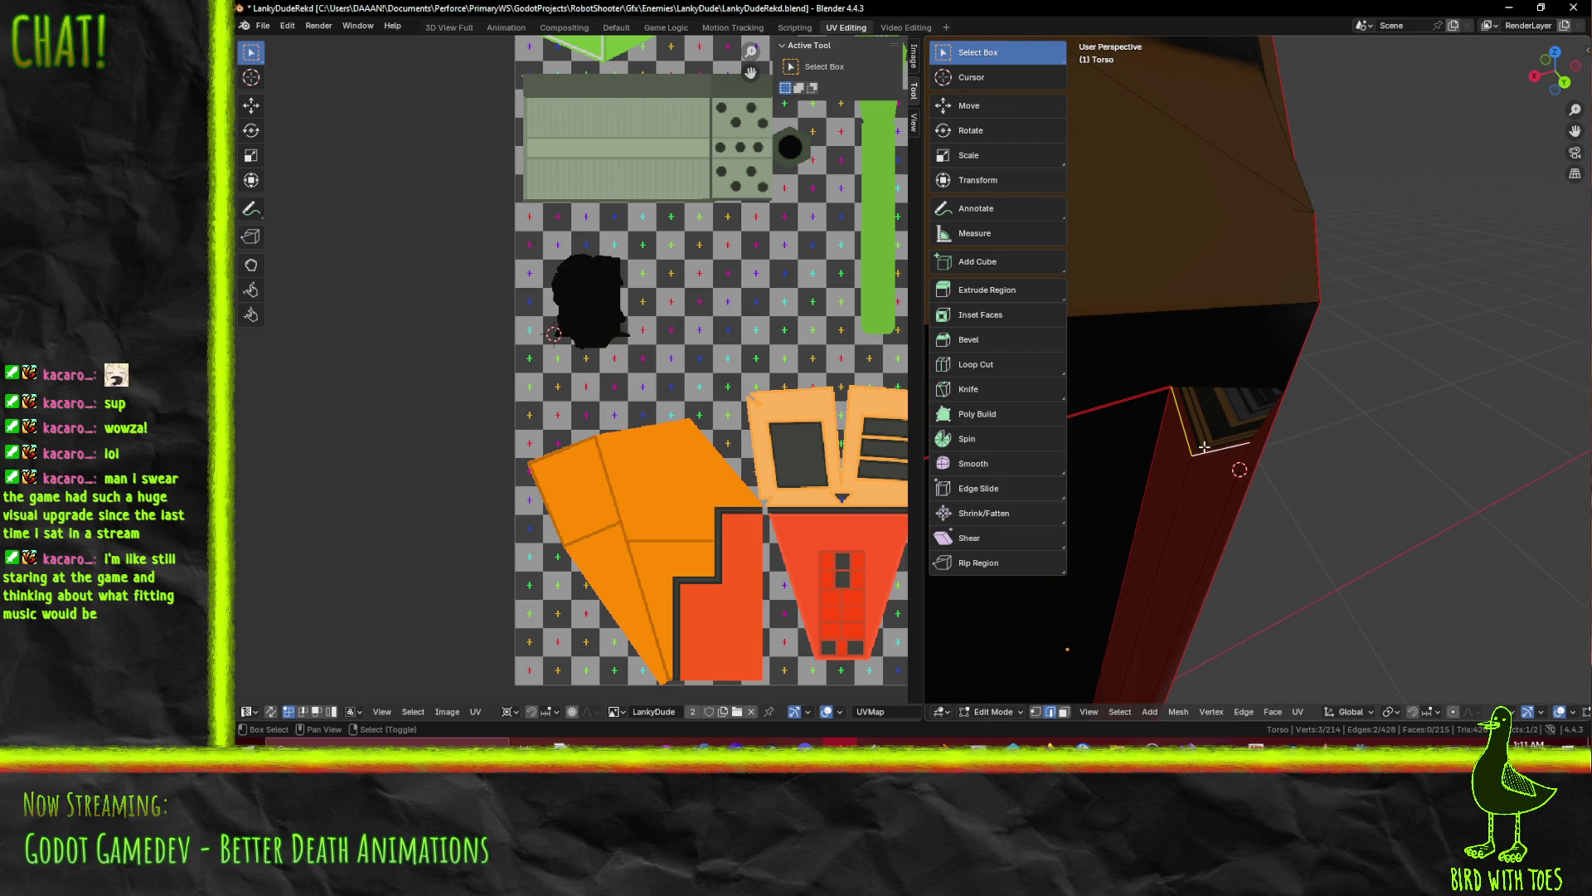
shift+click(1250, 415)
middle_drag(807, 500, 670, 402)
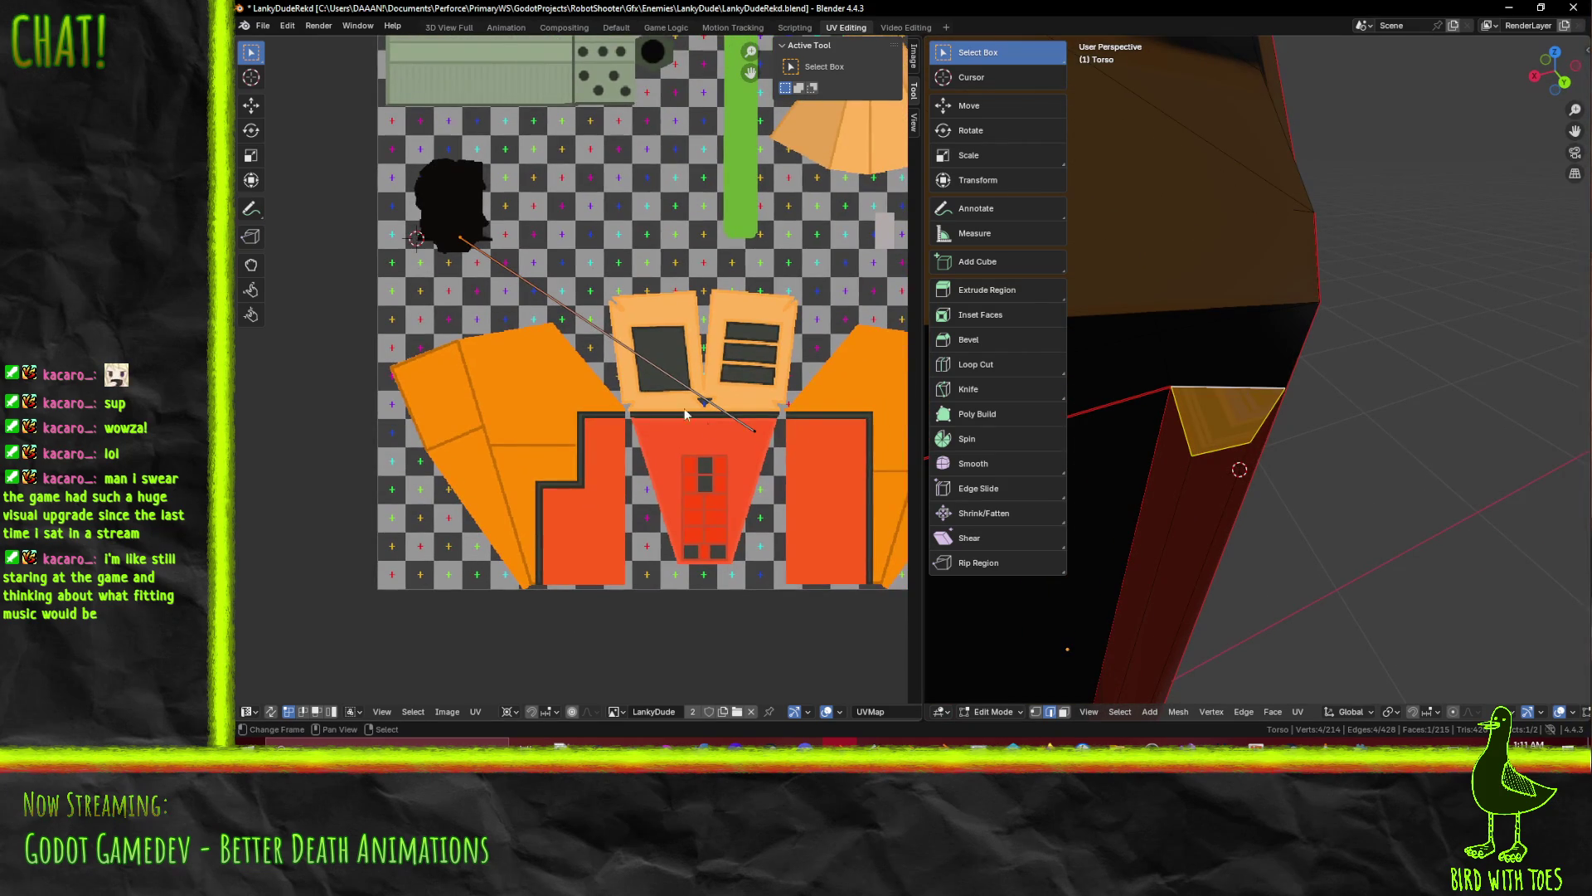
Unwrap the face with U > Unwrap and select its new UV island
key(u)
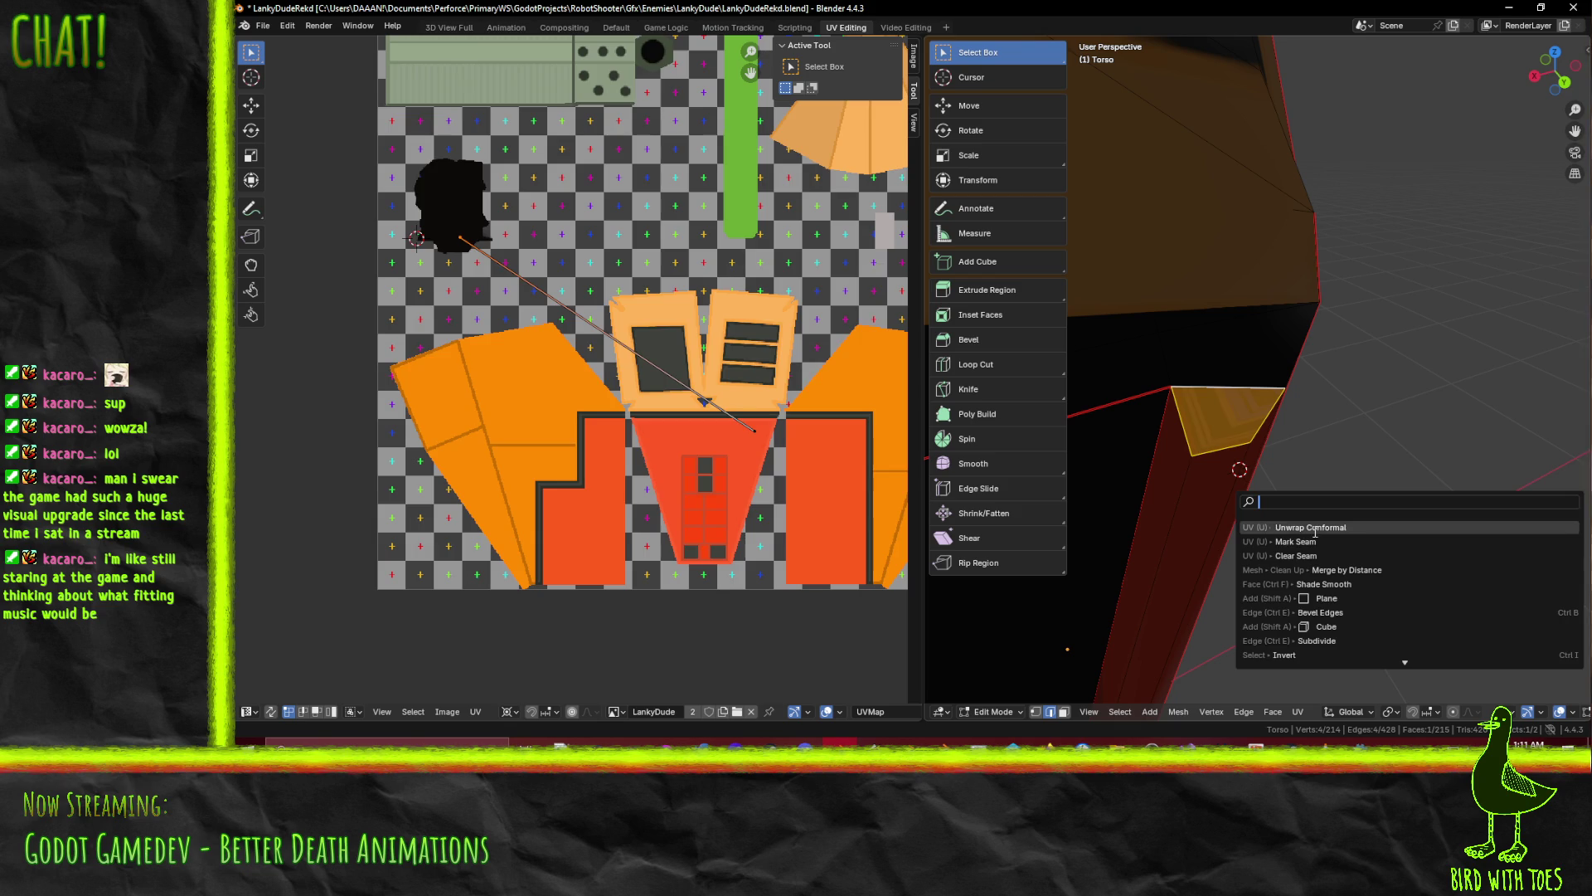
click(1258, 535)
scroll(649, 429, down, 5)
key(a)
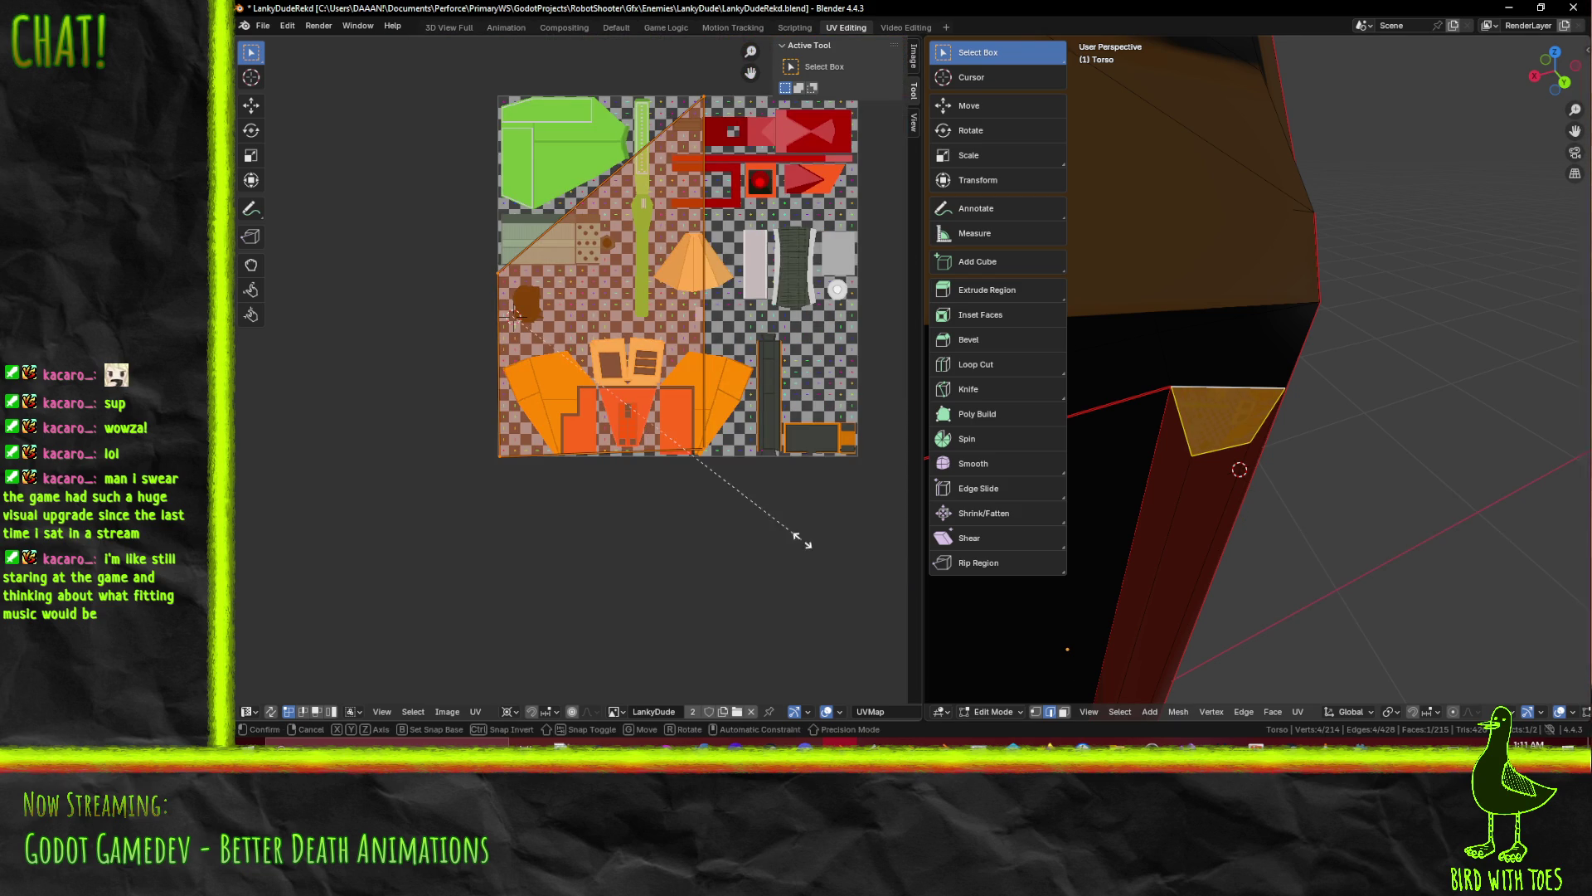
Scale the triangular UV island down to 0.2
key(s)
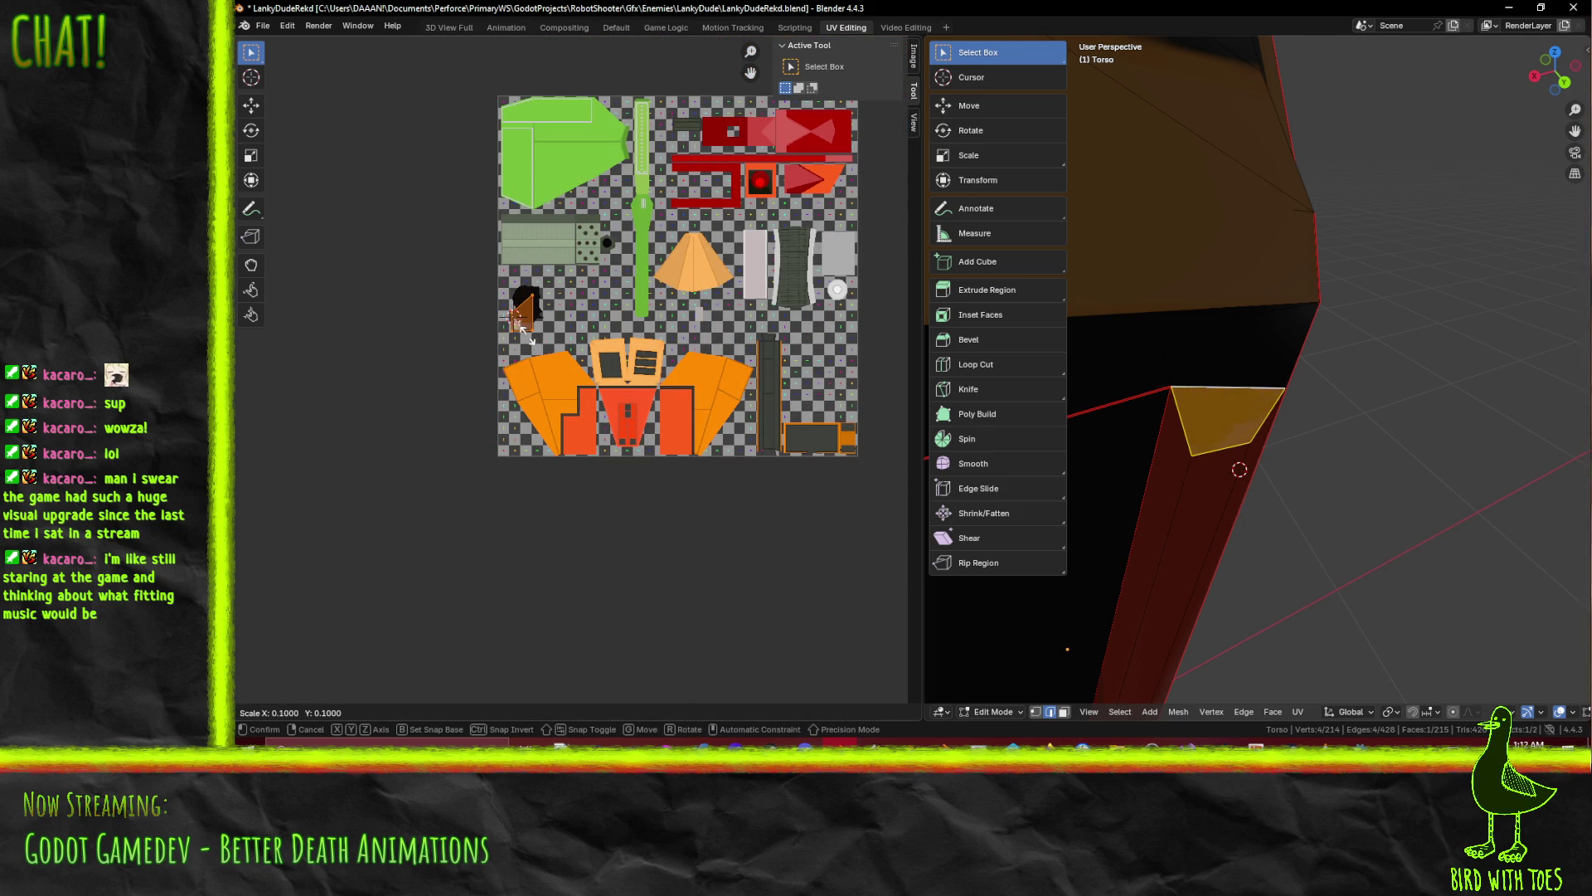
click(521, 325)
scroll(552, 358, up, 3)
key(s)
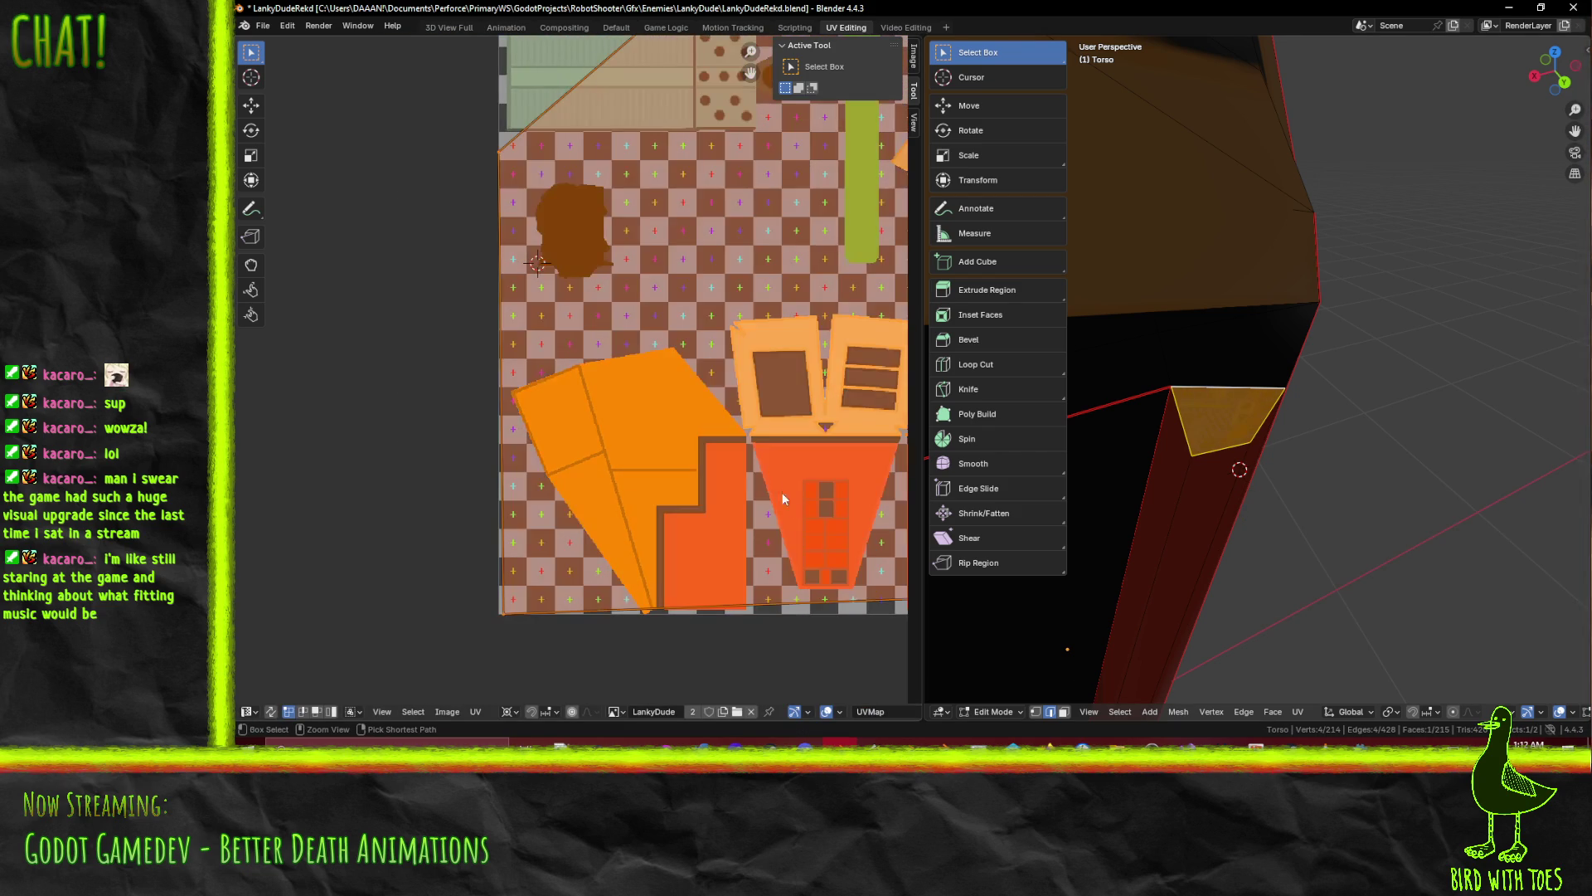
scroll(773, 480, down, 5)
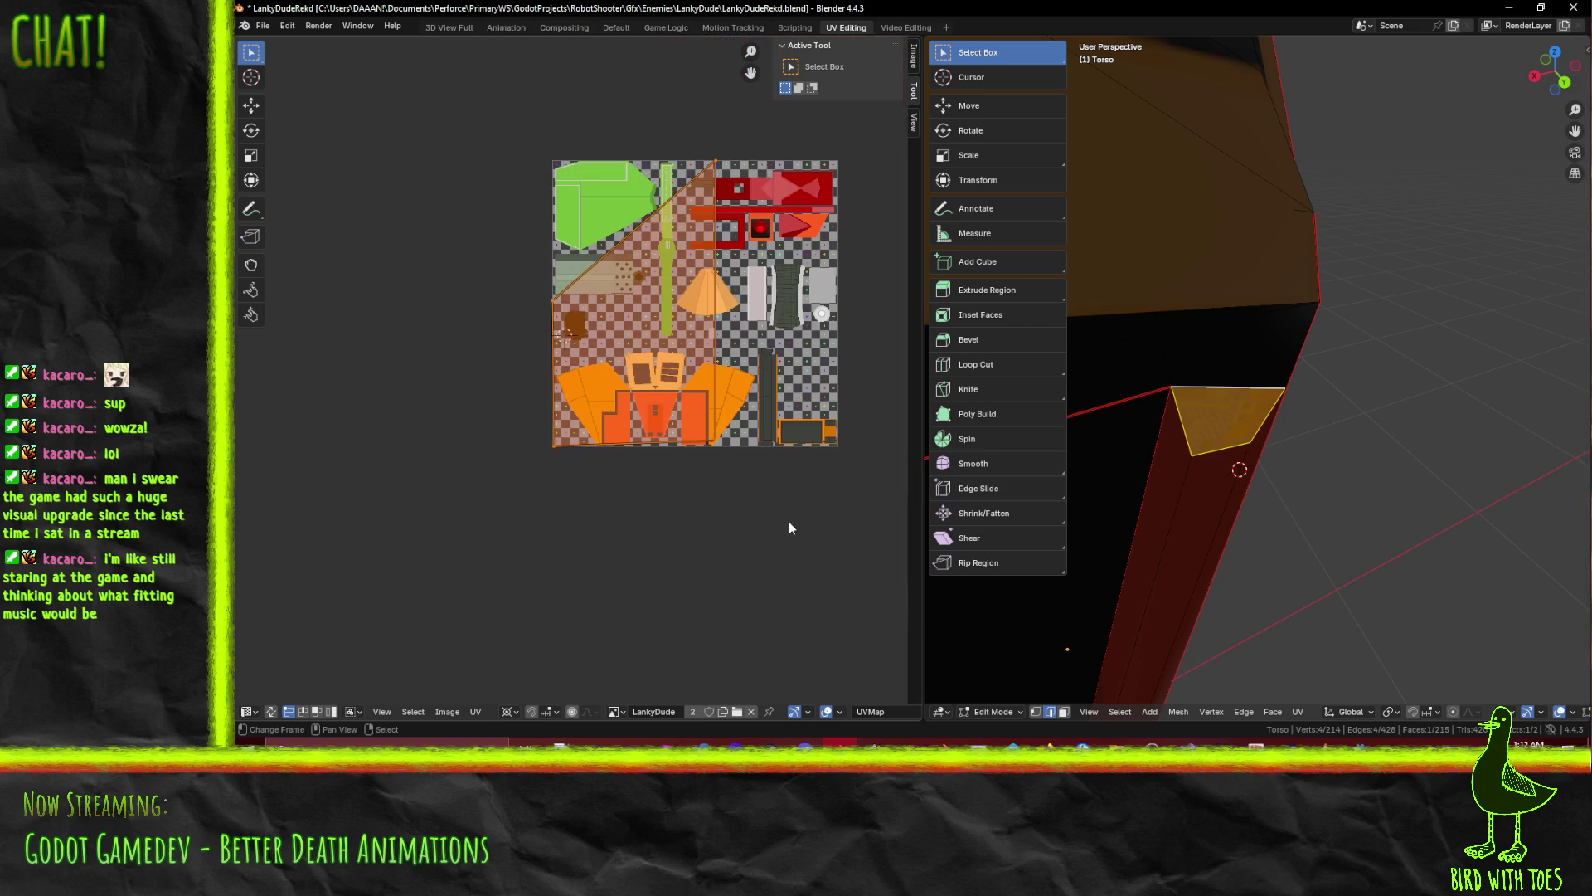
click(570, 359)
scroll(587, 375, up, 5)
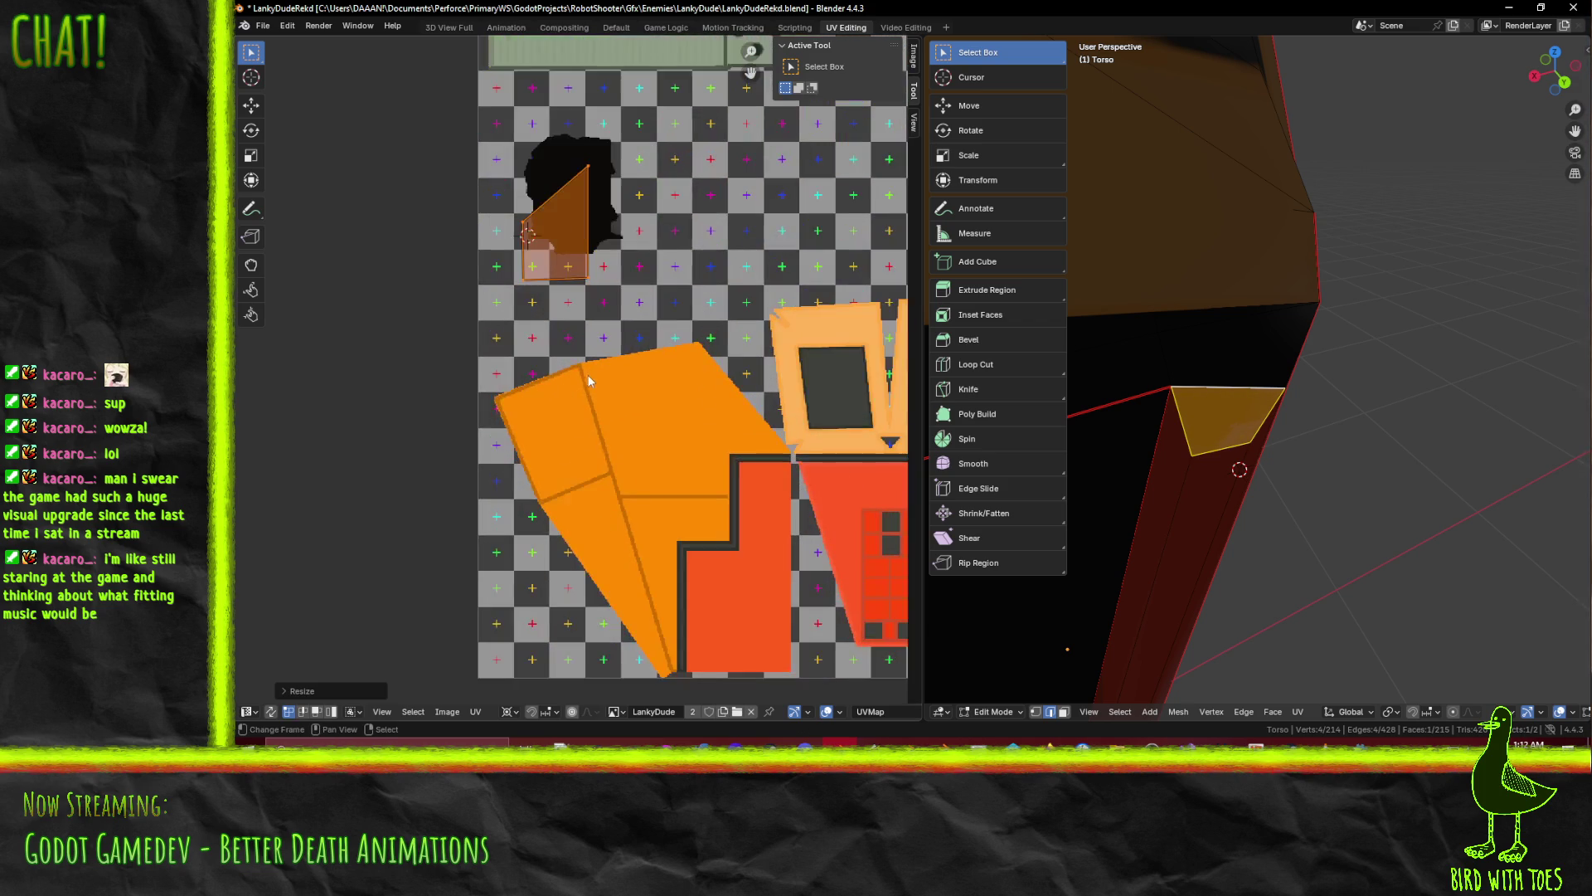
key(s)
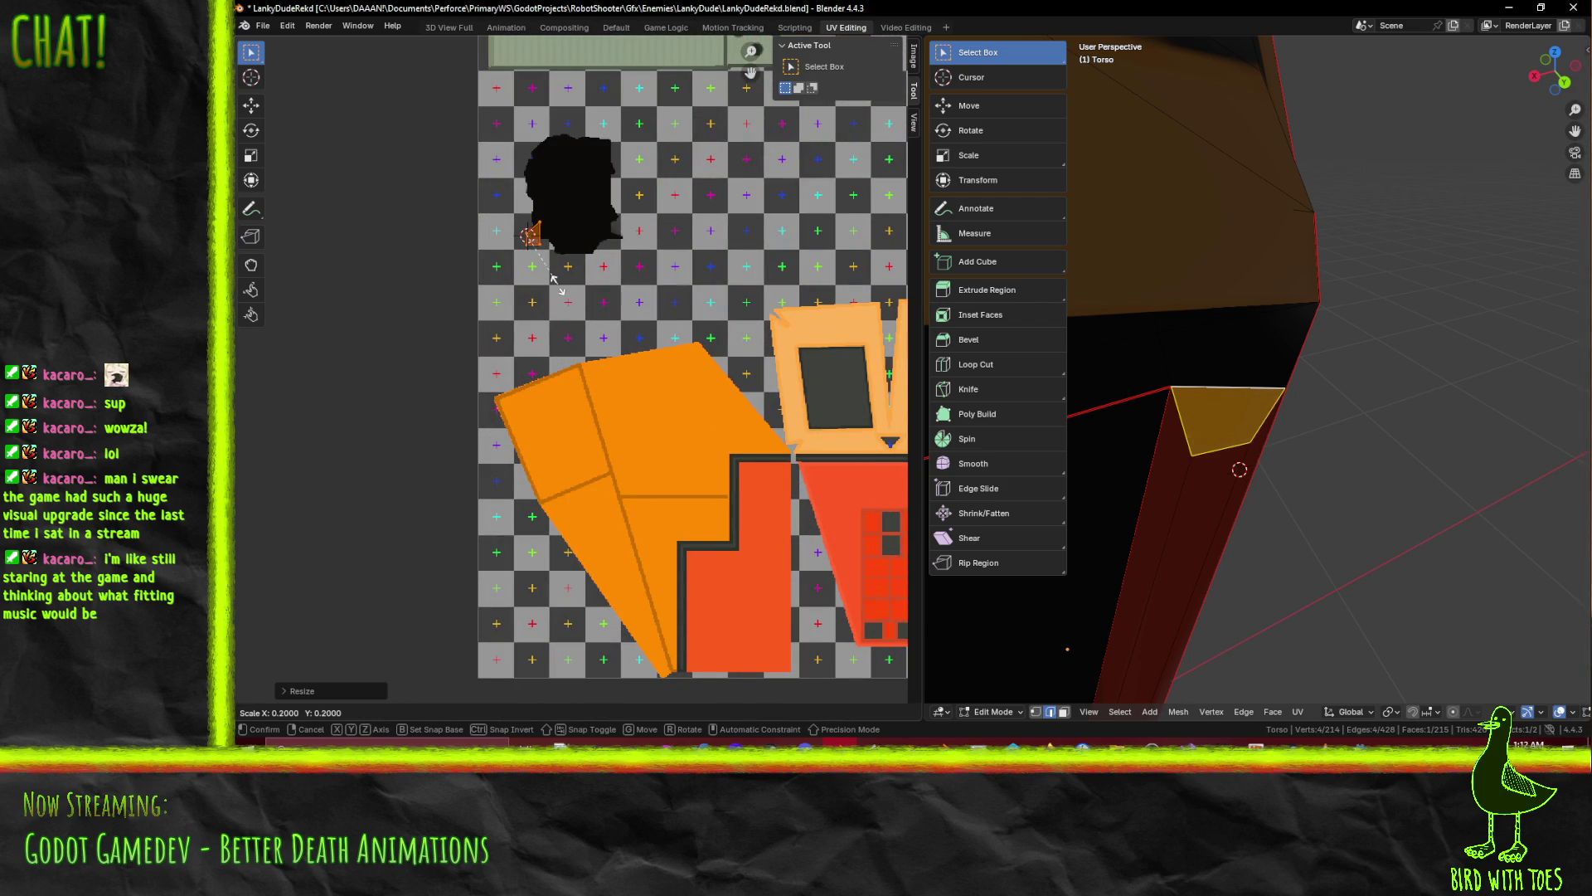
click(554, 278)
Move the small island into the texture's red region and clear the selection
key(g)
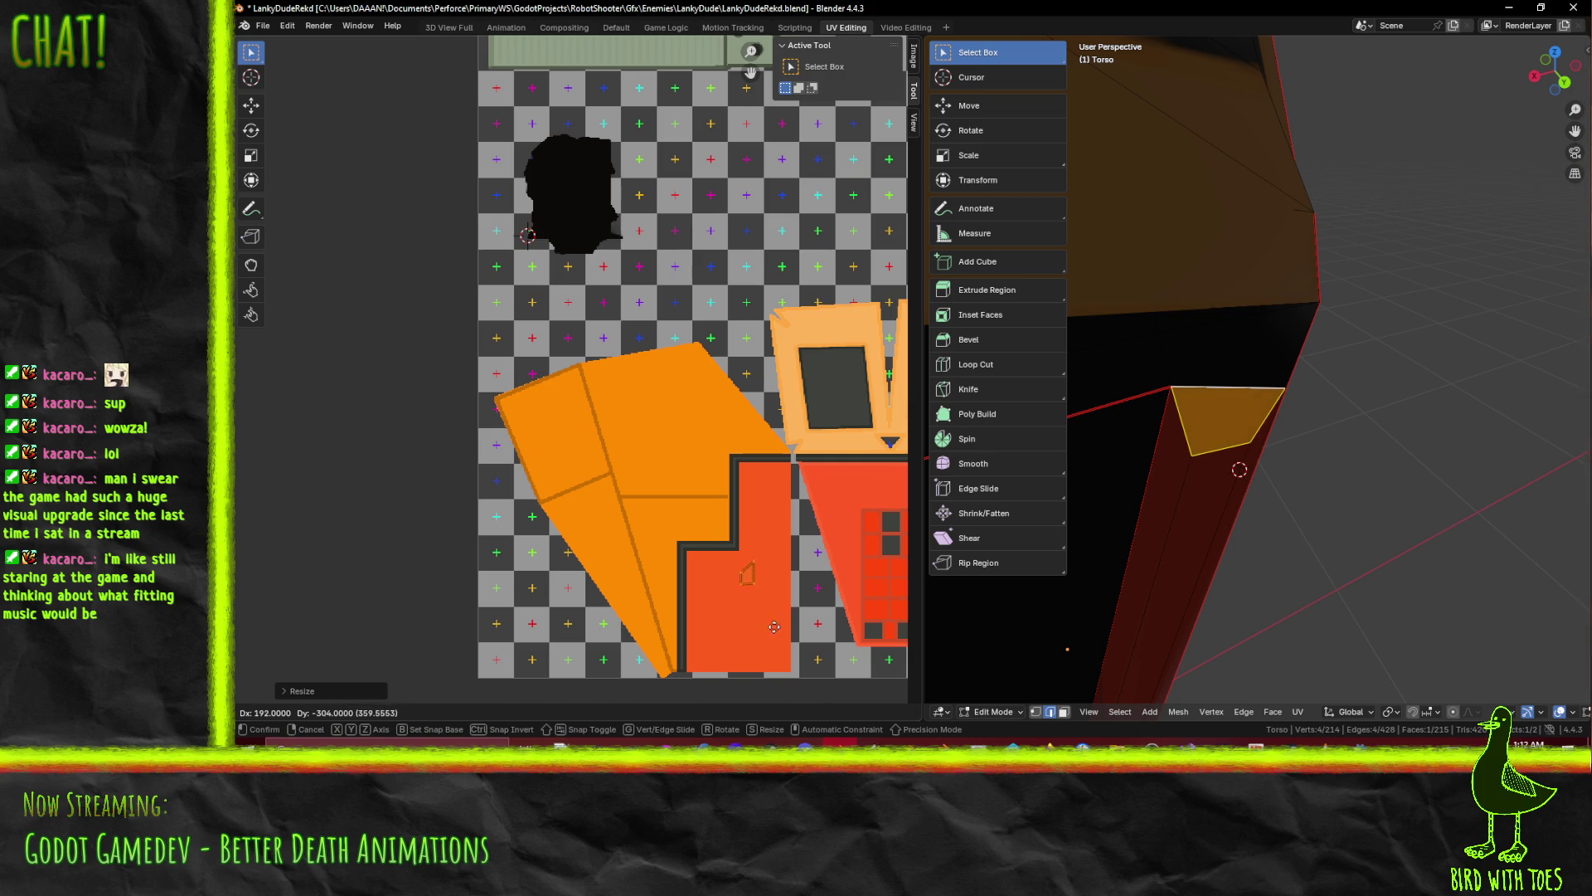
click(767, 654)
click(1419, 516)
mouse_move(1446, 510)
middle_down()
mouse_move(1240, 522)
mouse_move(1244, 464)
mouse_move(1273, 431)
mouse_move(1243, 397)
middle_up()
Switch to face select mode and select a triangular torso face plus its neighbour
scroll(1277, 431, up, 10)
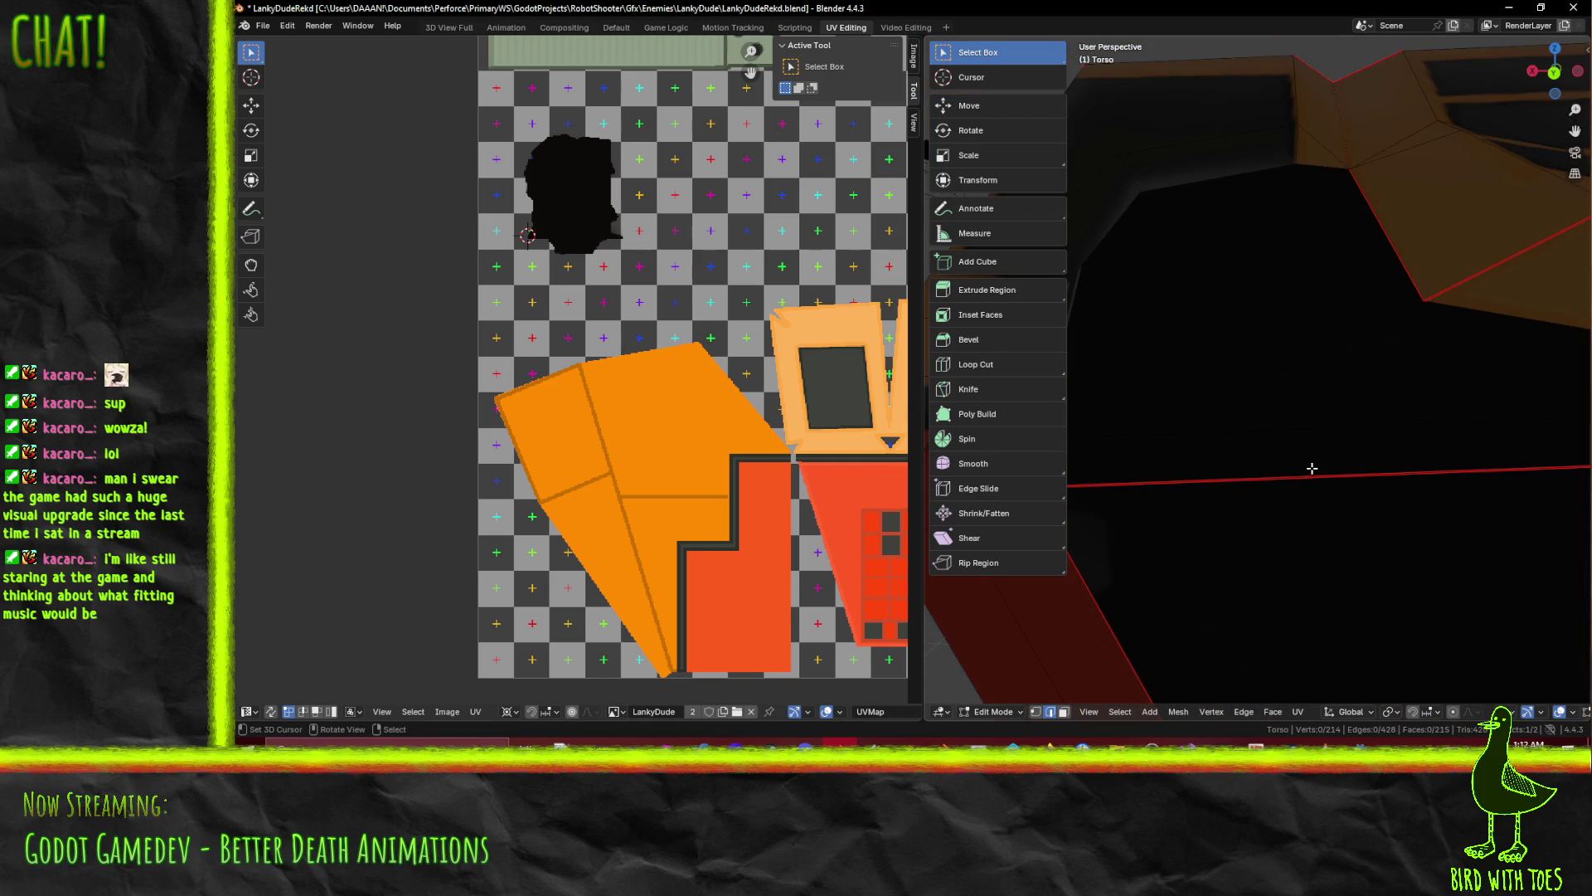
scroll(1312, 469, down, 2)
middle_drag(1365, 493, 1314, 477)
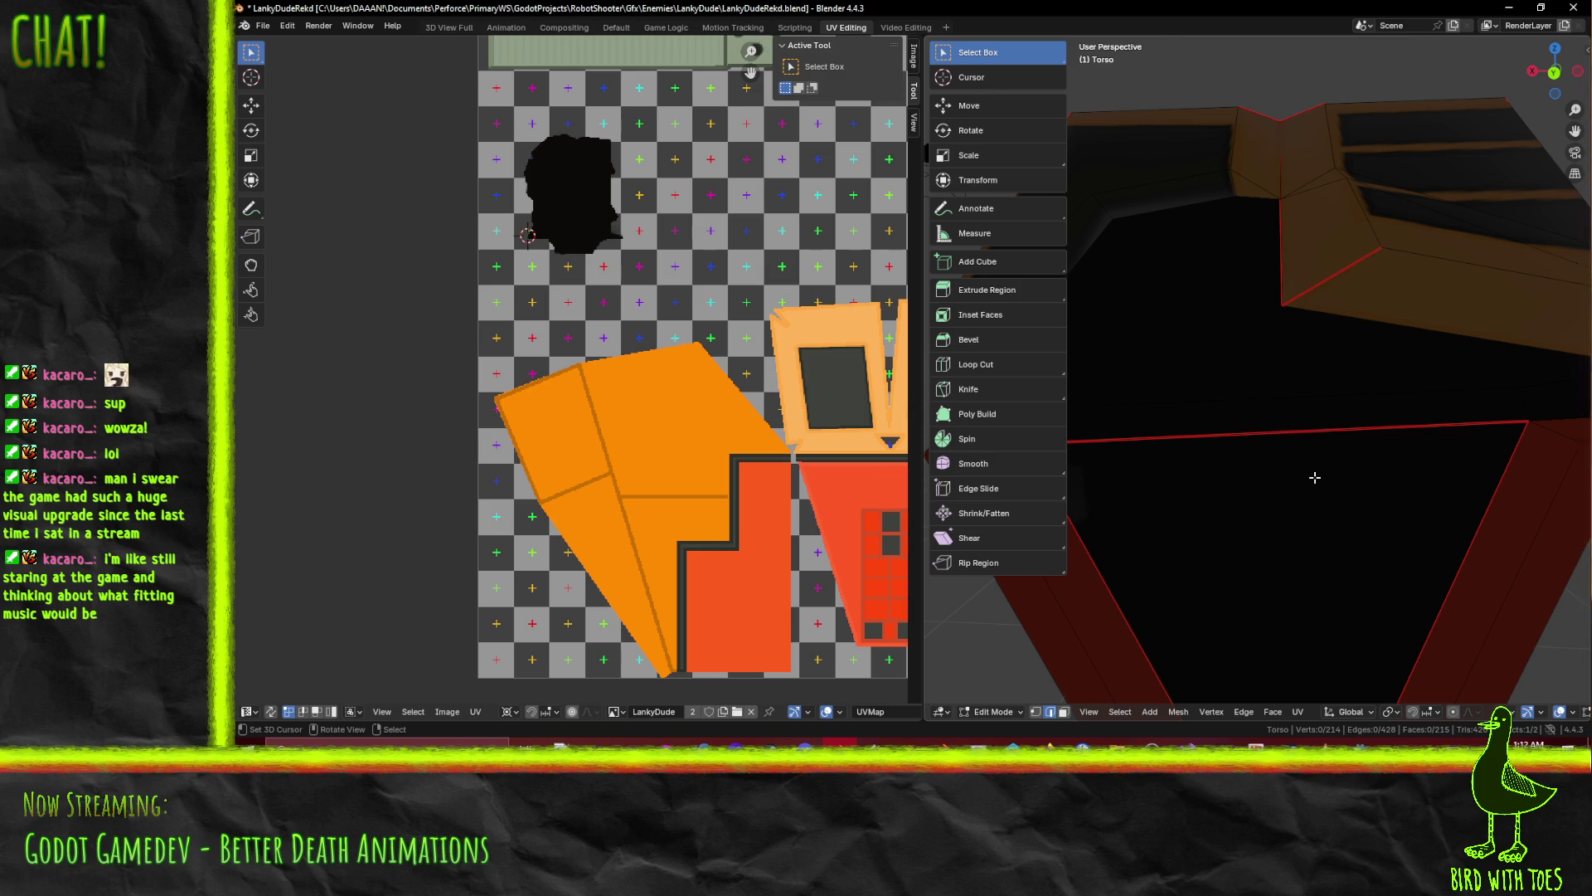
mouse_move(1248, 395)
middle_down()
mouse_move(1260, 375)
mouse_move(1326, 414)
mouse_move(1401, 428)
mouse_move(1228, 377)
mouse_move(1241, 325)
middle_up()
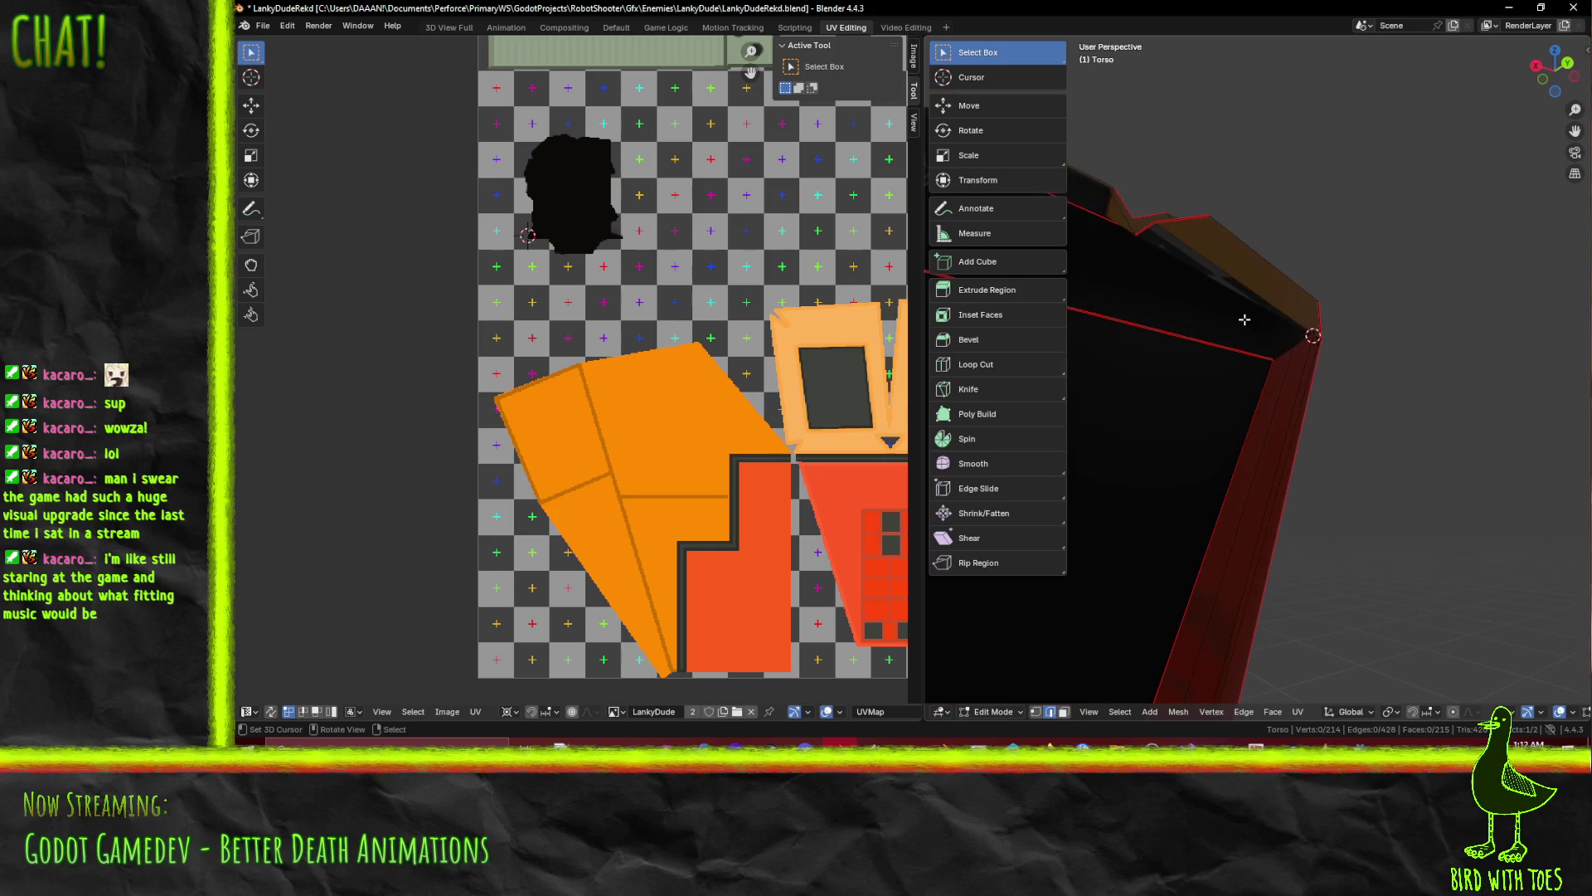
key(F3)
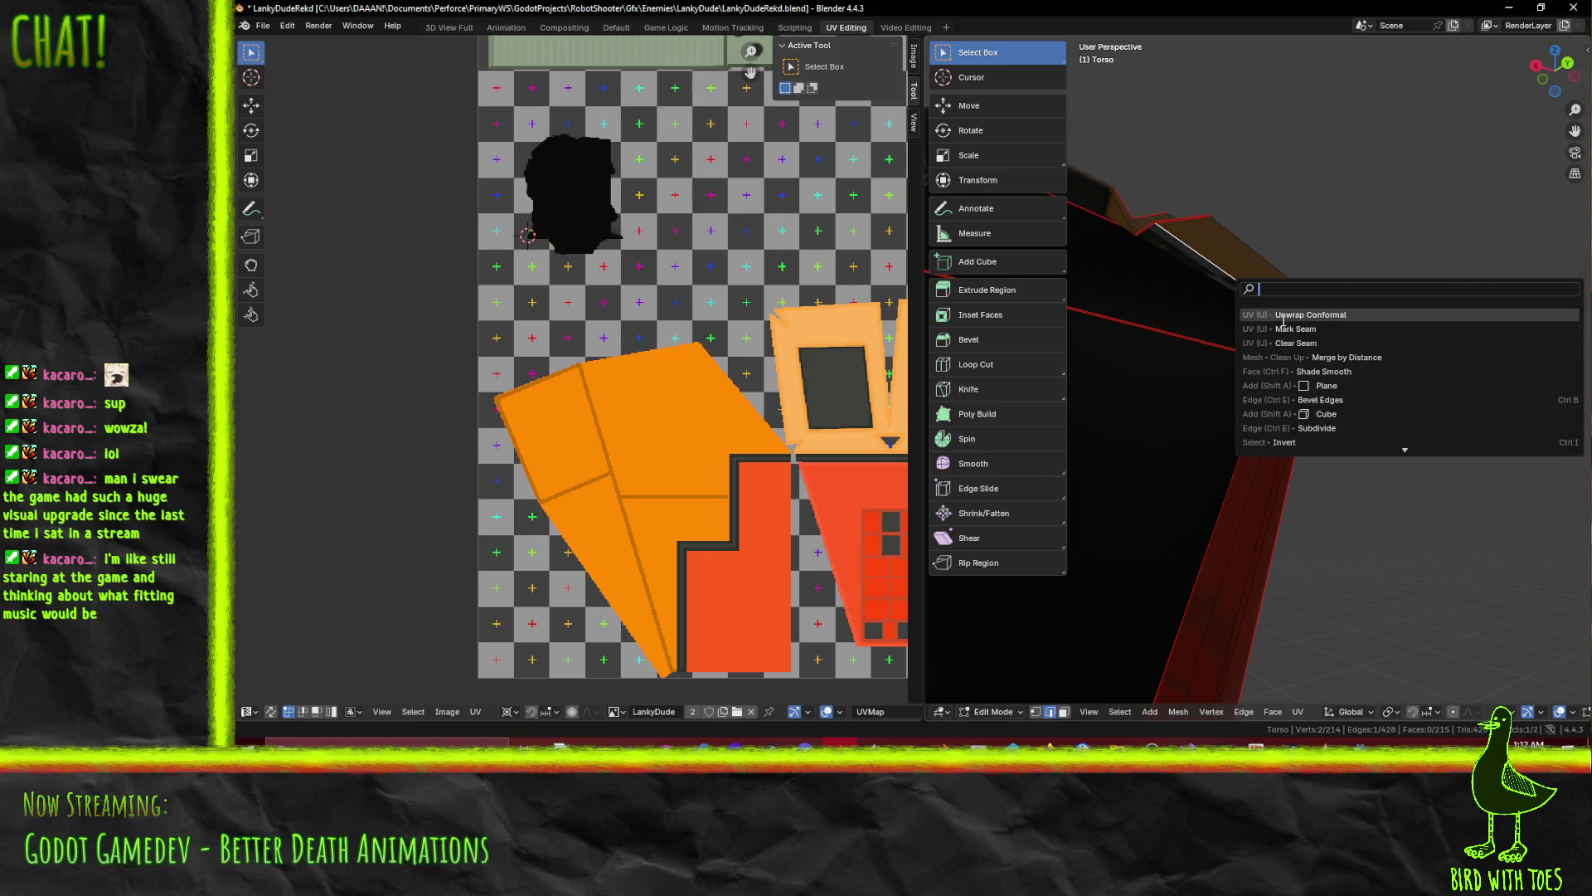
key(Escape)
mouse_move(1314, 337)
middle_down()
mouse_move(1348, 451)
mouse_move(1274, 362)
middle_up()
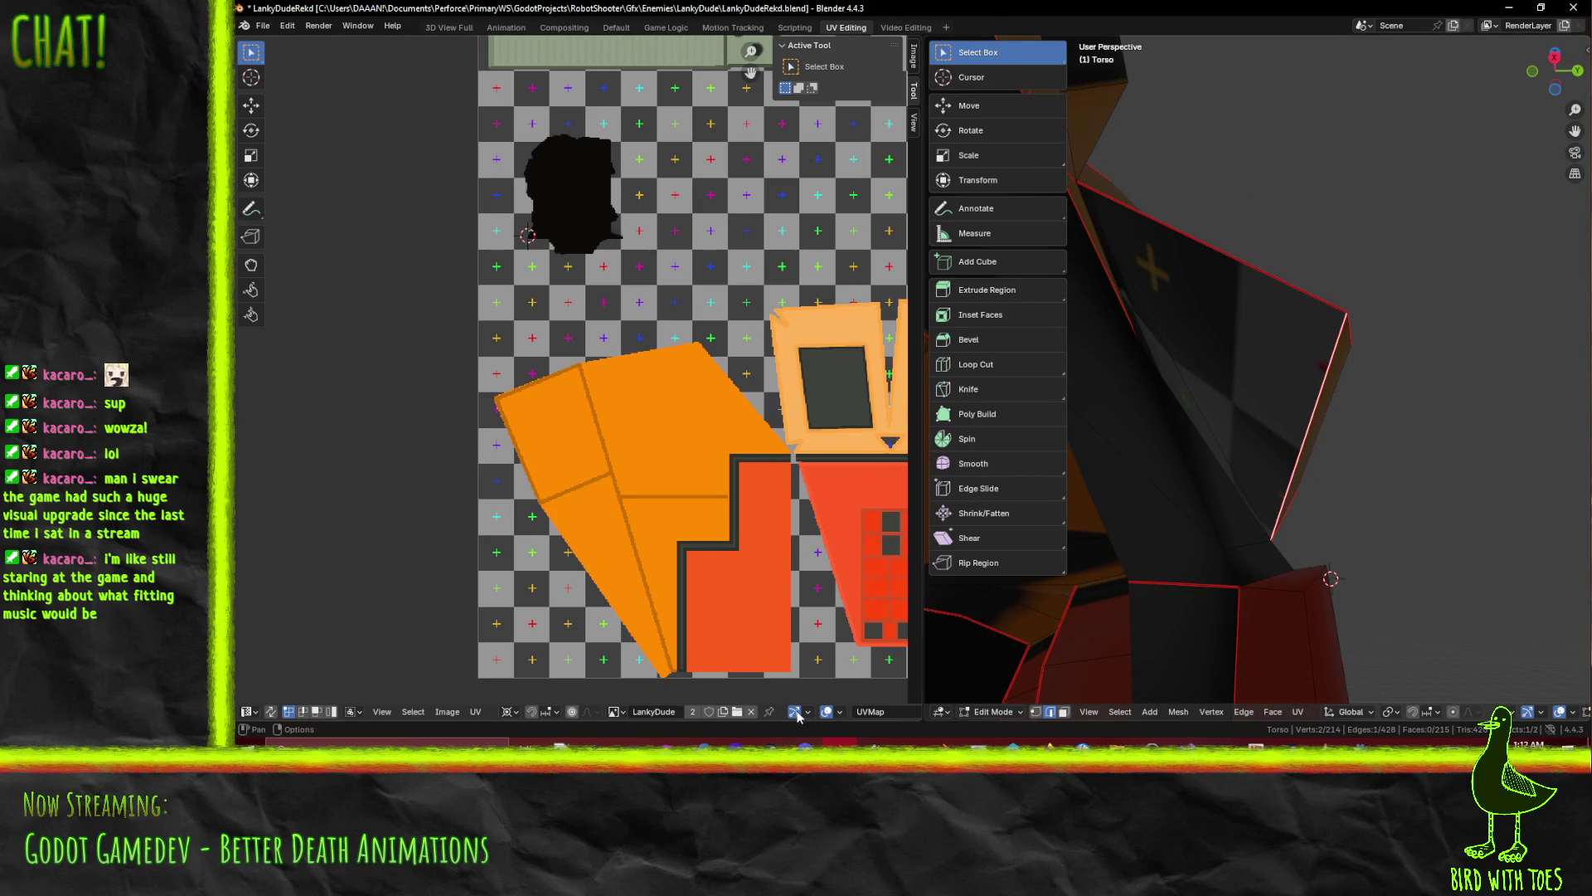
key(Home)
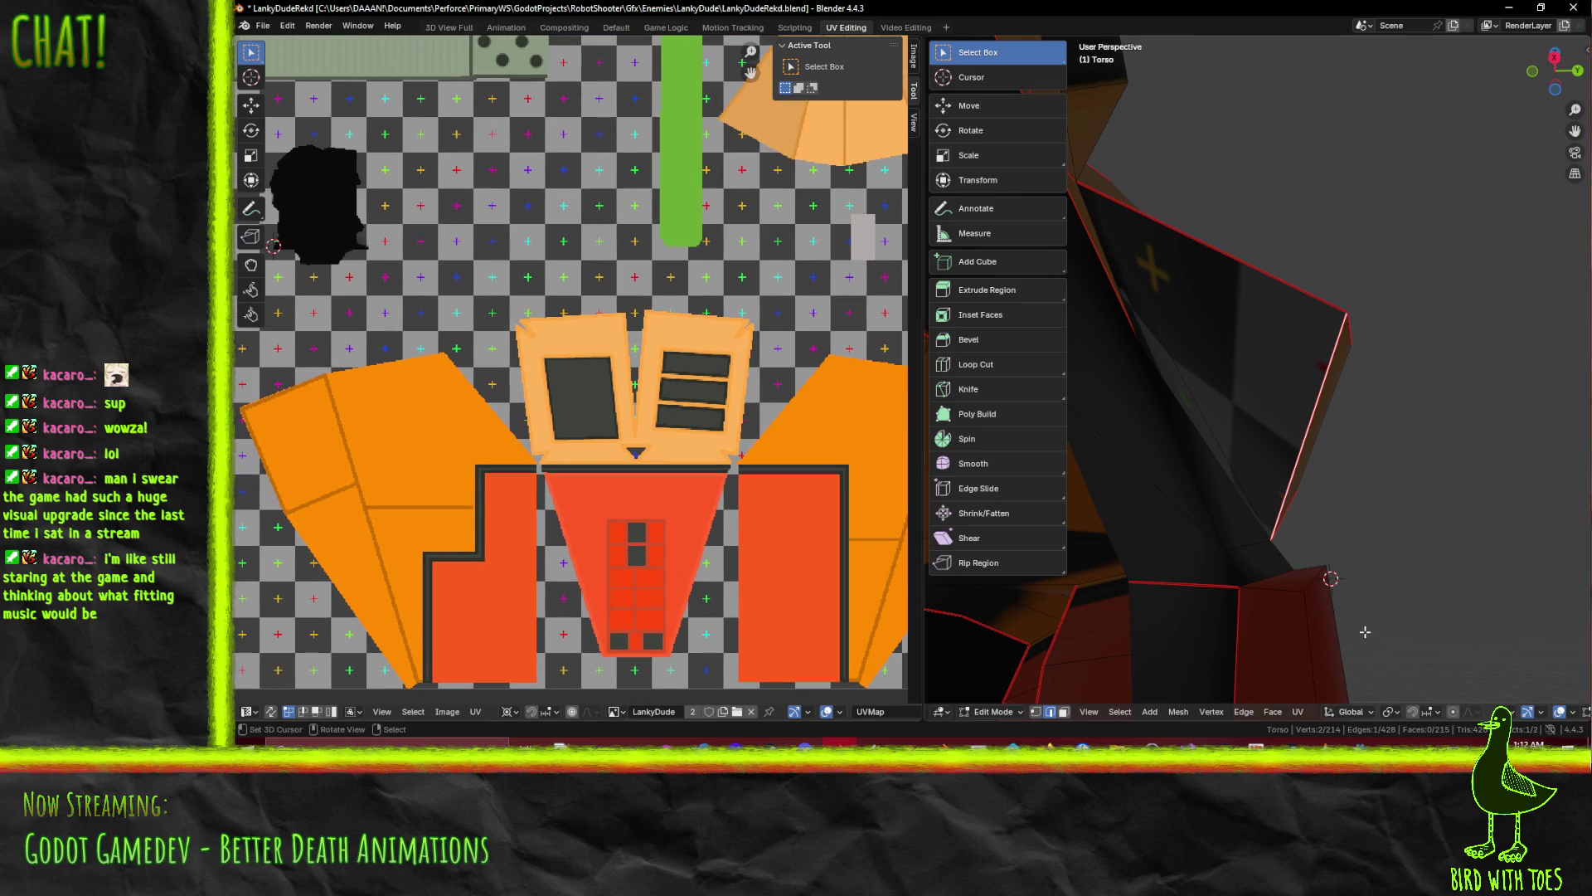
click(1063, 712)
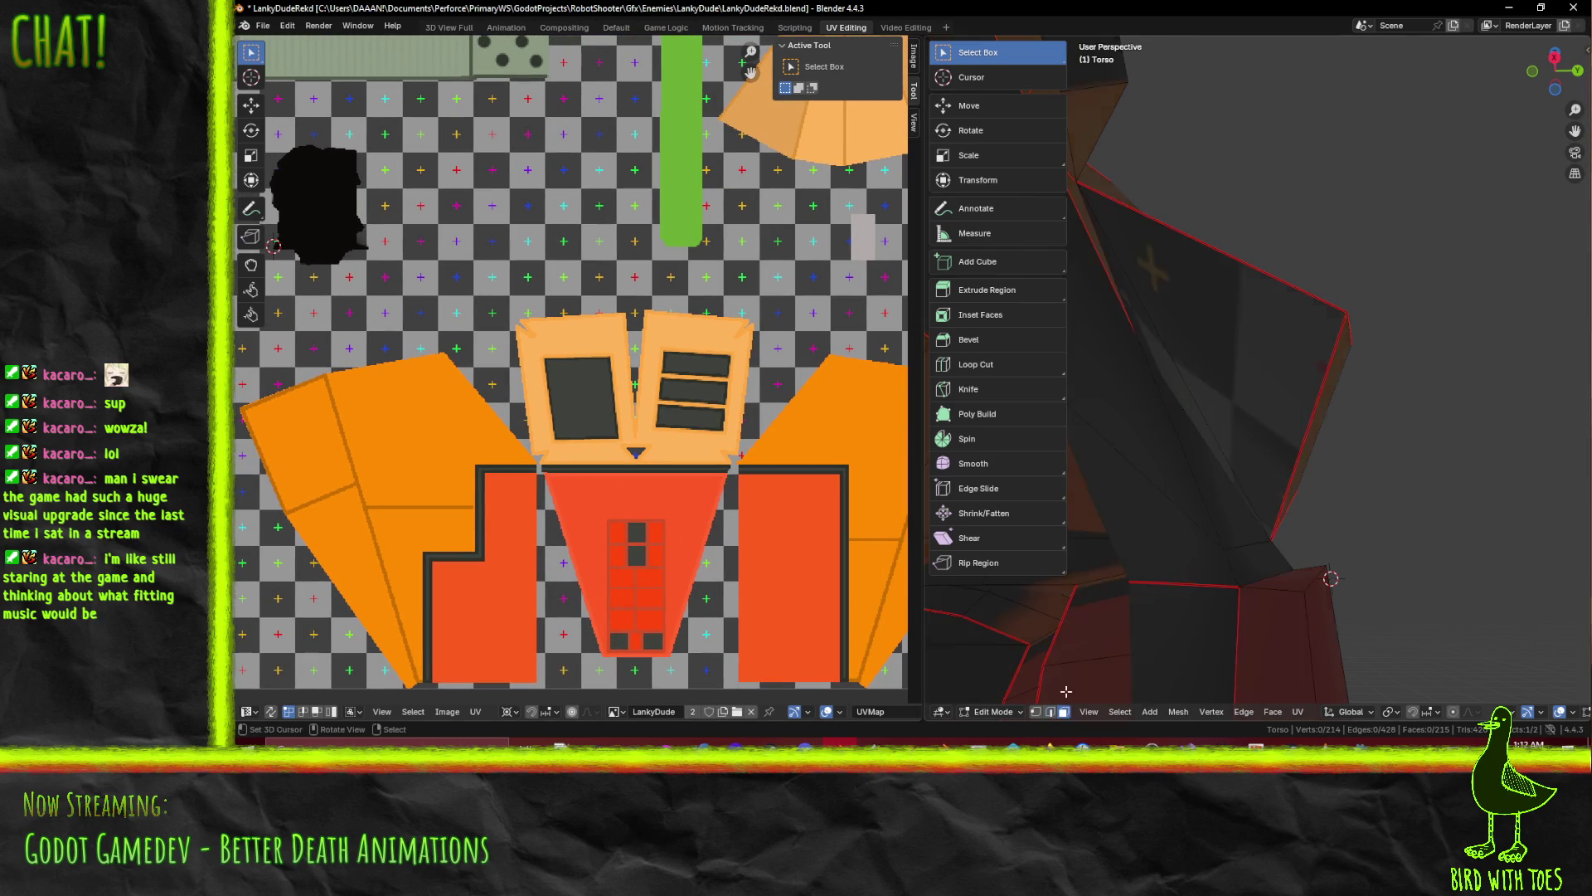
click(1189, 382)
shift+click(1181, 390)
Select all shown UV islands and hide them with H
middle_drag(1181, 389, 1145, 415)
middle_drag(340, 365, 500, 361)
key(a)
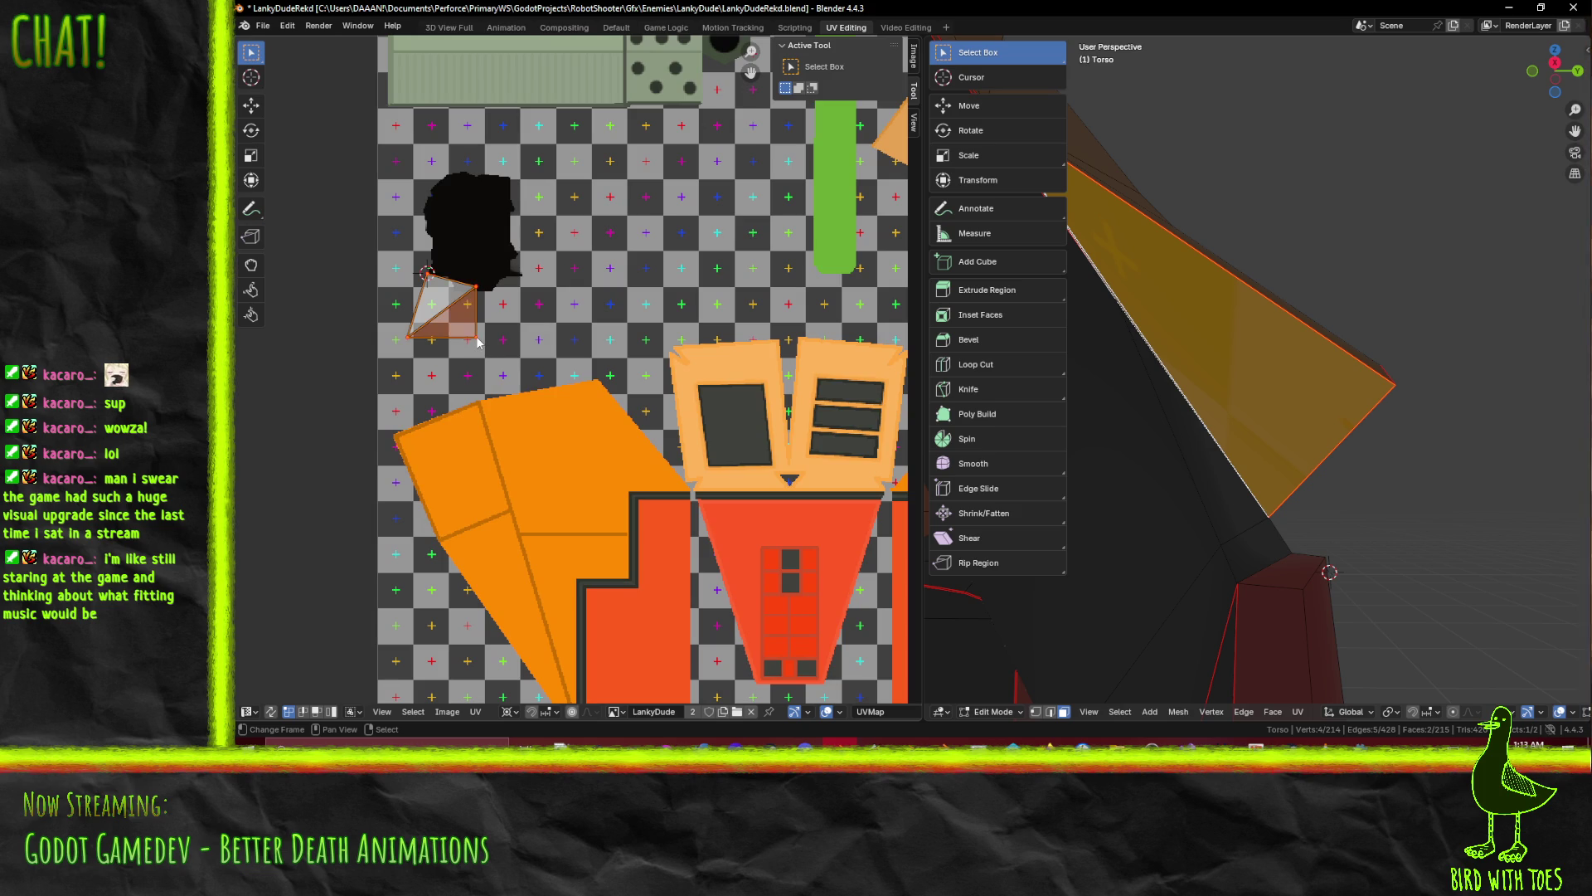
key(h)
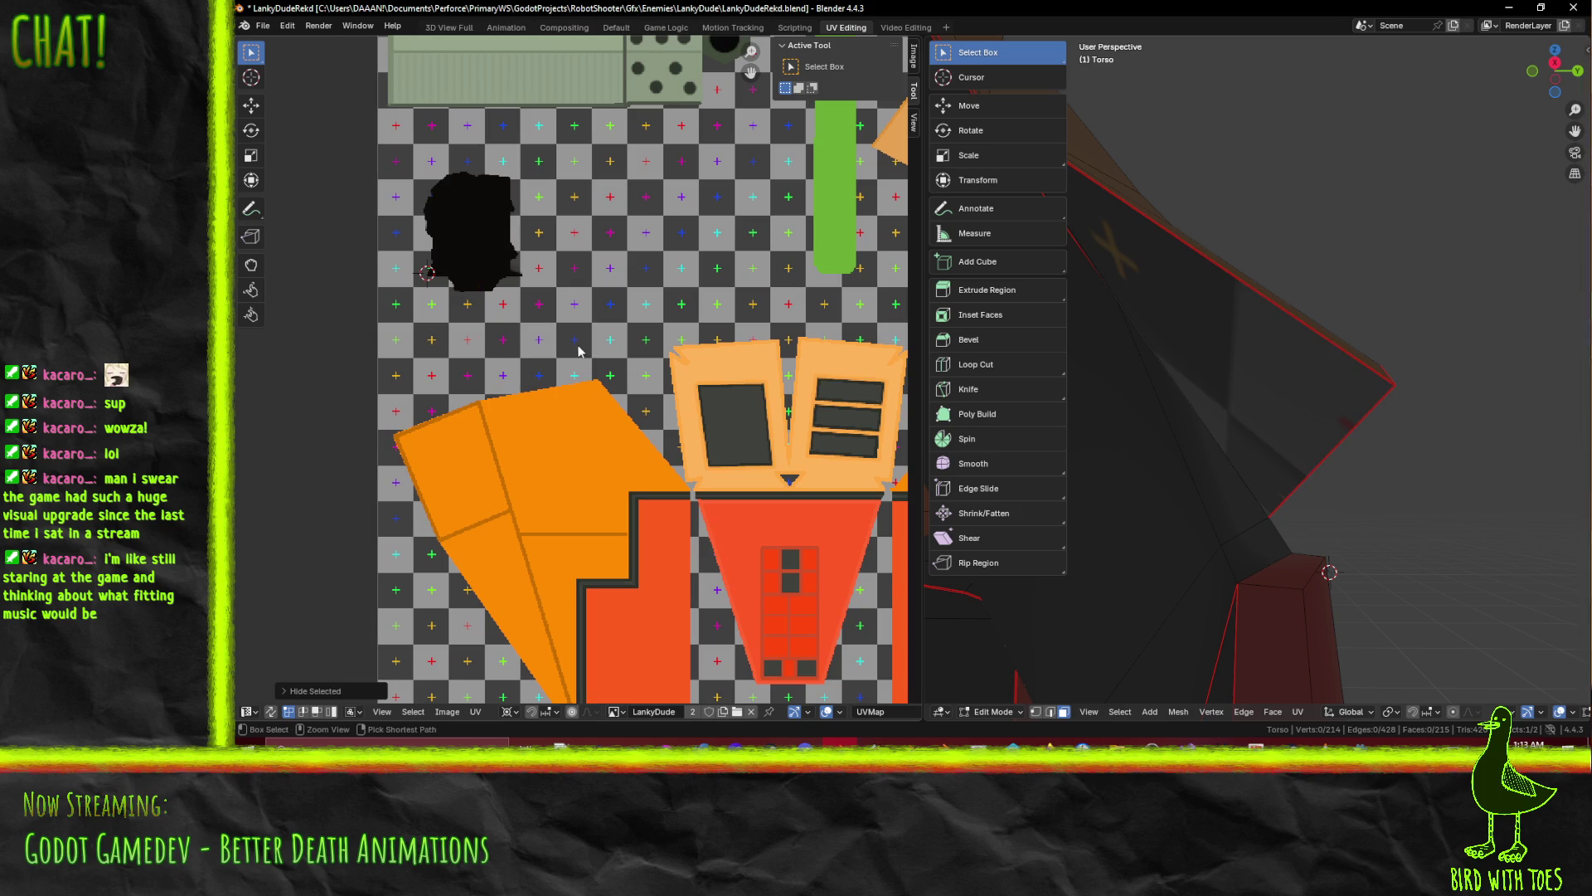
Shrink the chest face's UV triangle and place it on the light-orange panel
click(1228, 349)
key(g)
click(416, 320)
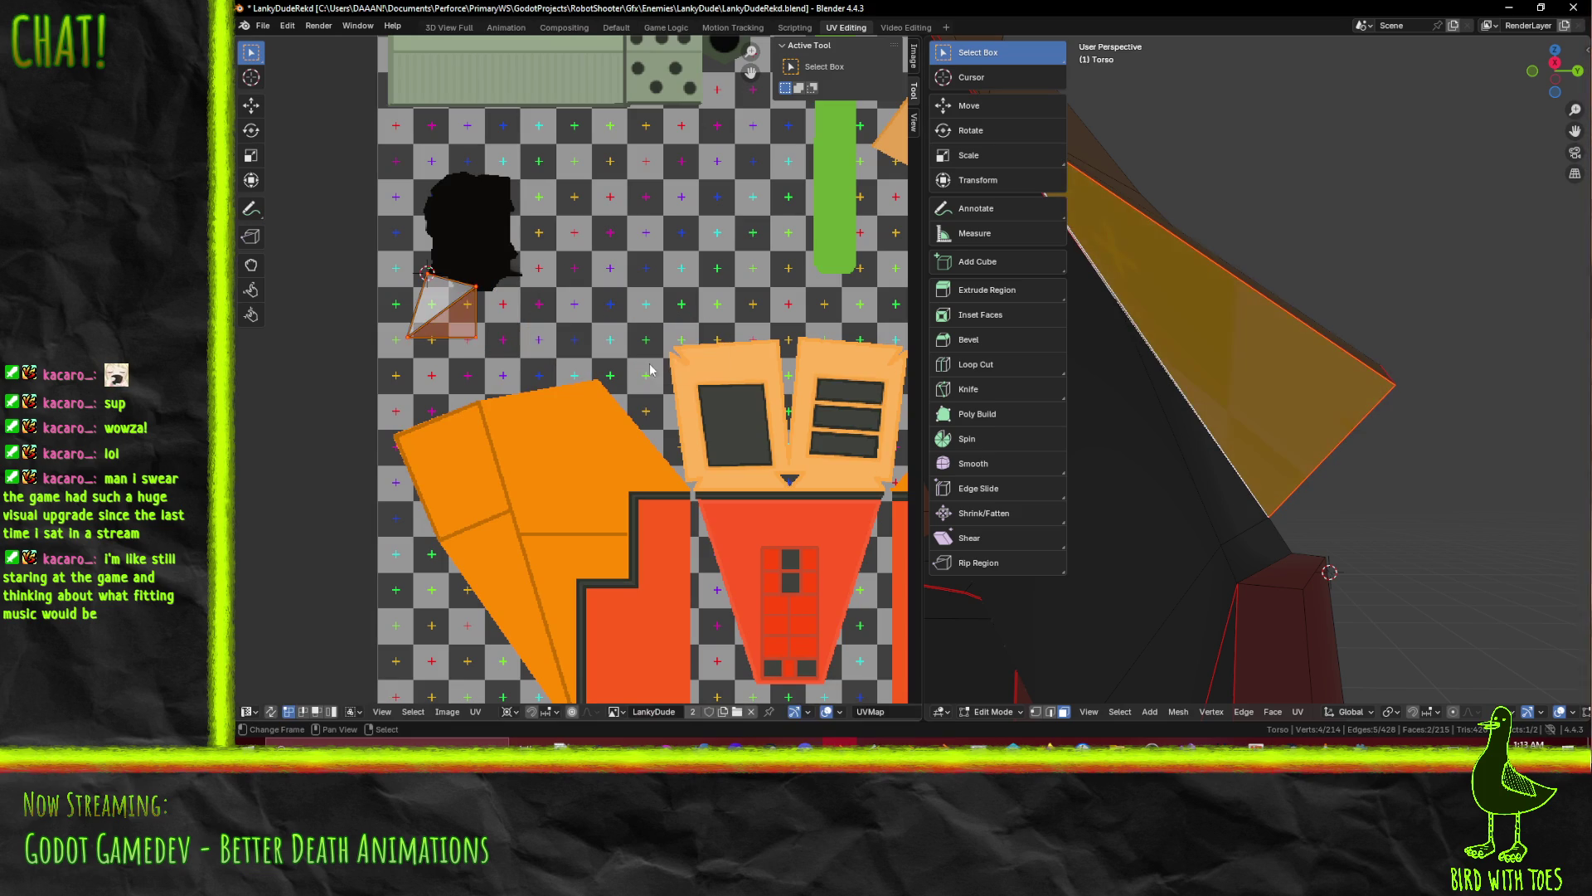
scroll(703, 407, up, 3)
scroll(703, 407, down, 3)
key(s)
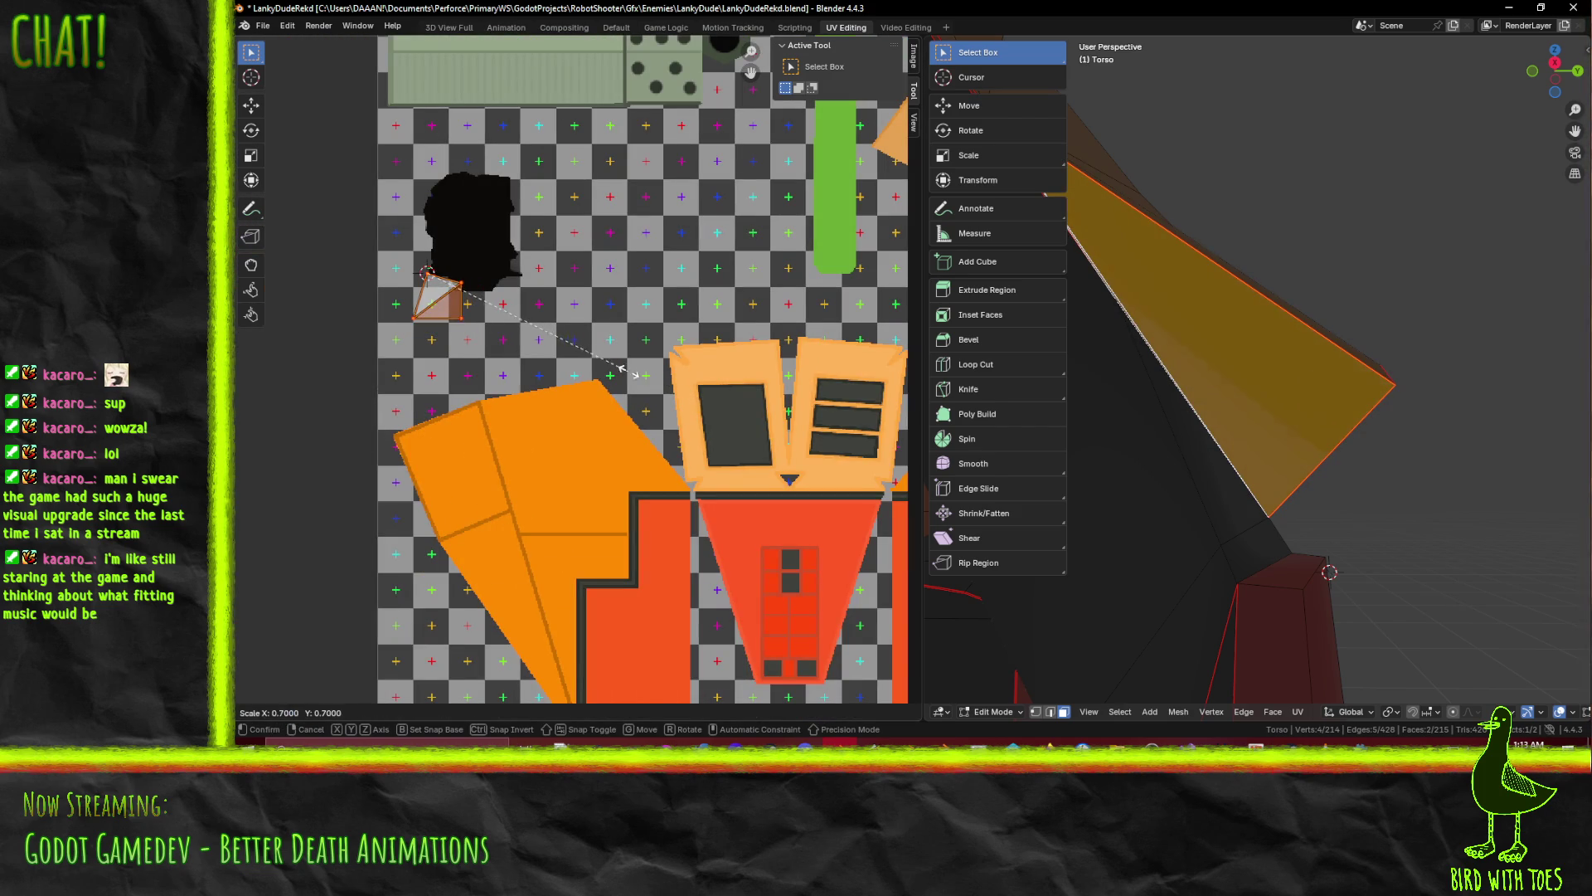
click(488, 314)
middle_drag(489, 314, 430, 314)
key(g)
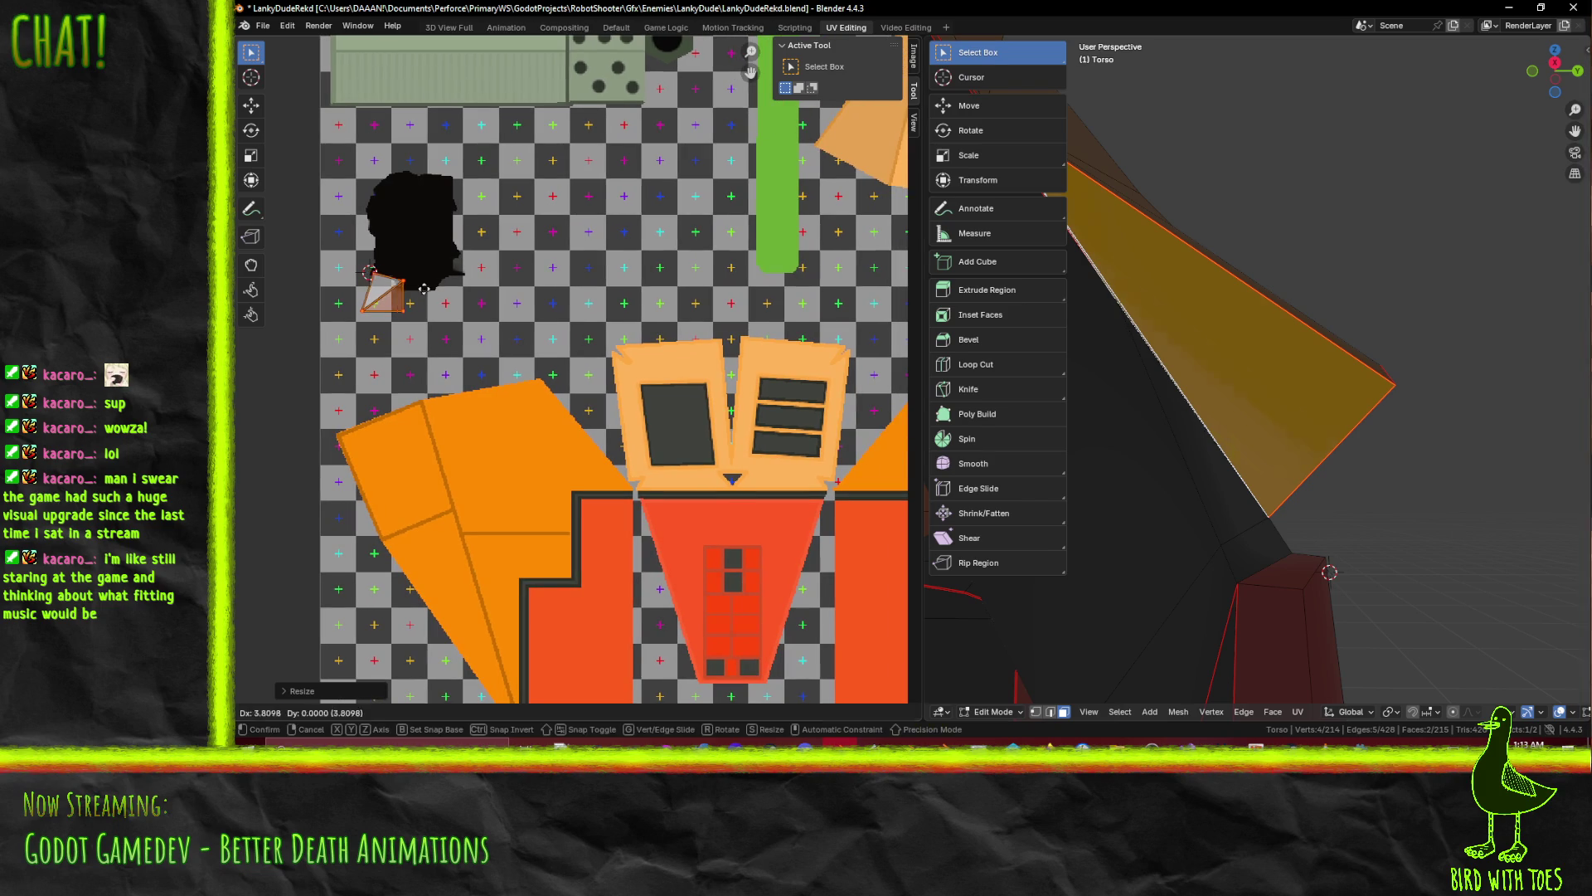
click(717, 377)
scroll(717, 377, up, 6)
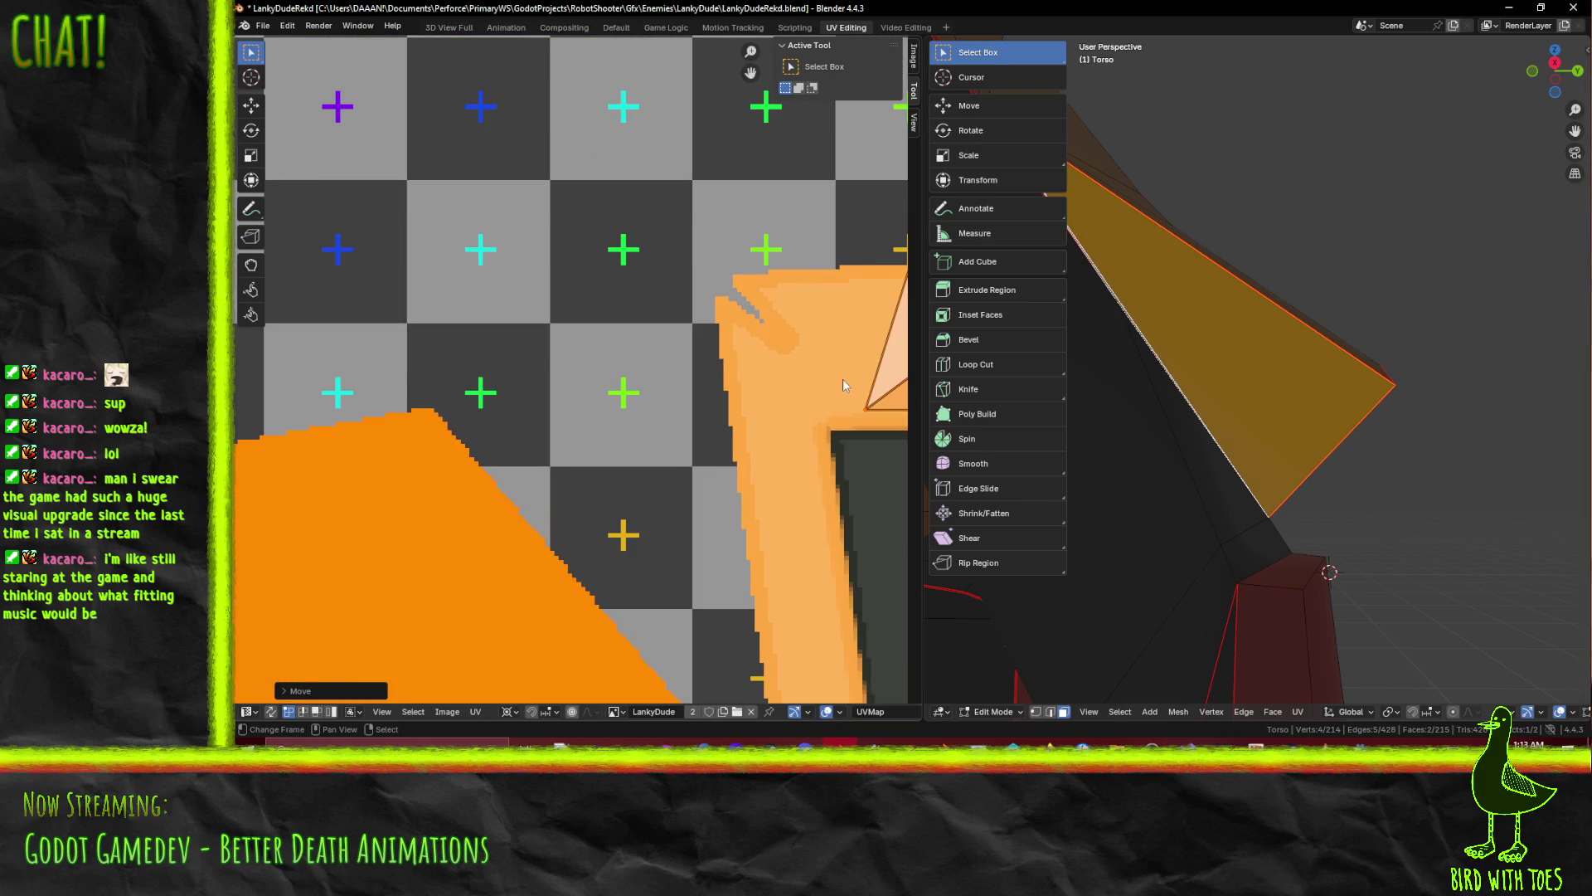
middle_drag(843, 378, 551, 358)
Set the pivot to Individual Origins and rescale the triangle island
key(s)
click(795, 426)
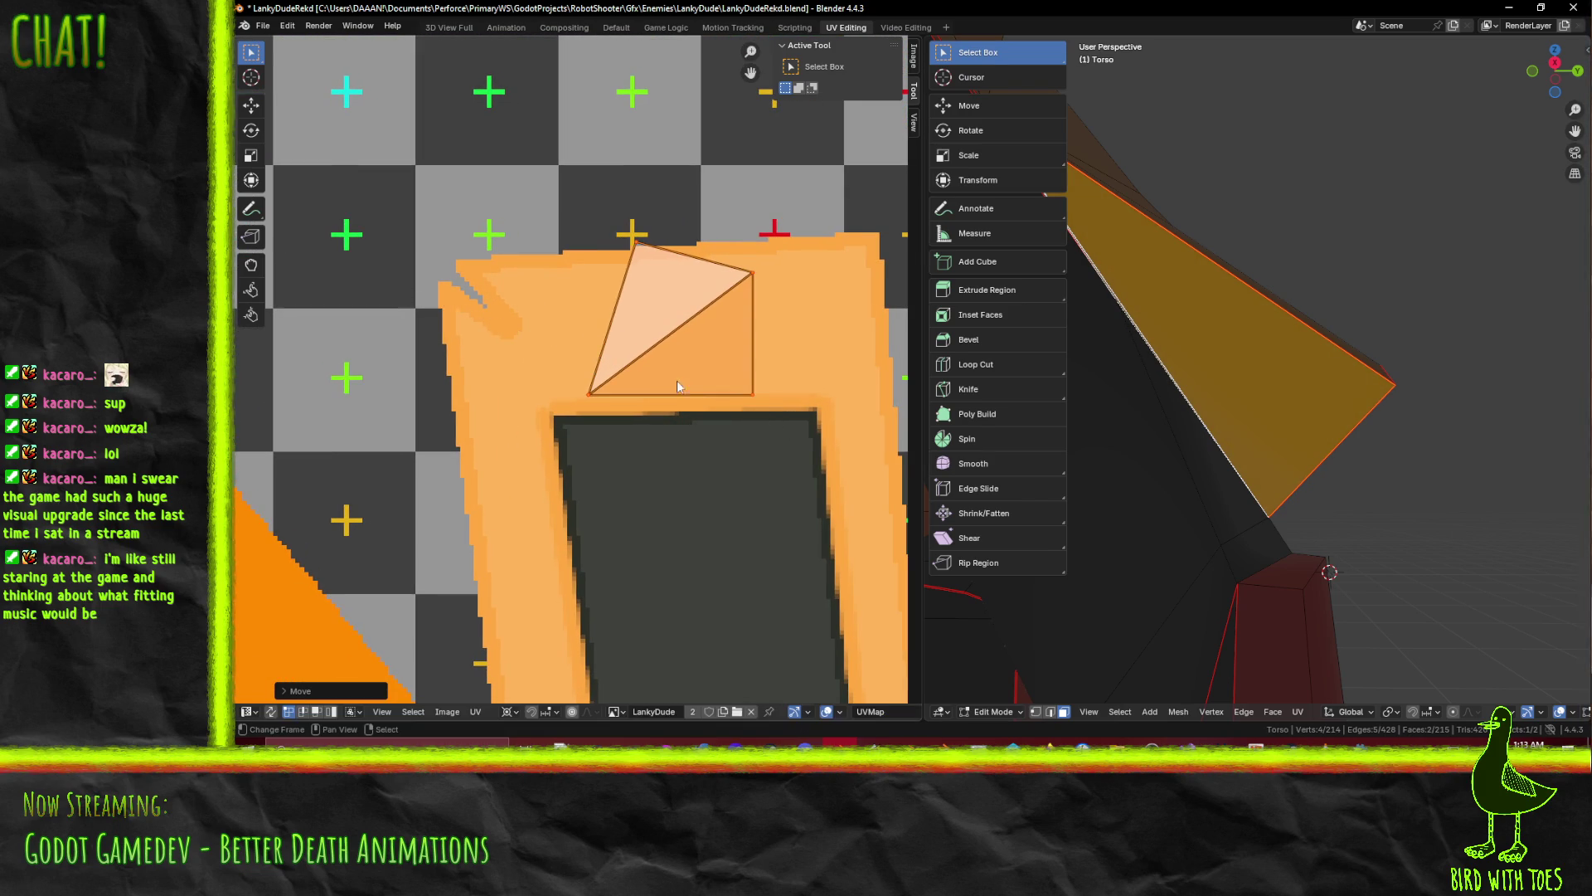
click(513, 712)
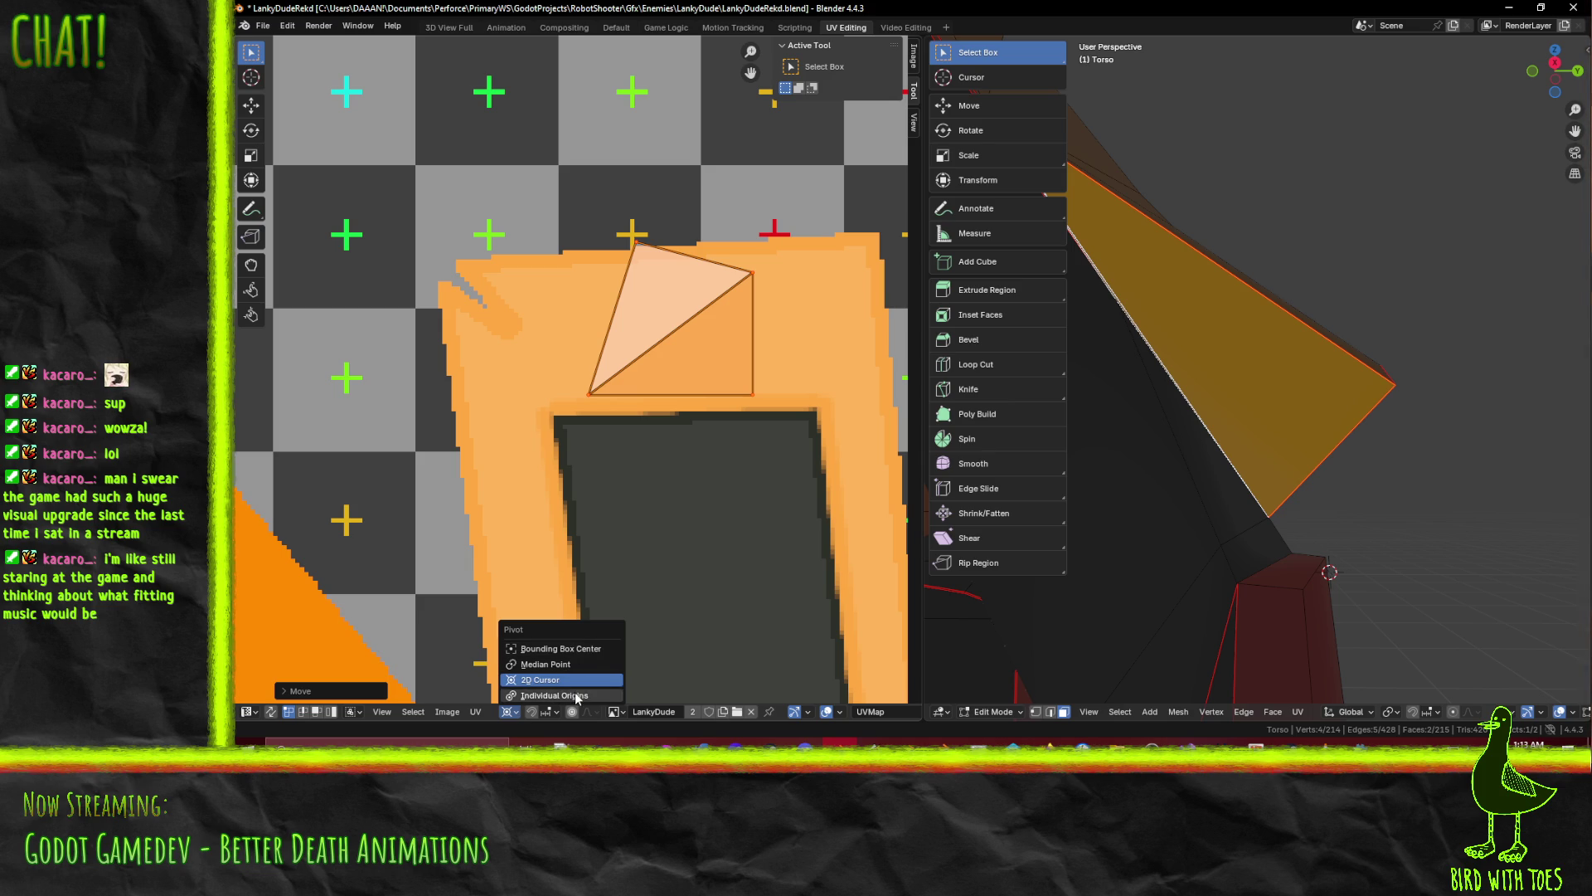
click(584, 696)
key(s)
click(748, 500)
key(ctrl+z)
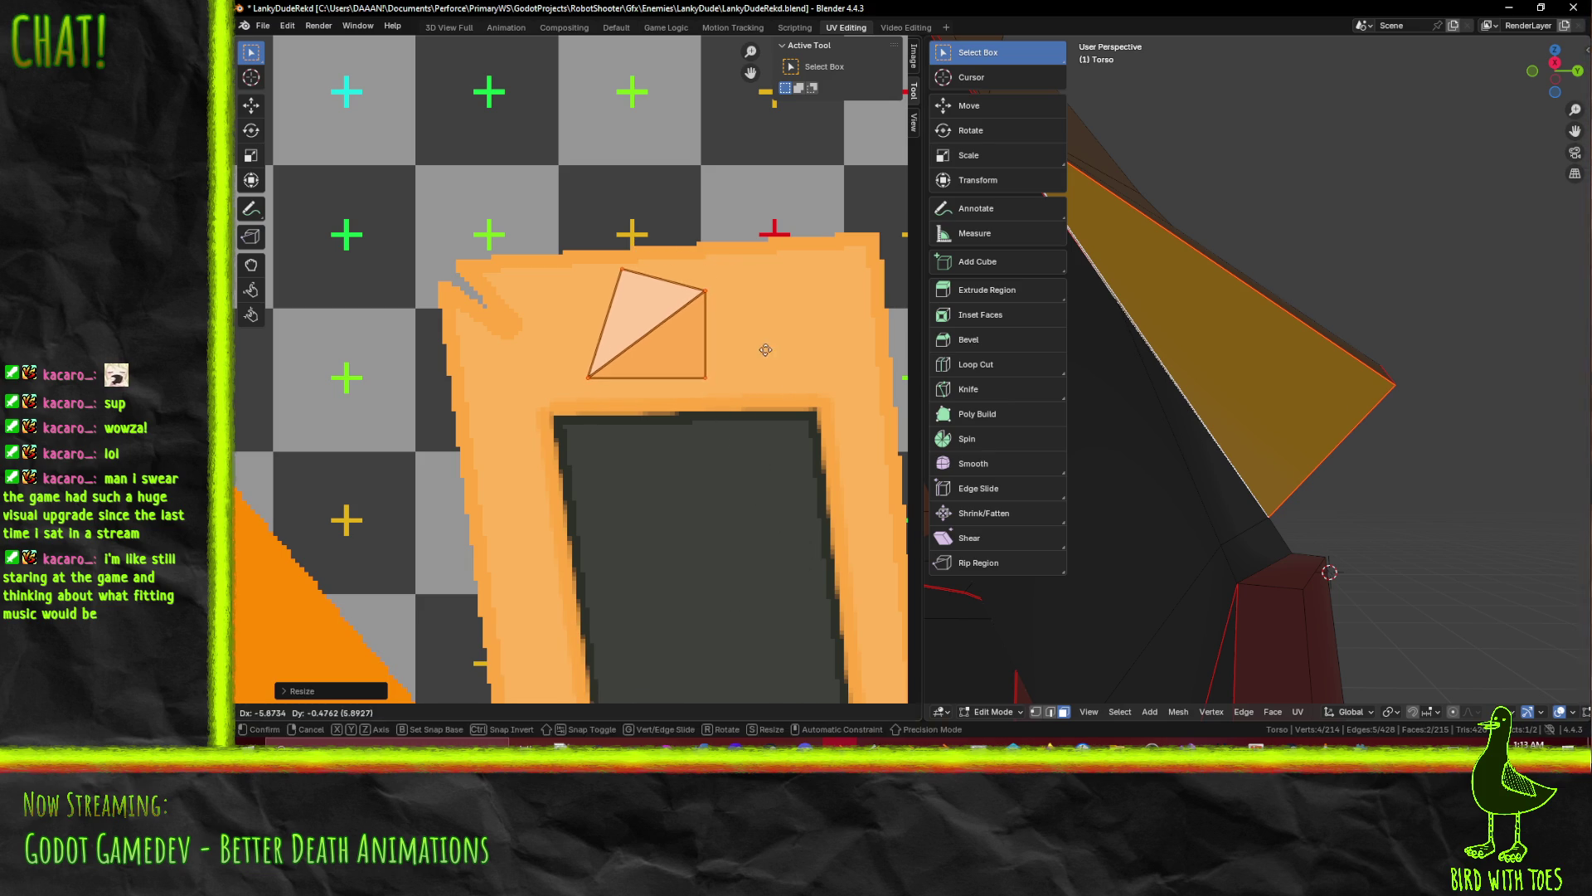
Clear the face selection and save LankyDudeRekd.blend
mouse_move(1293, 373)
middle_down()
mouse_move(1389, 445)
mouse_move(1340, 373)
mouse_move(1382, 460)
mouse_move(1354, 524)
mouse_move(1335, 417)
middle_up()
click(1389, 446)
key(ctrl+s)
middle_drag(1372, 399, 1502, 532)
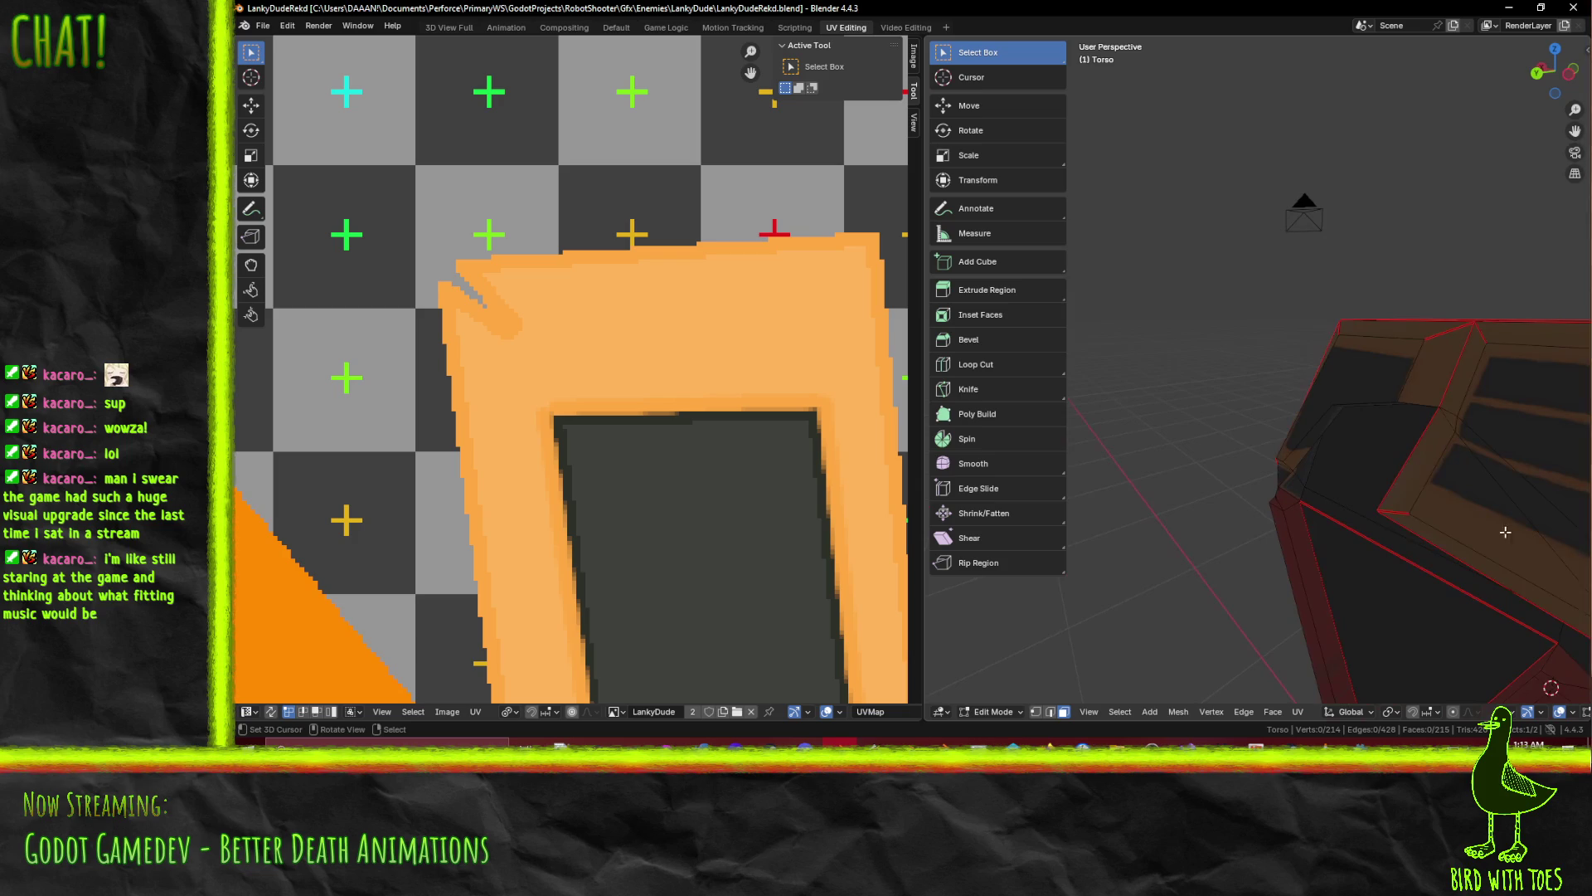
Select the two cut chest faces on the torso and unwrap them conformally
mouse_move(1397, 482)
middle_down()
mouse_move(1233, 362)
mouse_move(1279, 357)
mouse_move(1298, 491)
mouse_move(1280, 452)
mouse_move(1302, 407)
mouse_move(1361, 404)
mouse_move(1184, 487)
mouse_move(1258, 558)
mouse_move(1219, 481)
mouse_move(1224, 322)
mouse_move(1281, 361)
mouse_move(1310, 340)
mouse_move(1285, 494)
middle_up()
click(1210, 465)
shift+click(1219, 456)
scroll(462, 504, down, 7)
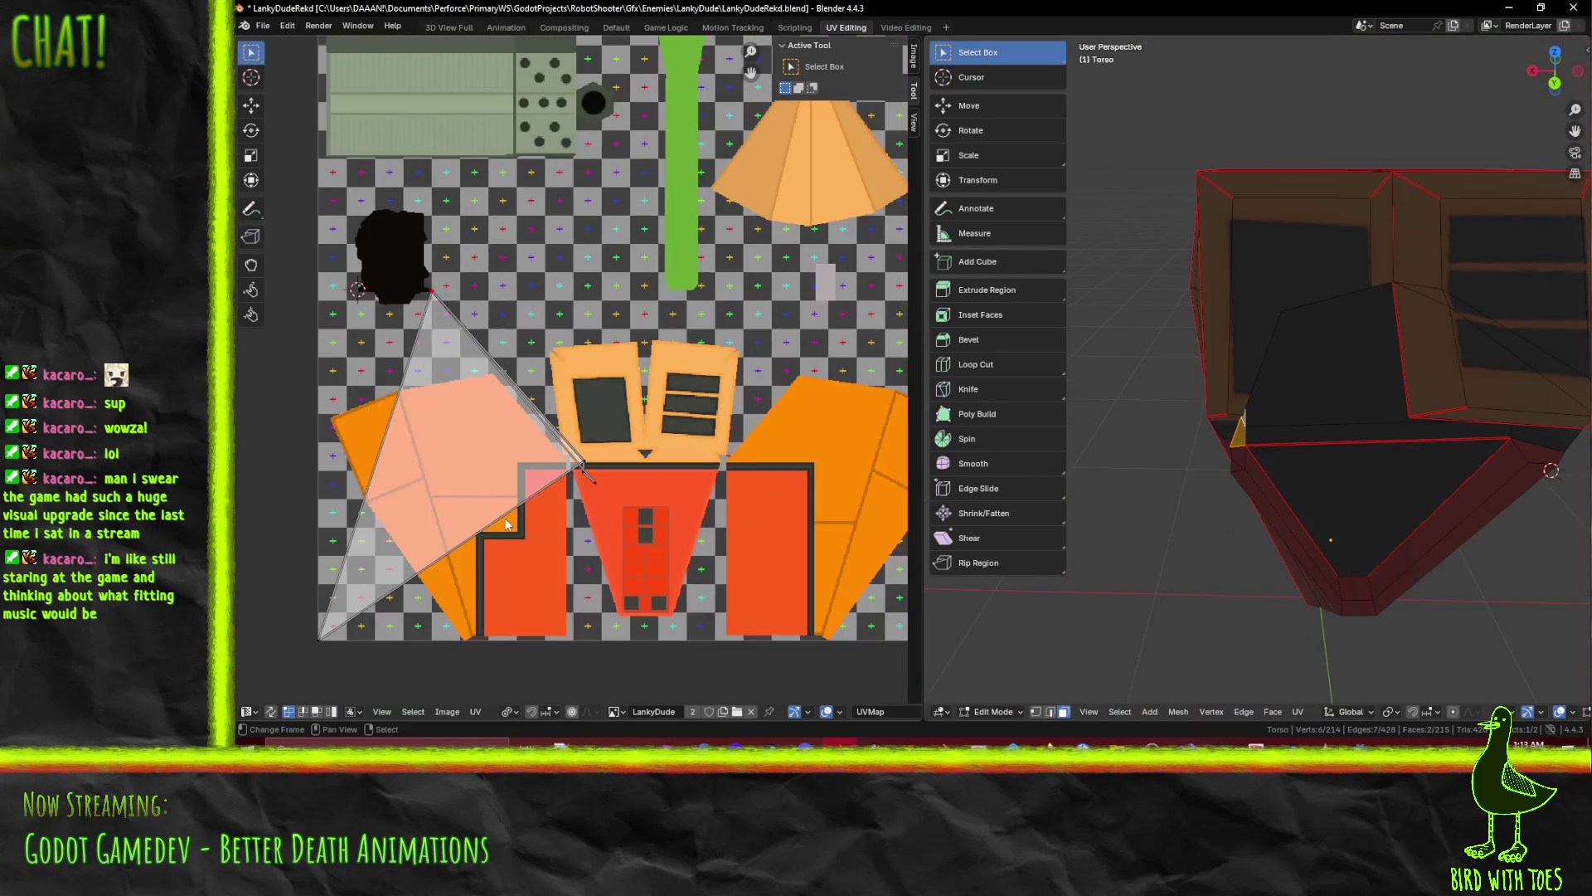
key(F3)
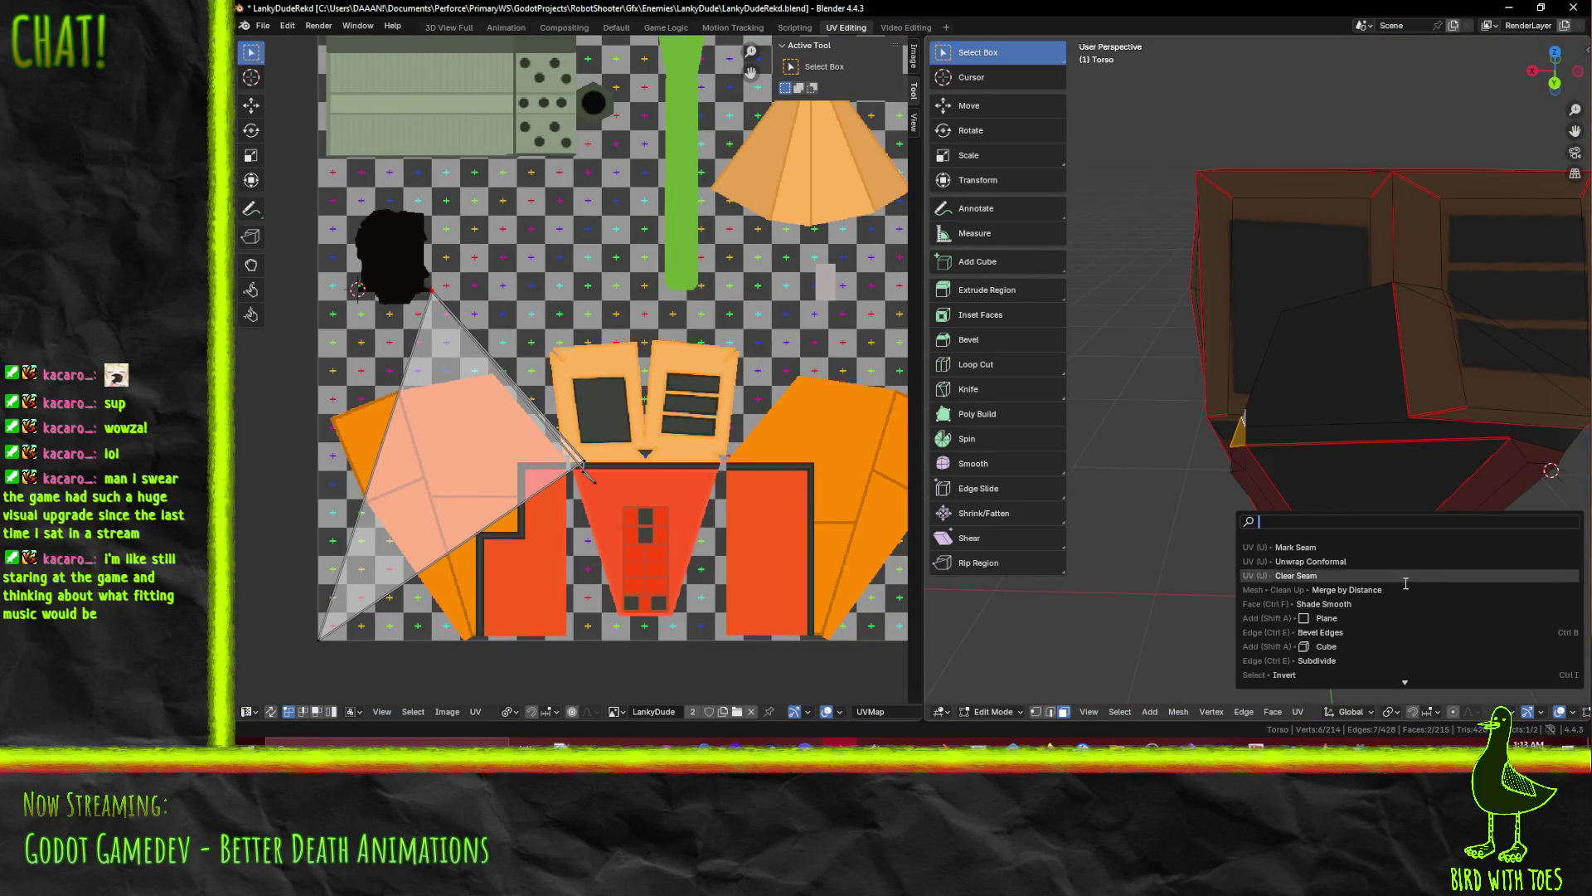
click(1381, 562)
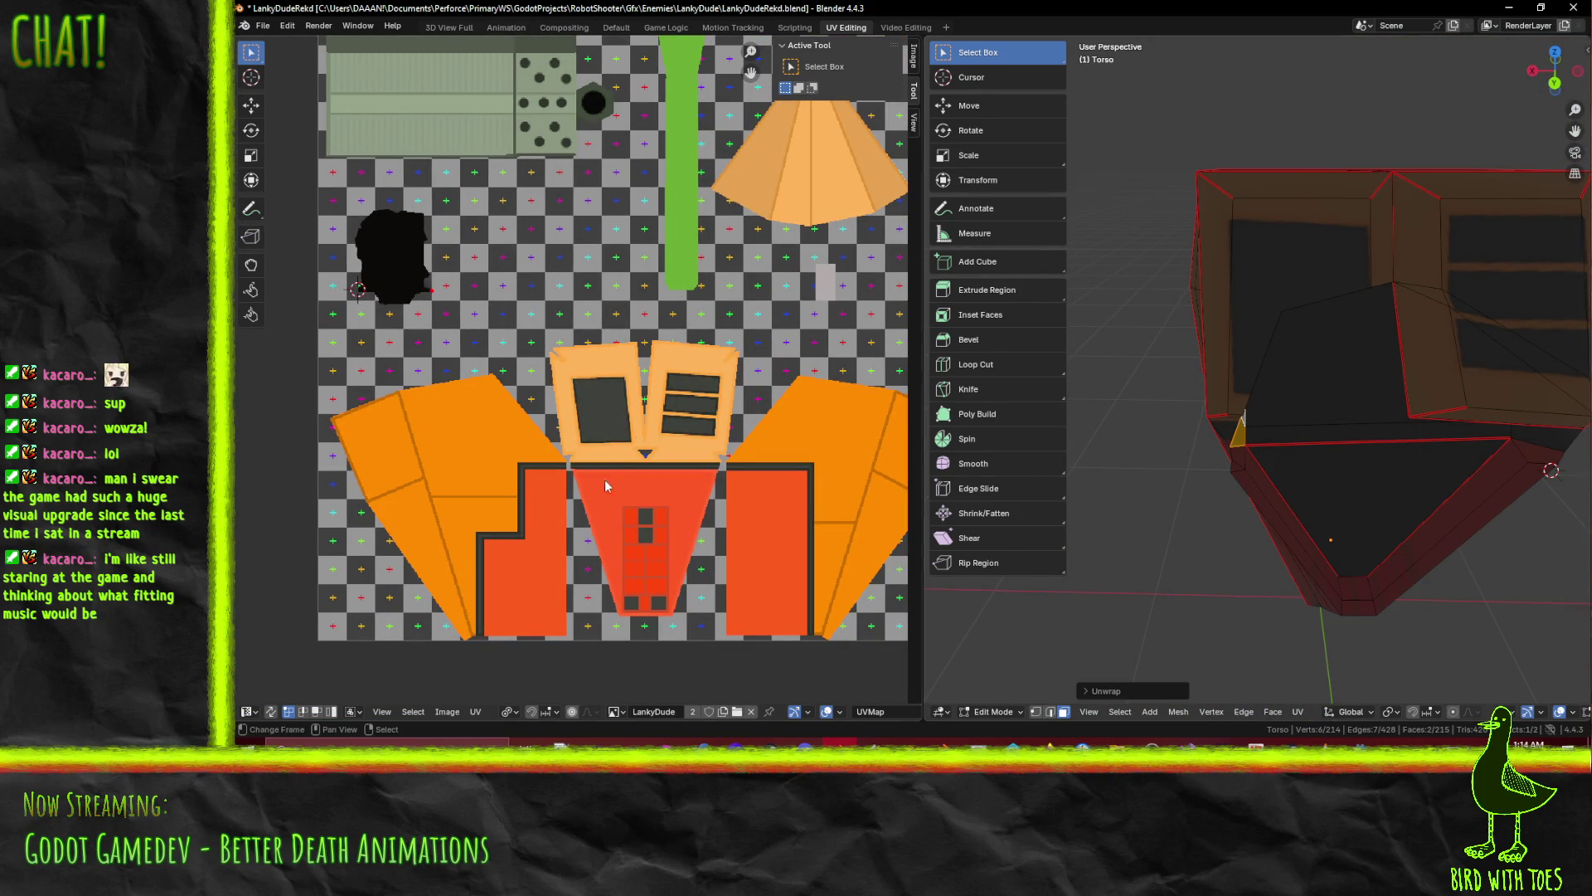
scroll(582, 494, down, 4)
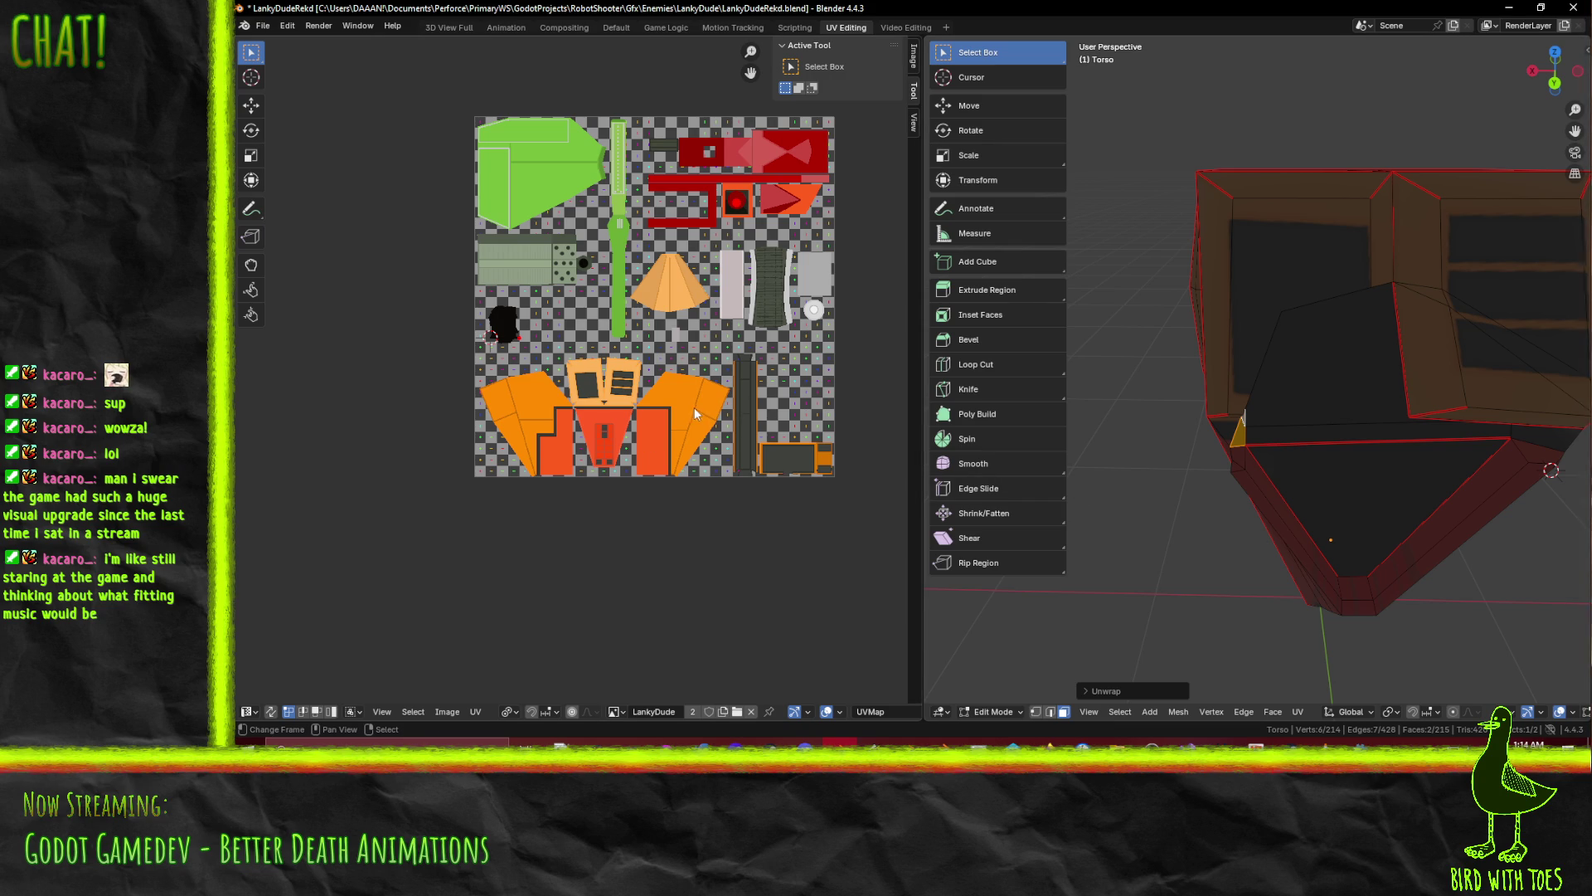
scroll(638, 399, up, 4)
Pin the selected UVs and re-unwrap the two faces conformally
key(F3)
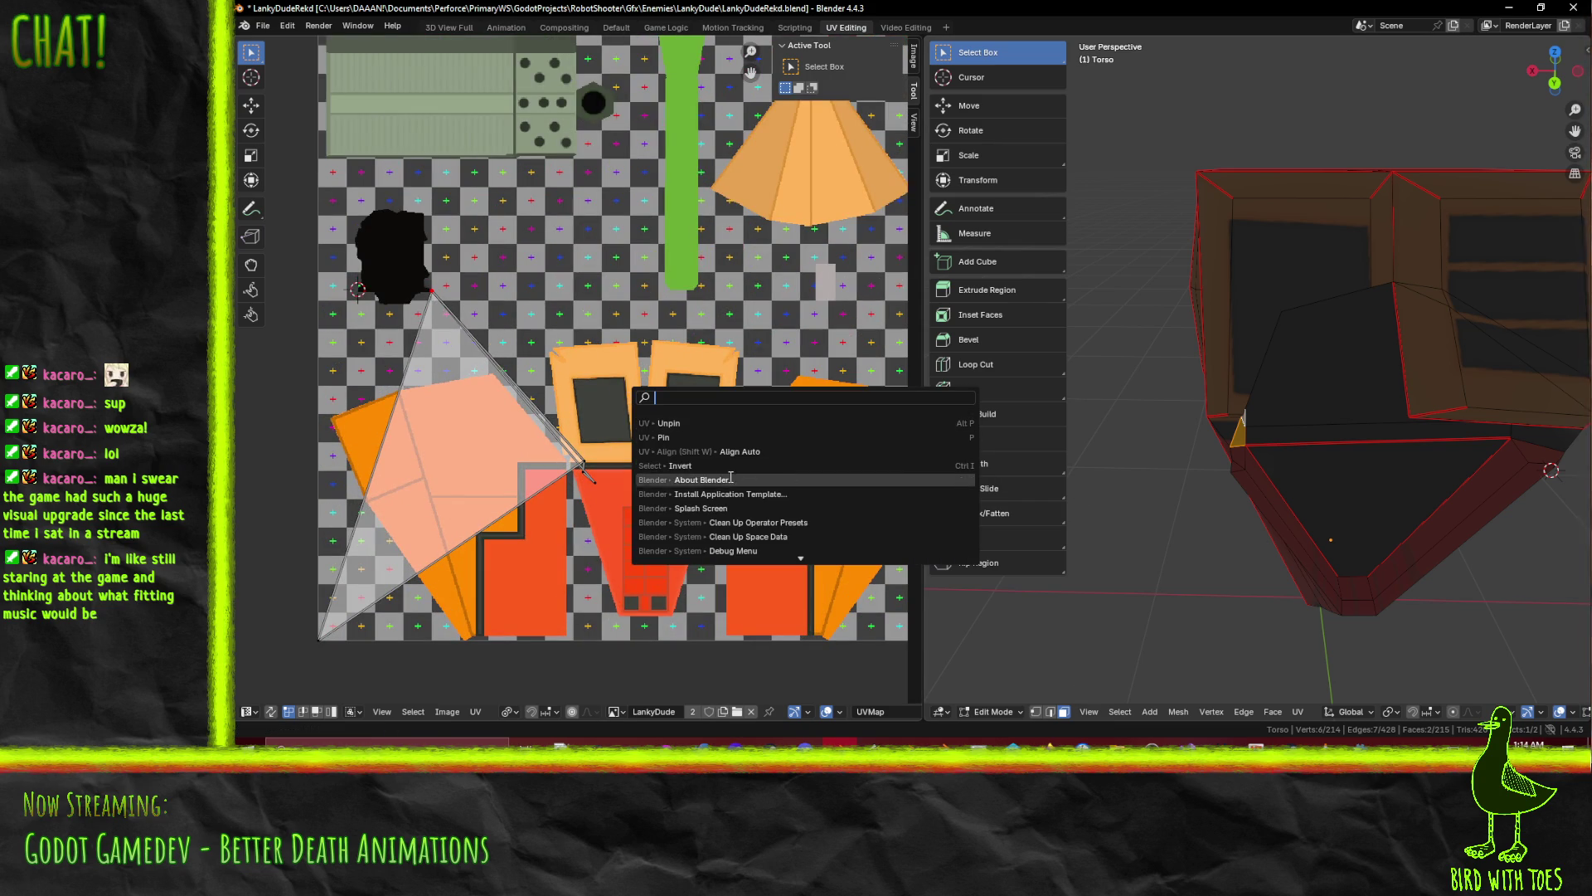
key(Escape)
key(F3)
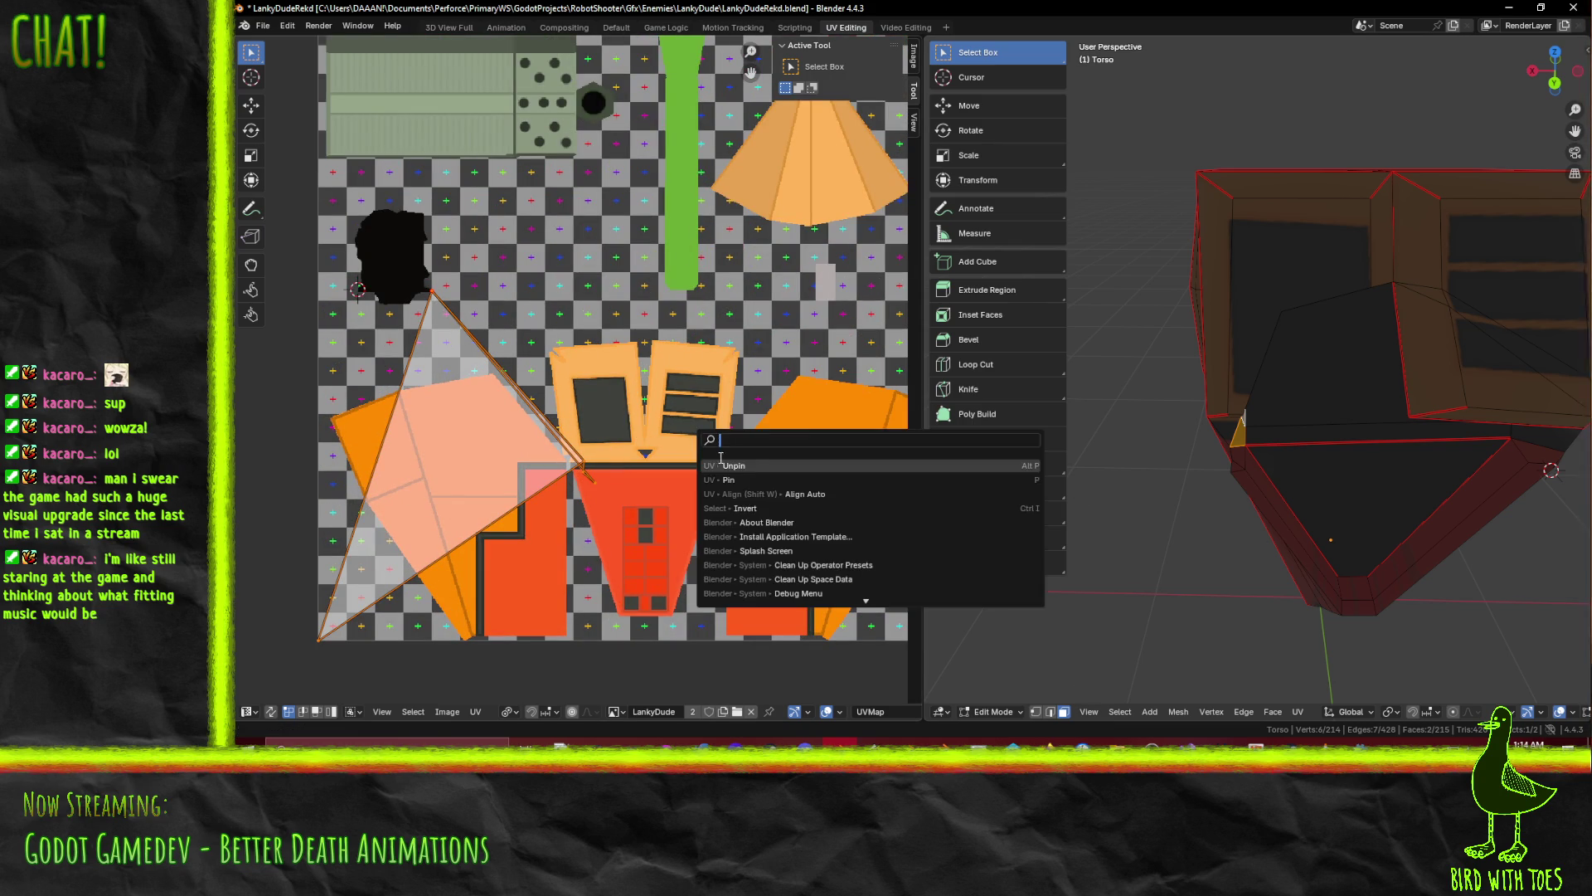
click(737, 478)
key(F3)
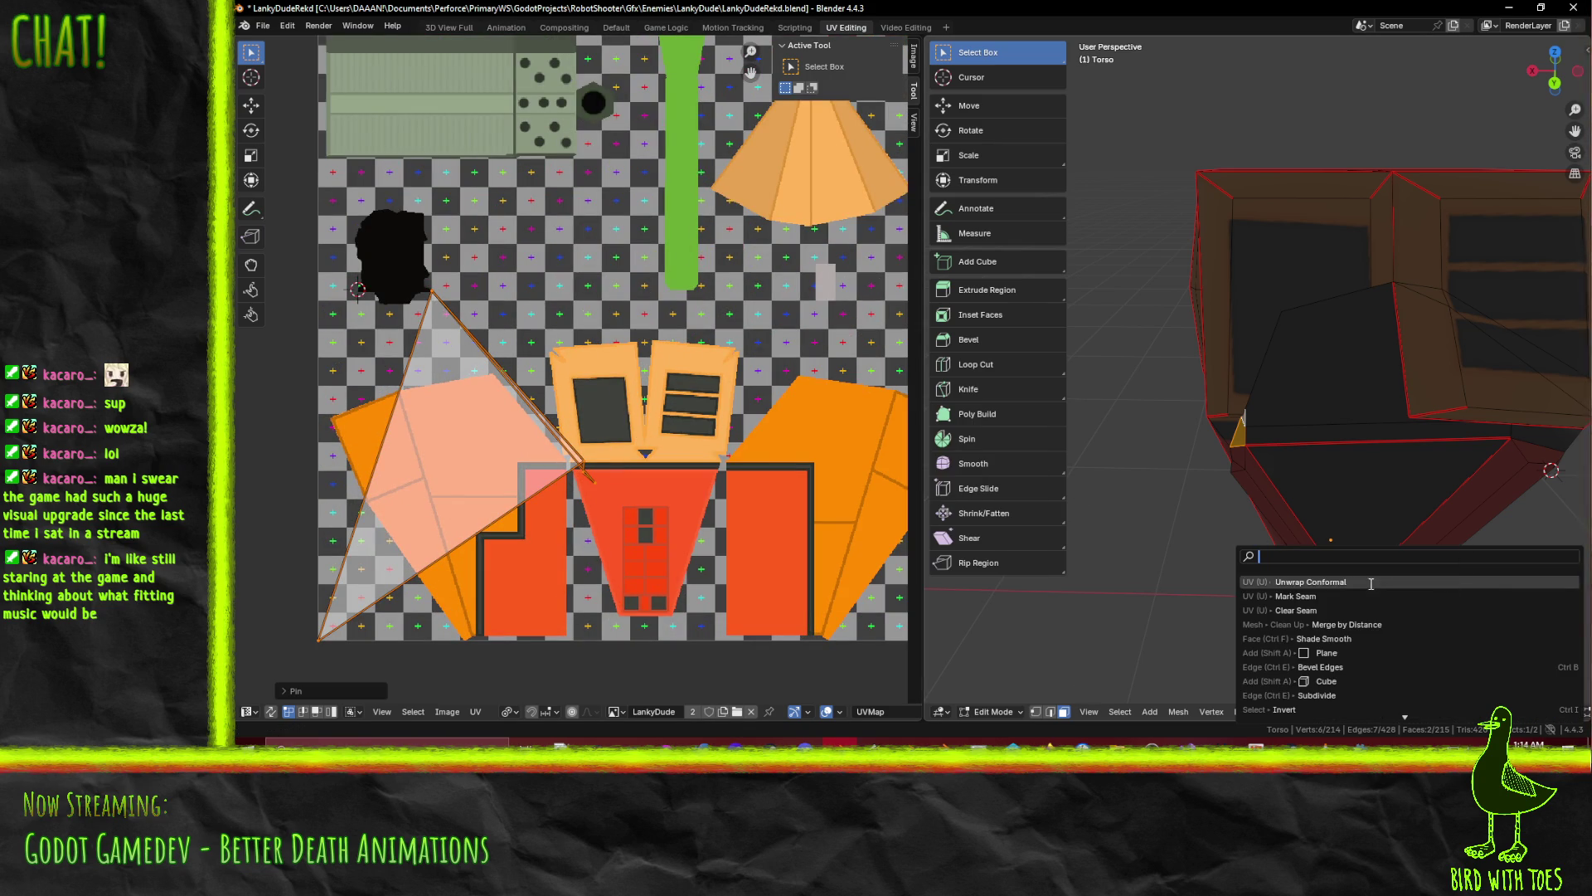
click(1372, 584)
scroll(578, 447, down, 4)
Scale and move the new UV island onto the orange torso texture
key(s)
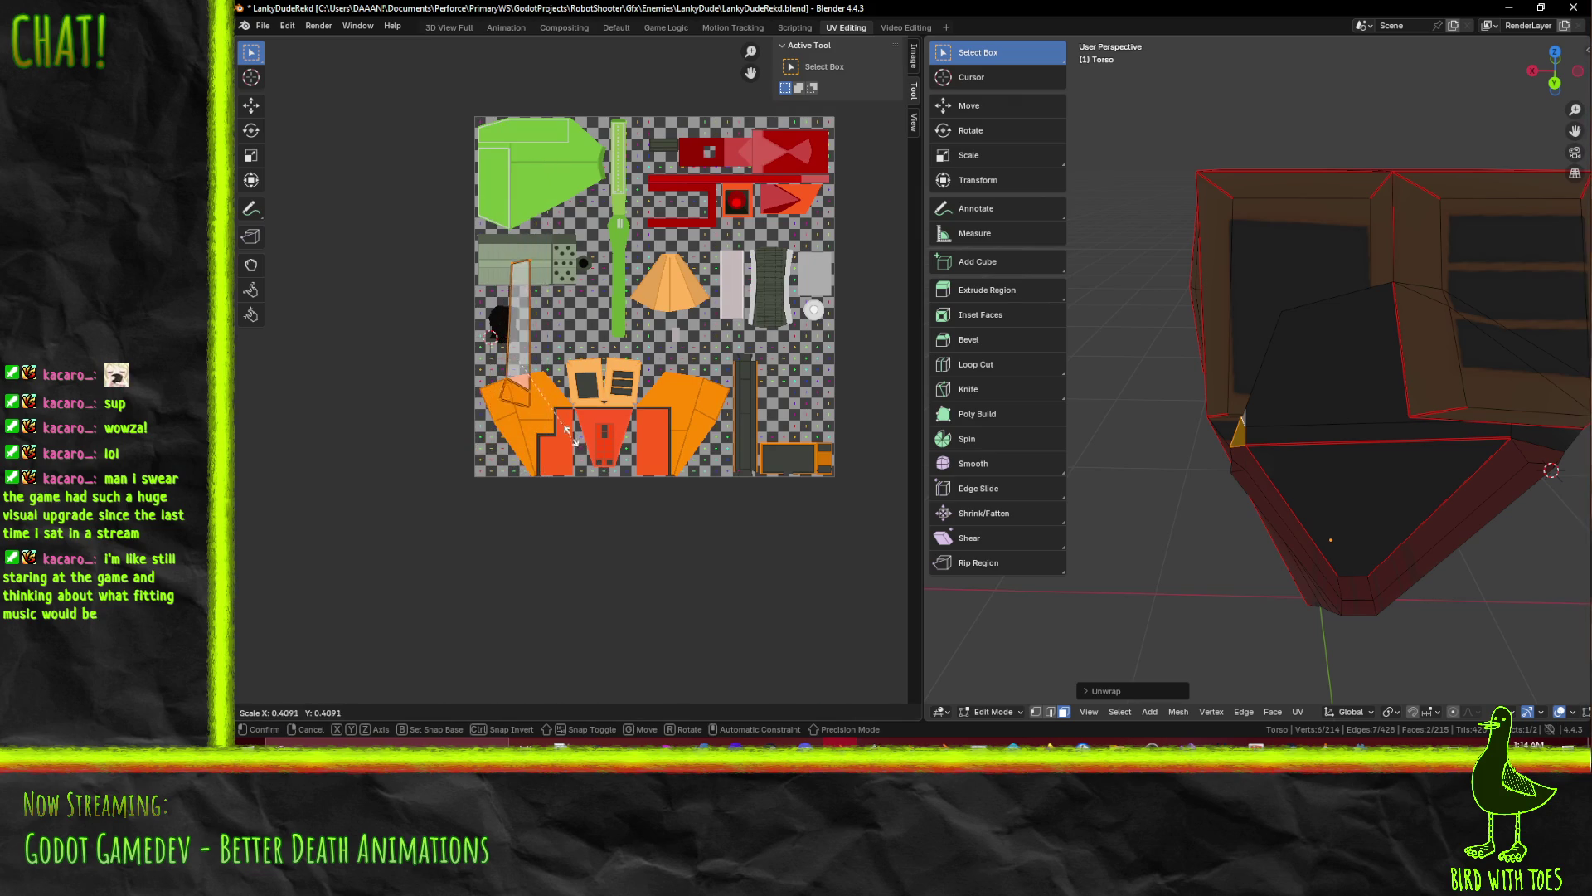
click(548, 386)
scroll(581, 374, up, 6)
mouse_move(1402, 389)
middle_down()
mouse_move(1444, 382)
mouse_move(1435, 464)
middle_up()
middle_drag(555, 439, 720, 443)
key(s)
key(g)
click(682, 482)
Check the textured torso in Material Preview shading, then minimise Blender
middle_drag(1360, 464, 1341, 489)
scroll(1341, 490, down, 6)
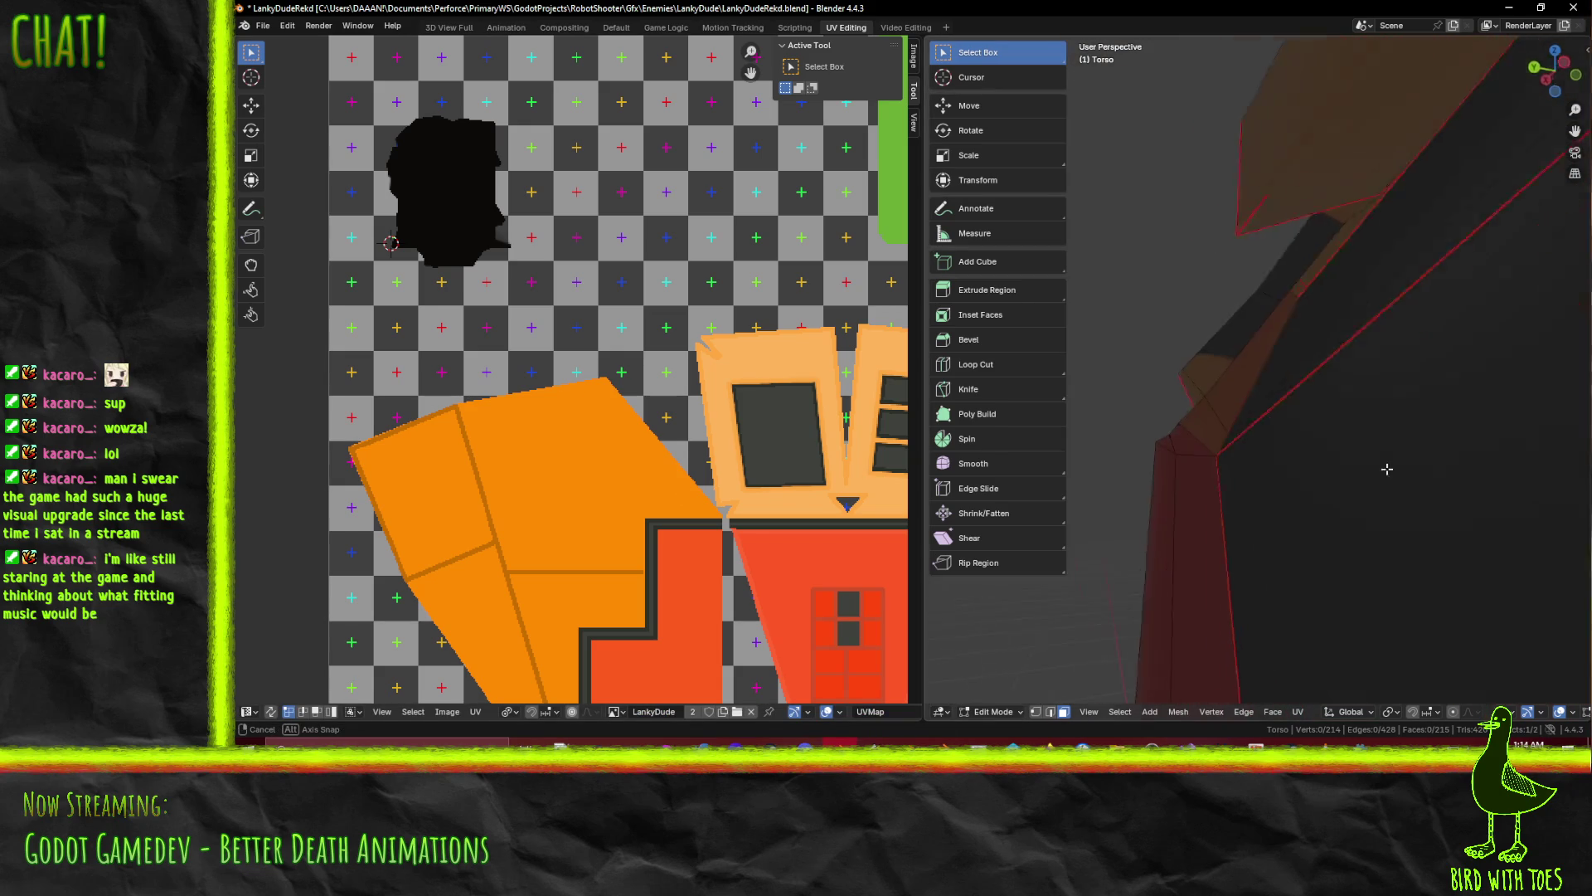
middle_drag(1427, 514, 1522, 554)
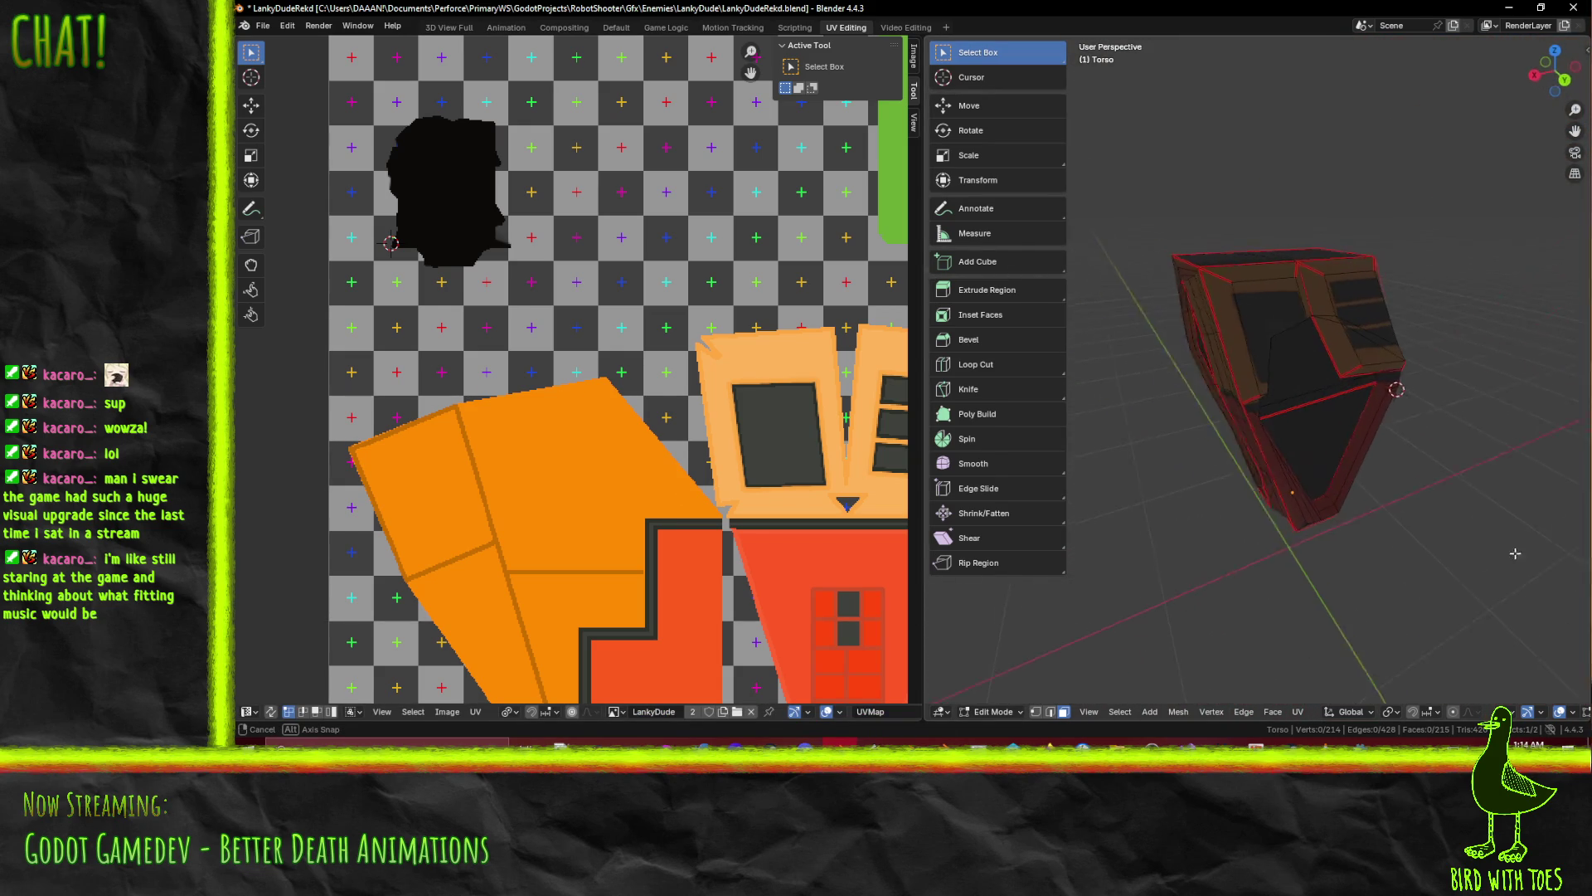
shift+middle_drag(1385, 453, 1276, 488)
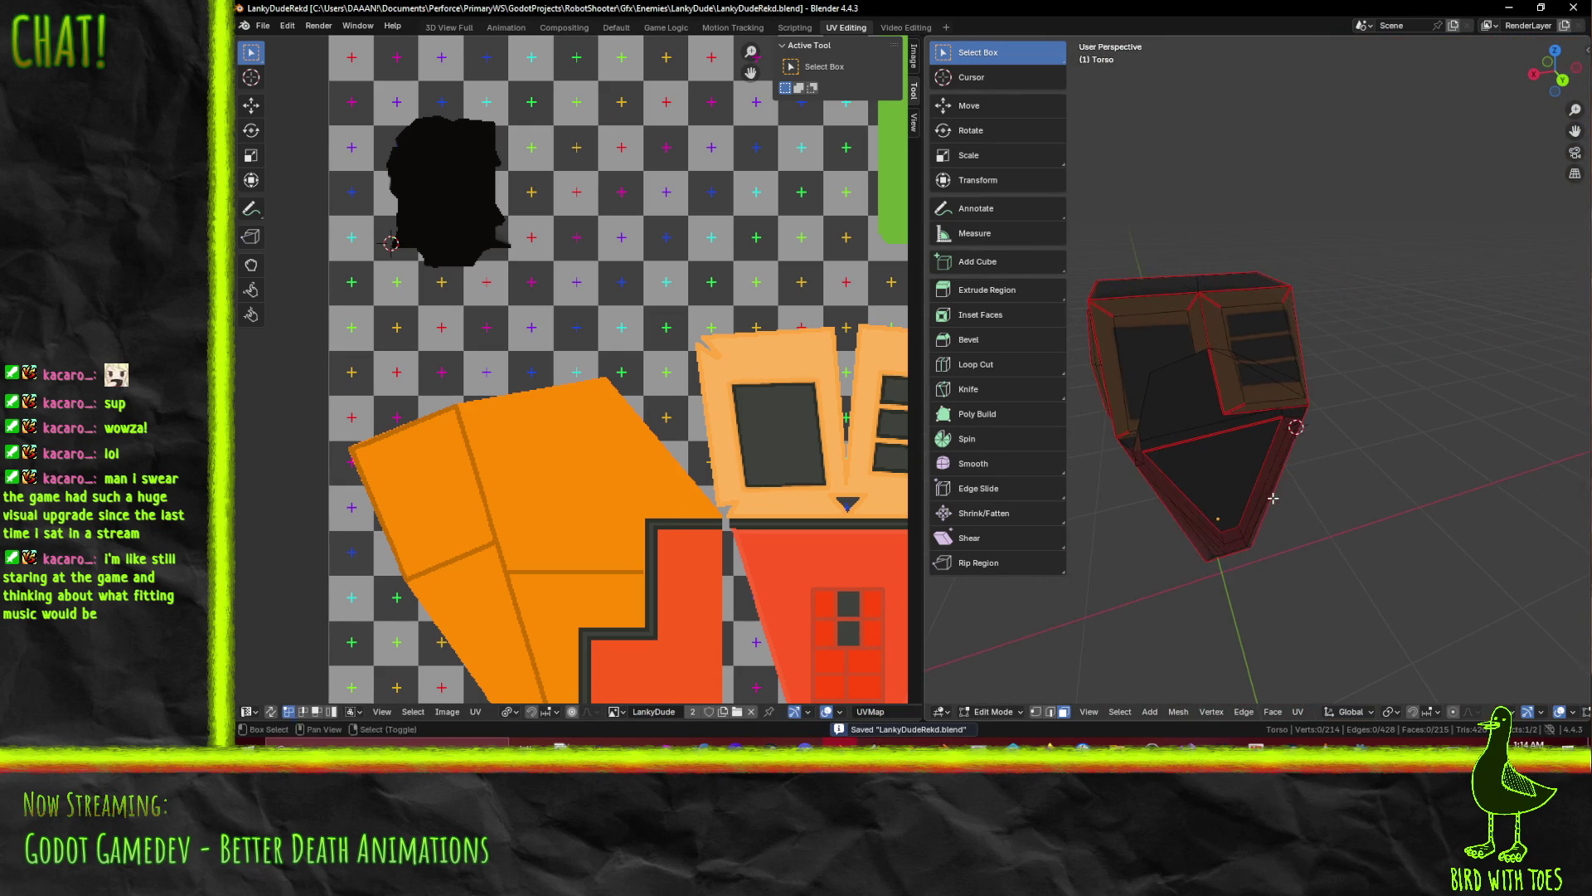
click(1333, 566)
mouse_move(1331, 572)
middle_down()
mouse_move(1299, 410)
mouse_move(1406, 481)
mouse_move(1353, 454)
mouse_move(1104, 453)
mouse_move(1154, 469)
middle_up()
scroll(1204, 487, down, 4)
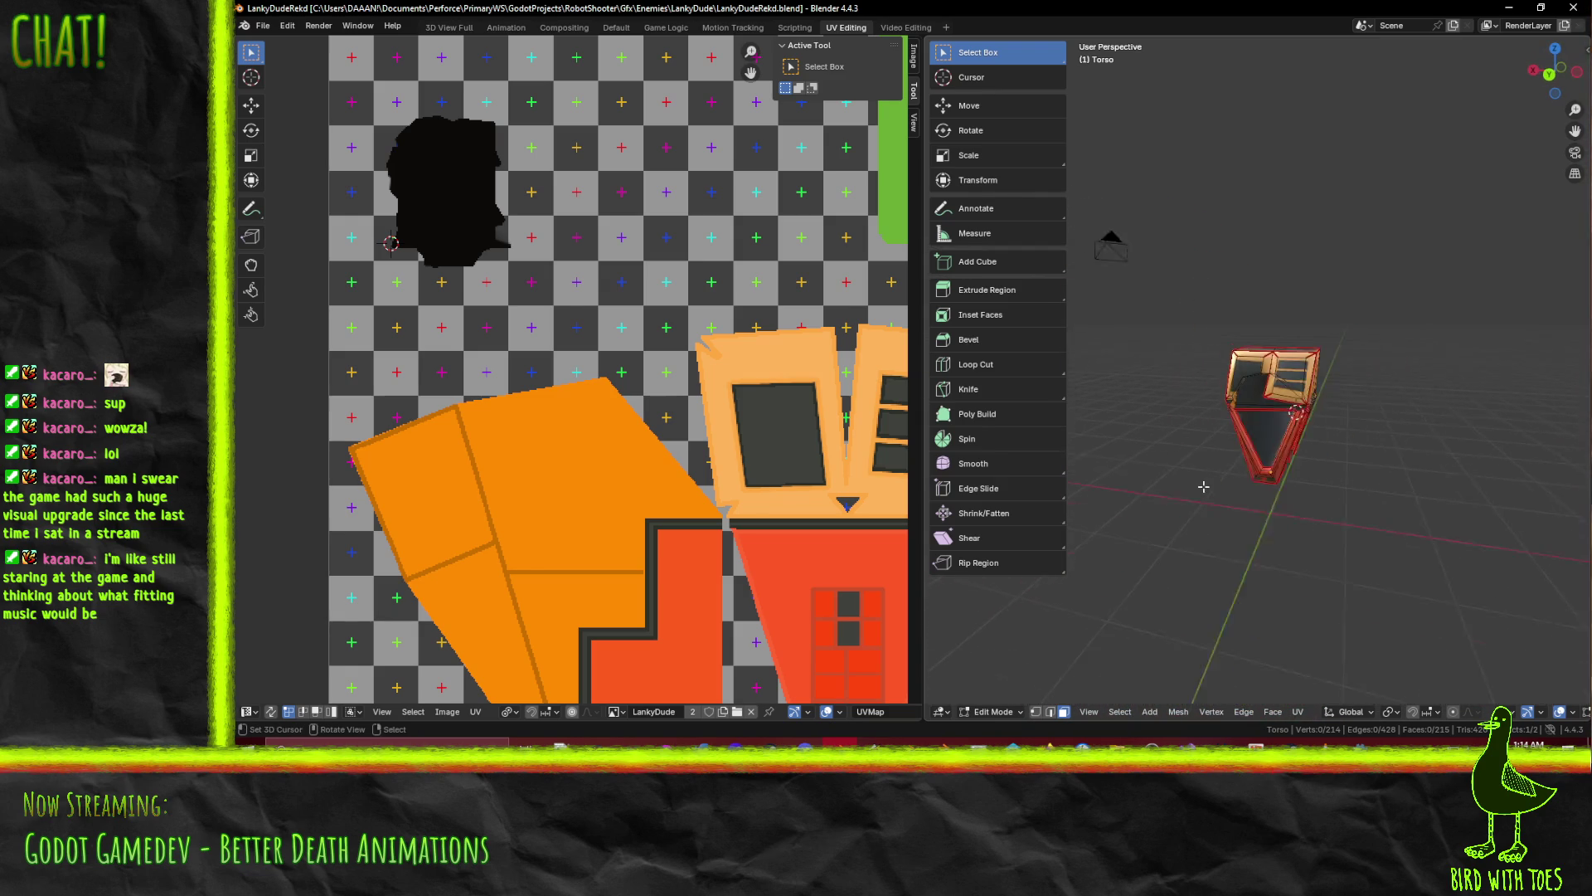
mouse_move(1322, 447)
shift+middle_down()
mouse_move(1229, 465)
mouse_move(1345, 419)
shift+middle_up()
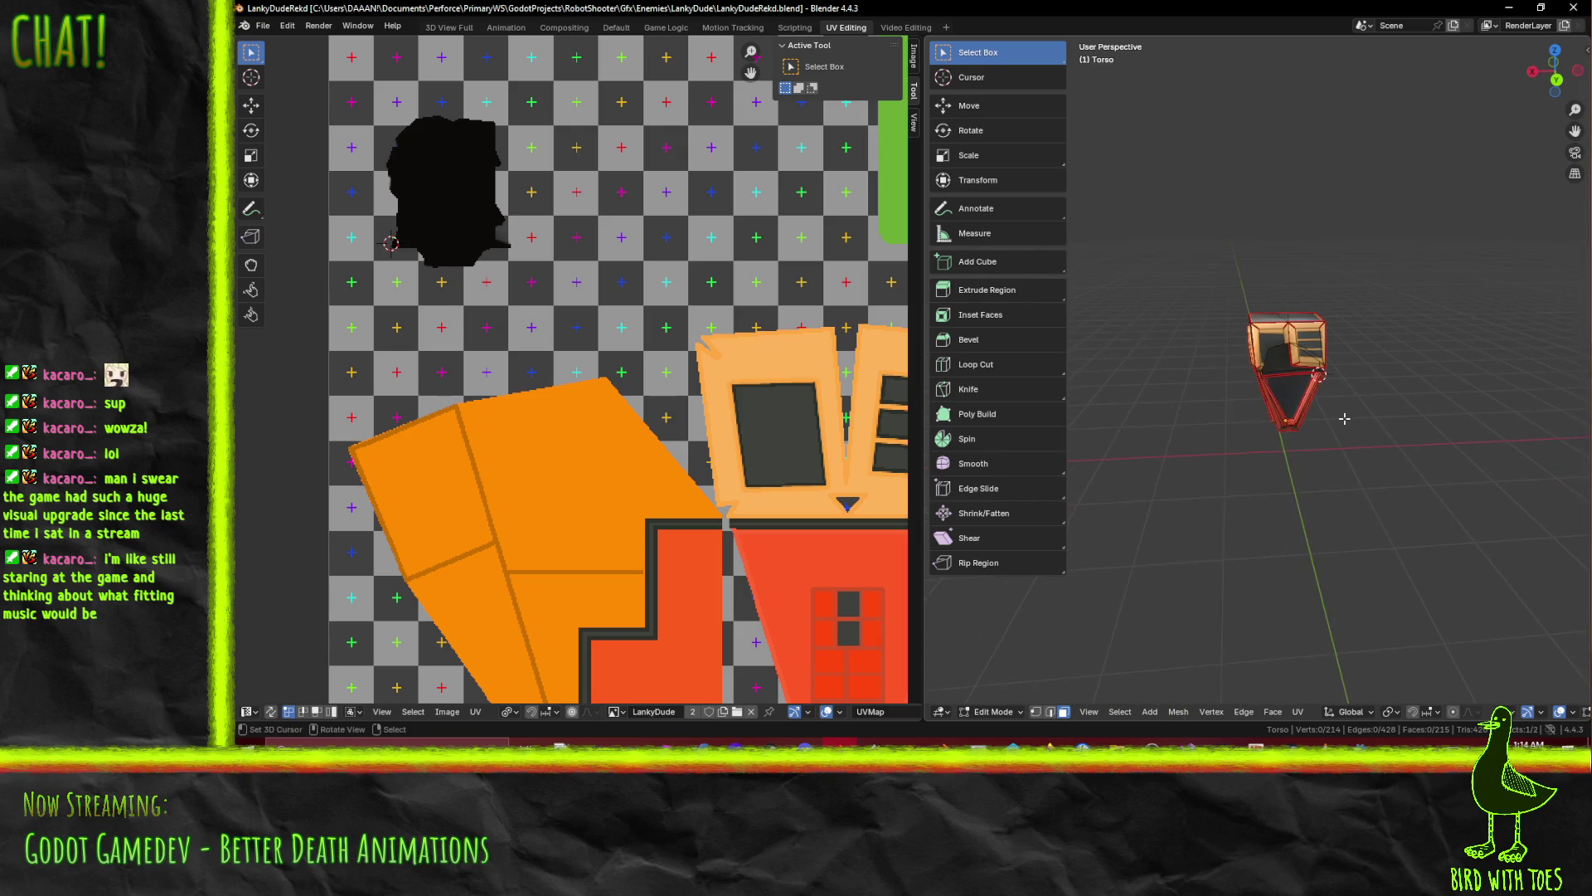
click(1522, 7)
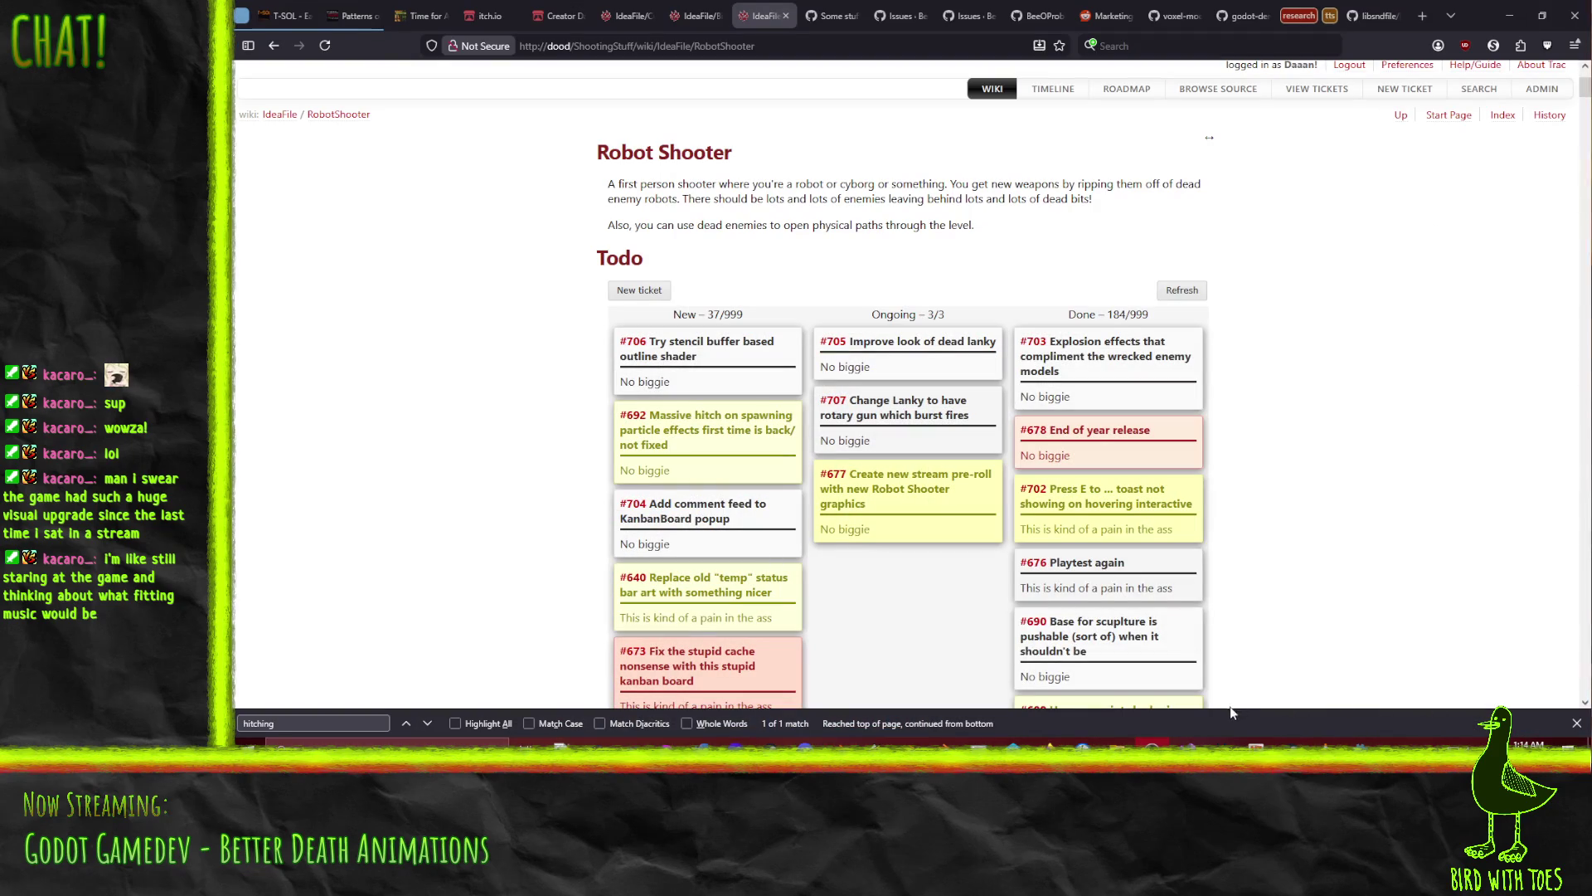
Switch to Godot, open the sandbox scene tab and run the current scene
key(alt+Tab)
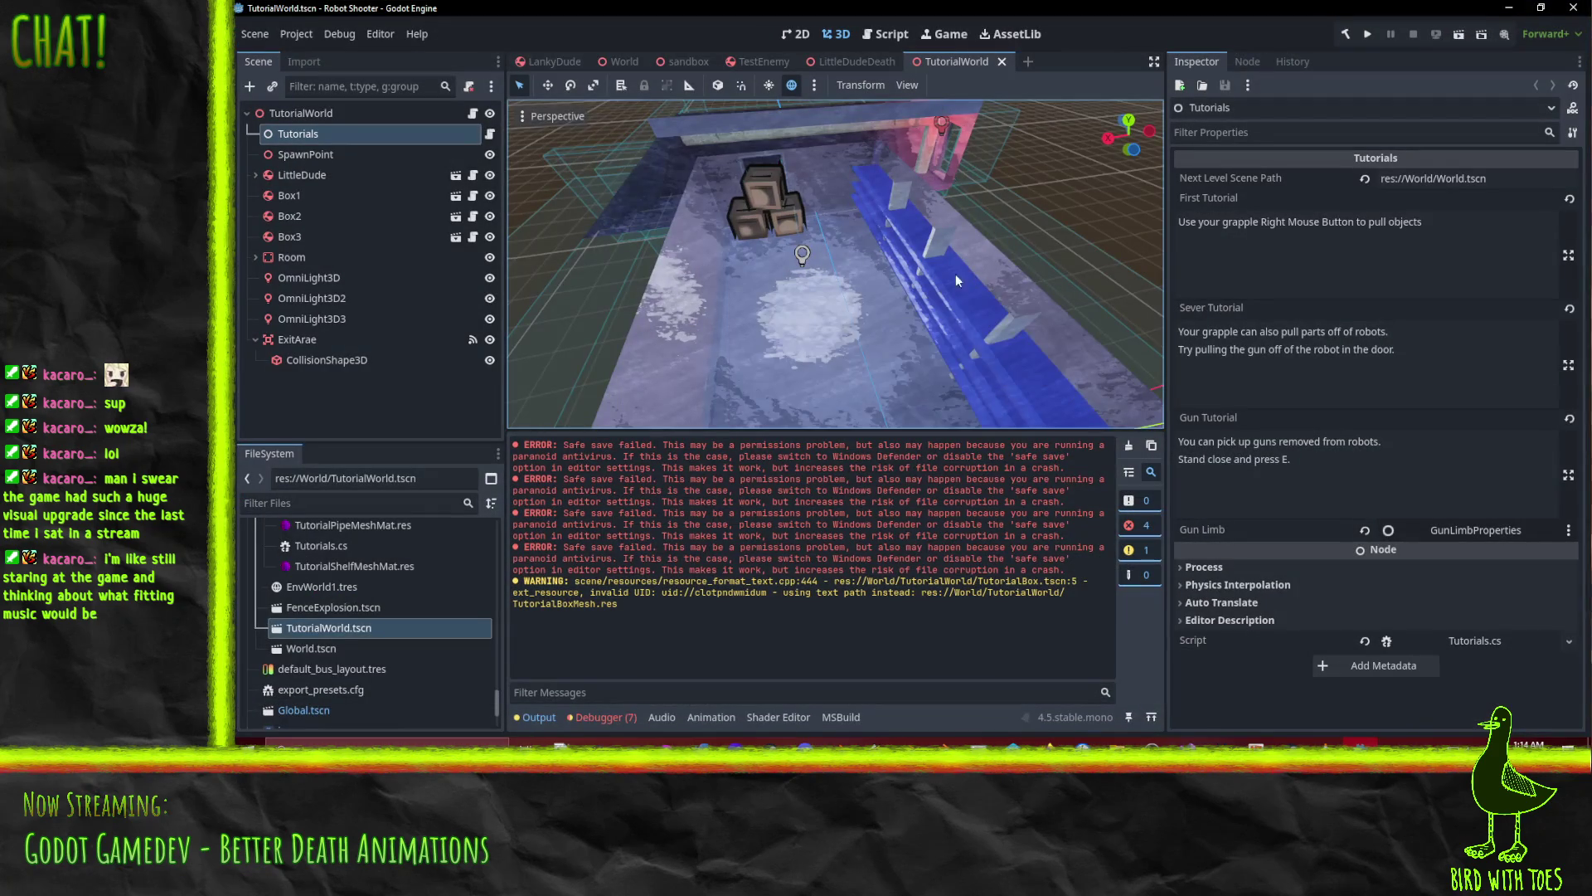
middle_drag(819, 241, 1161, 207)
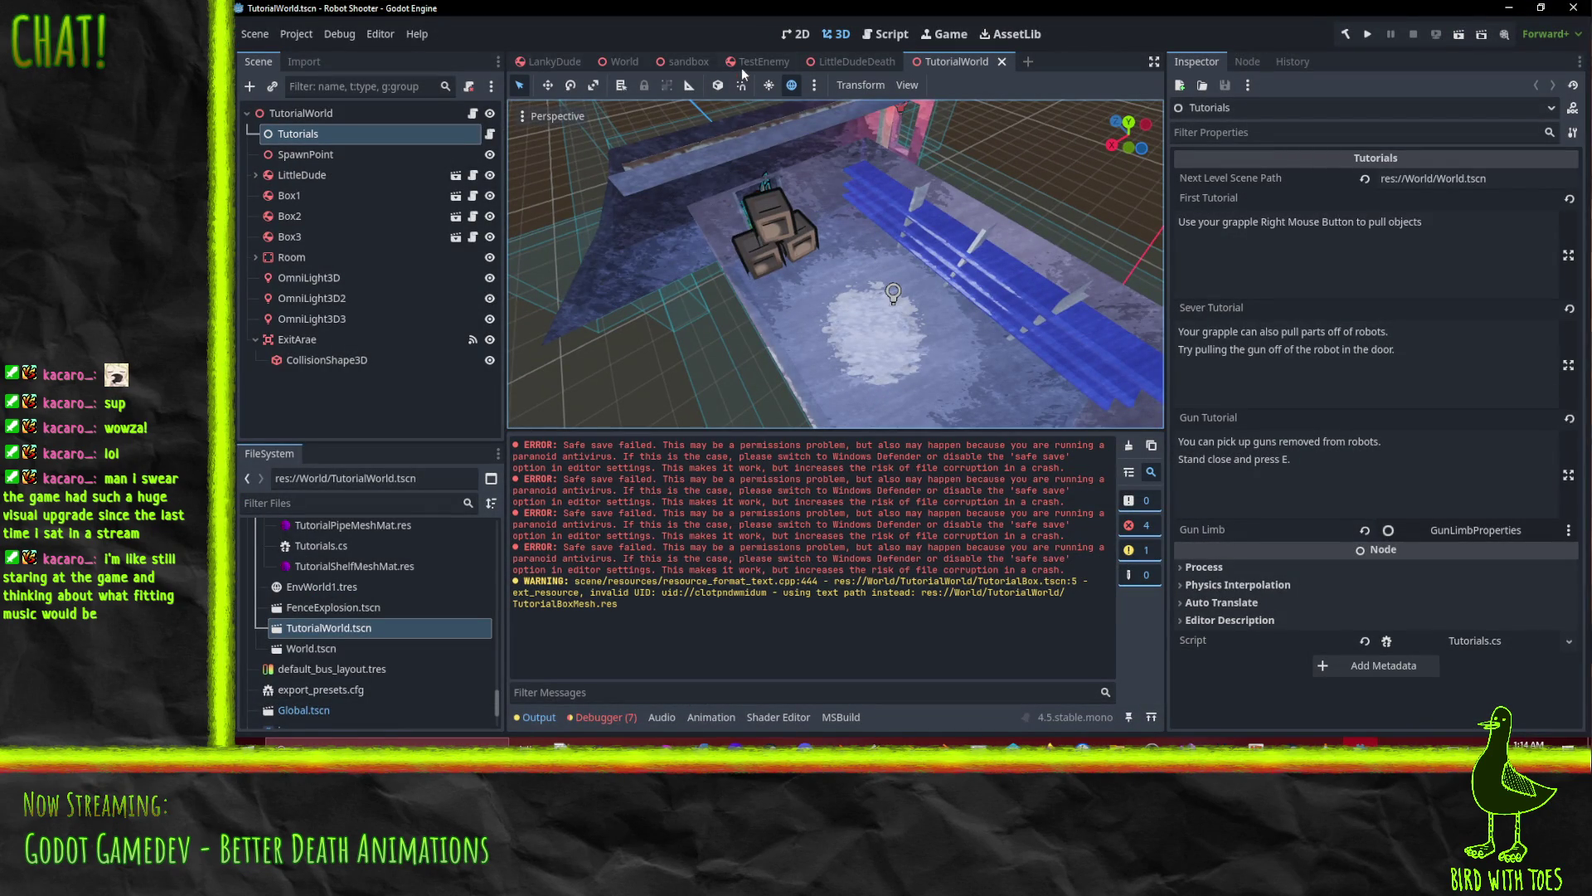
click(689, 62)
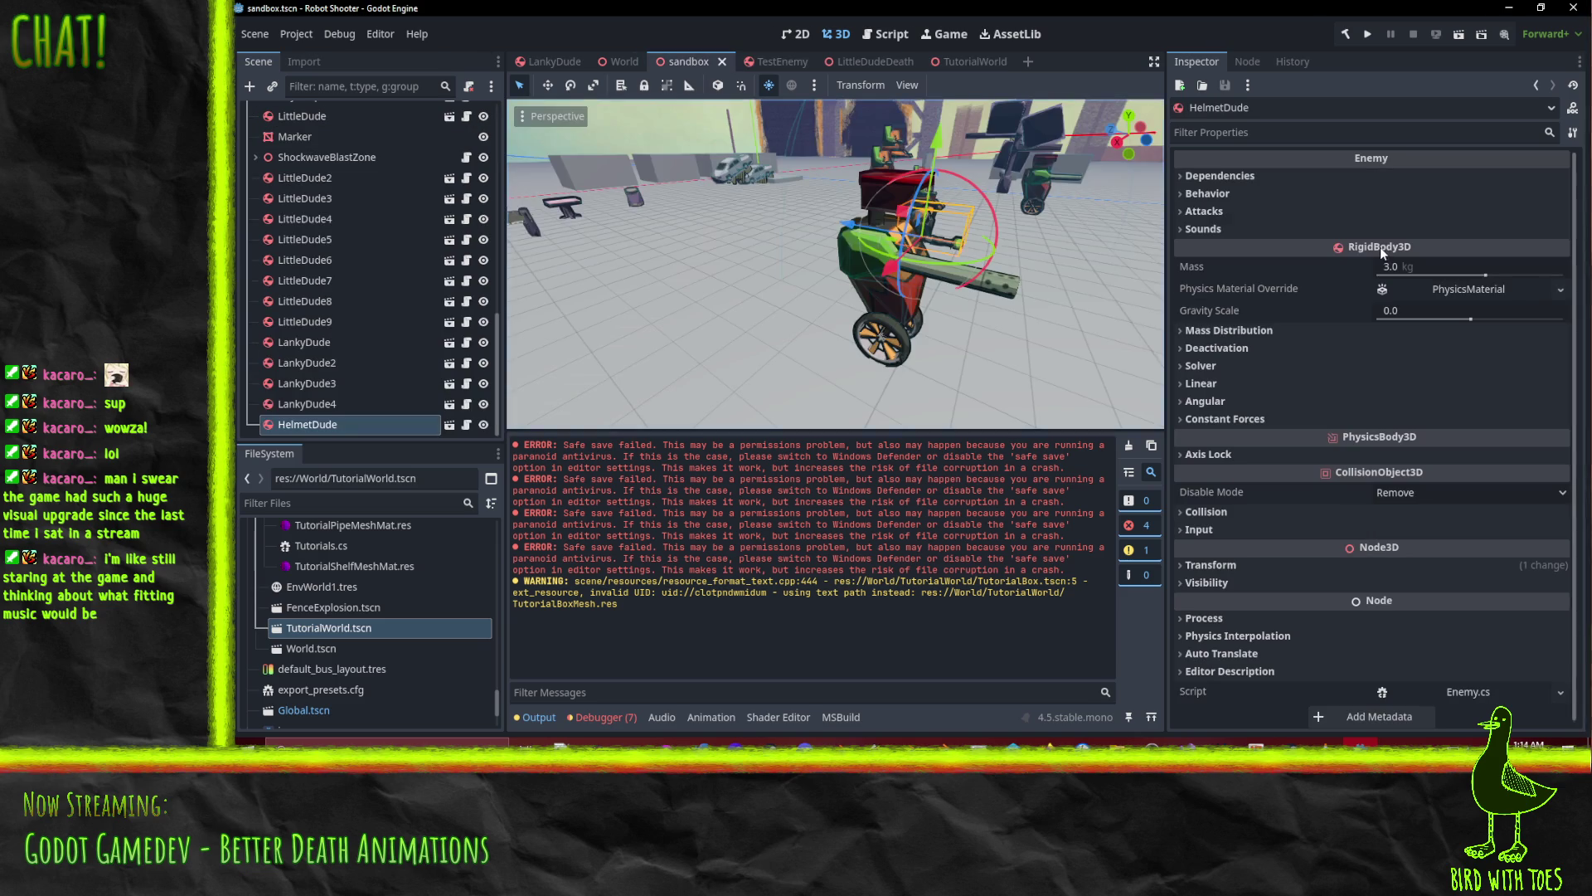
click(1459, 34)
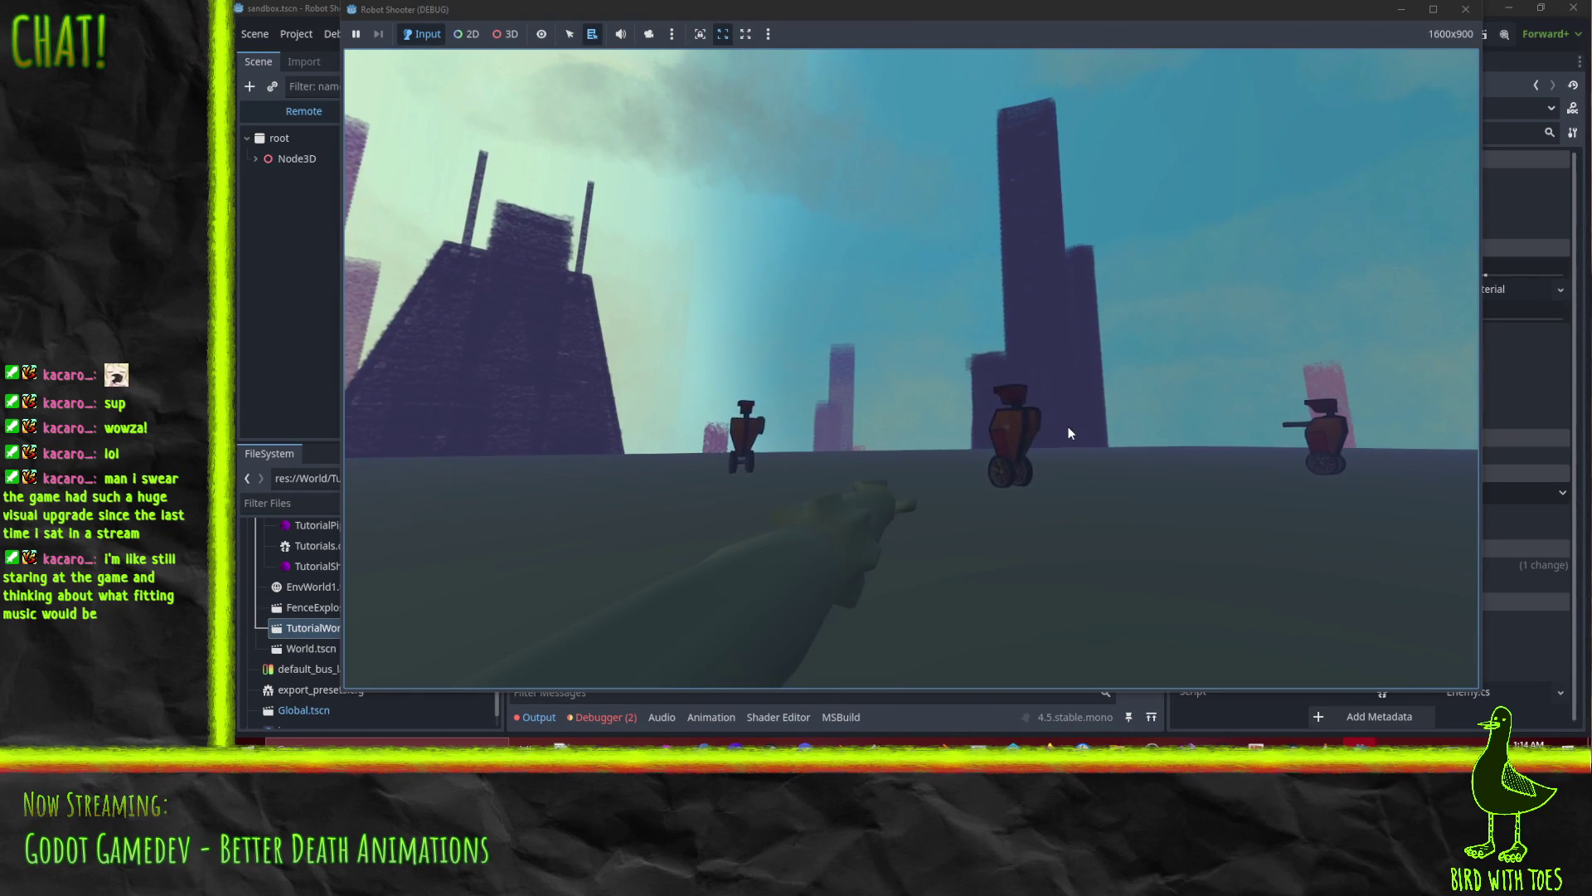
Shoot at the centre robot and another robot, then refocus the game window
click(1070, 433)
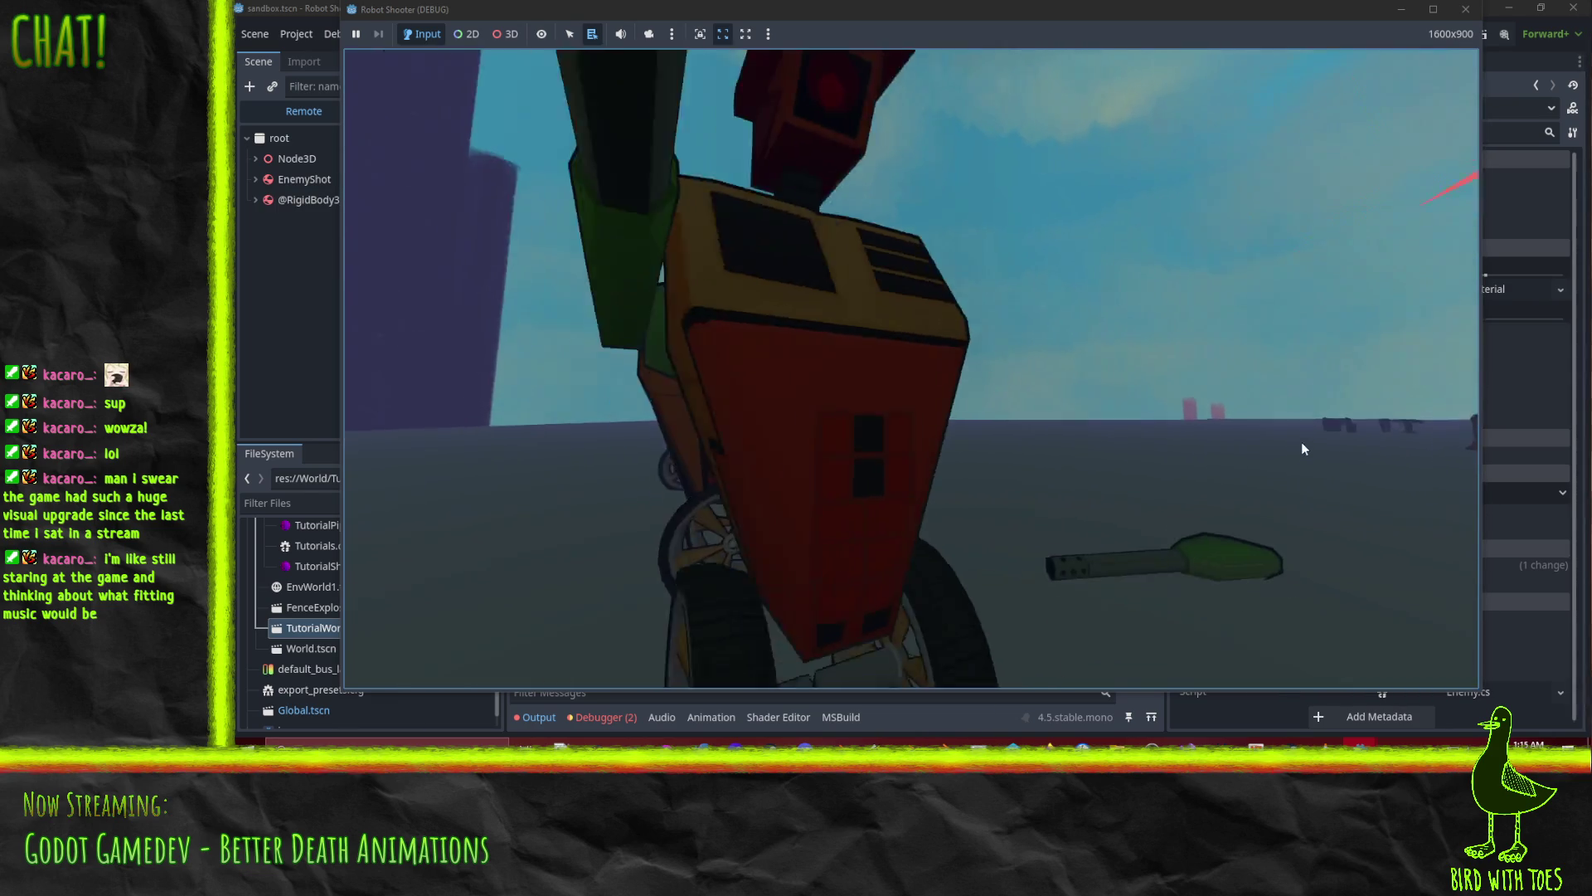
click(1377, 450)
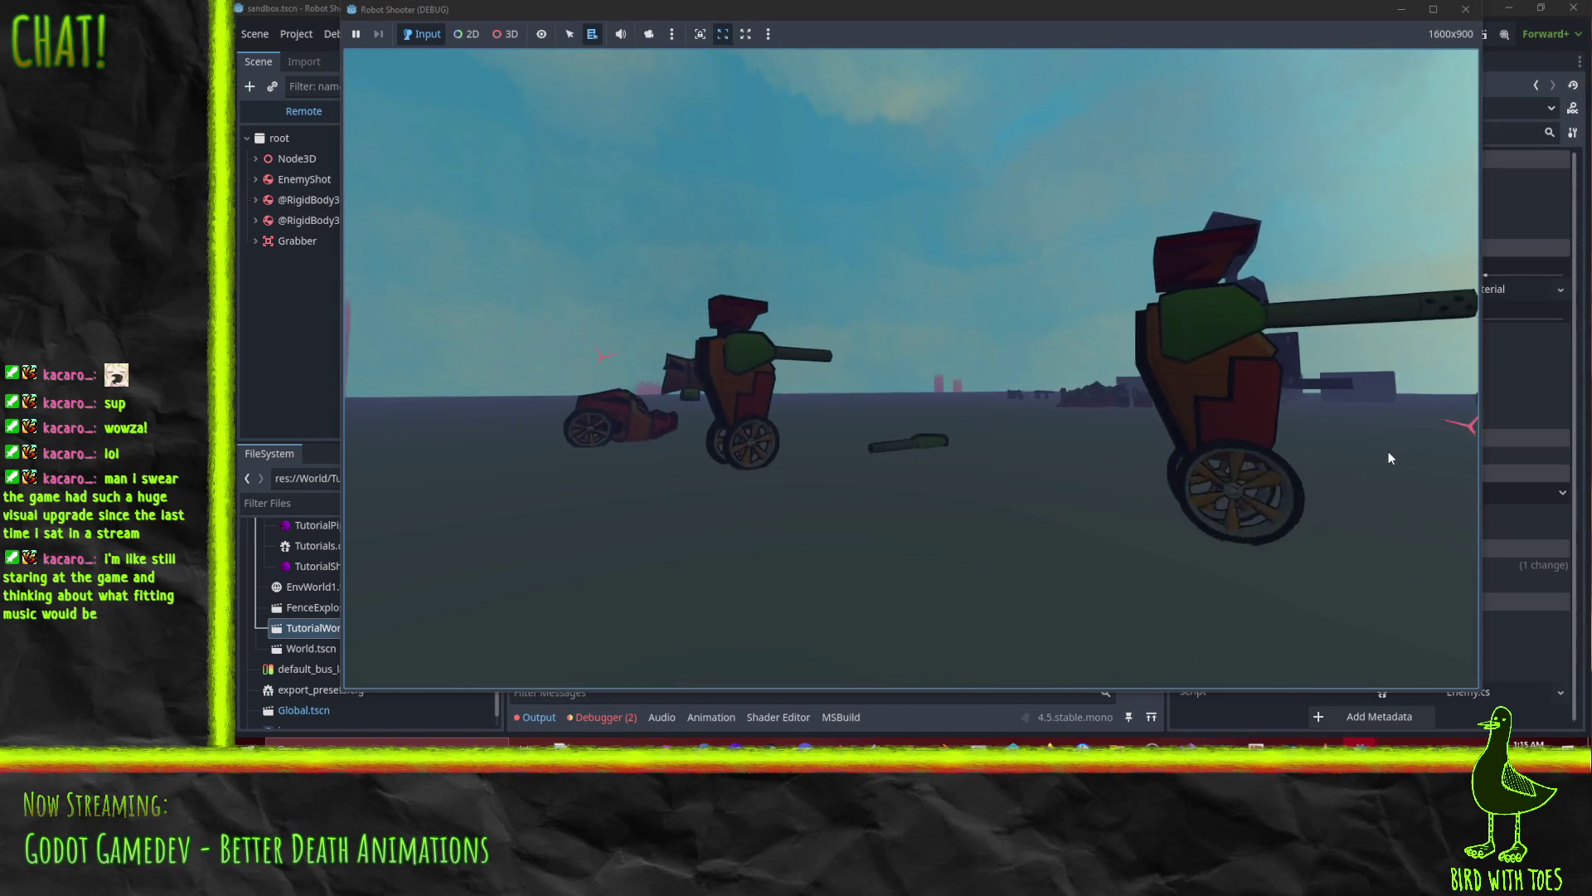
key(alt+Tab)
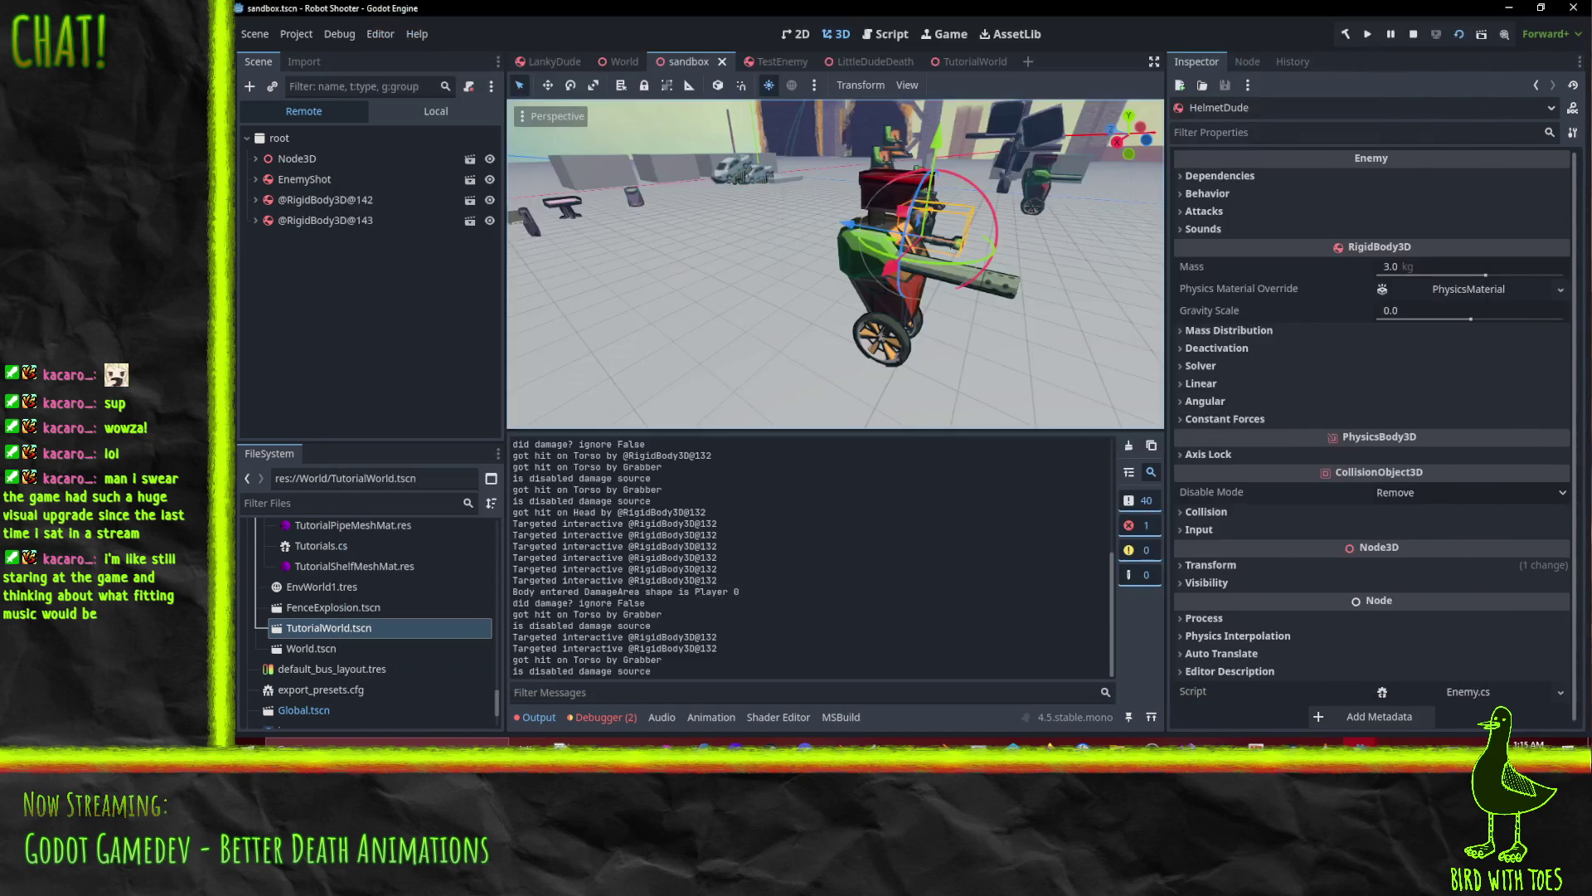
mouse_move(1360, 743)
click(1421, 663)
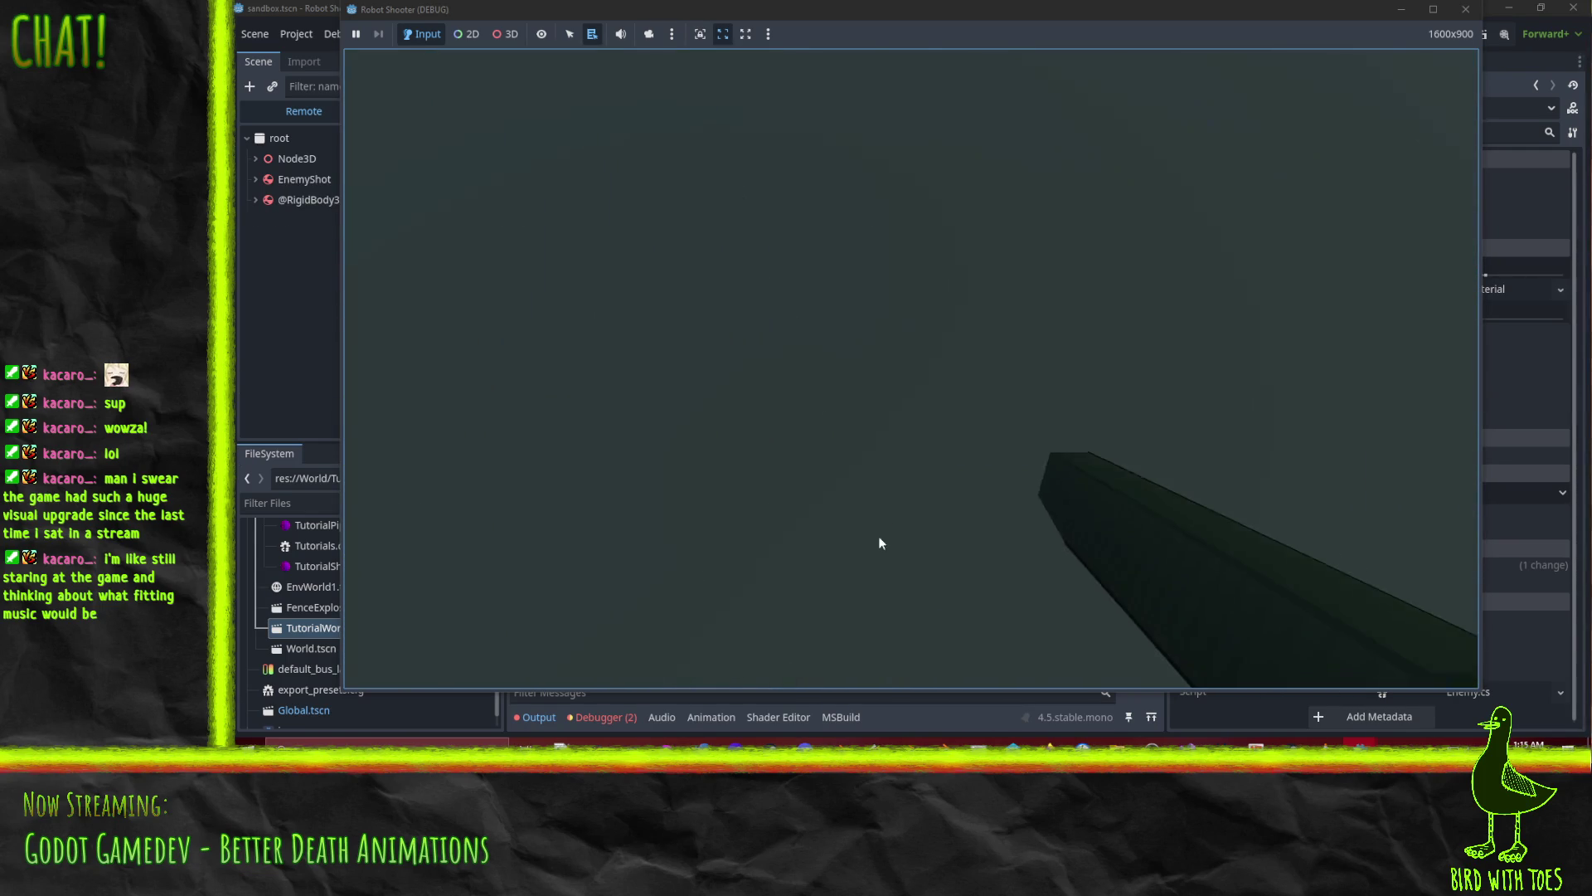
Fire repeatedly at the approaching robots until they are knocked down
click(1046, 312)
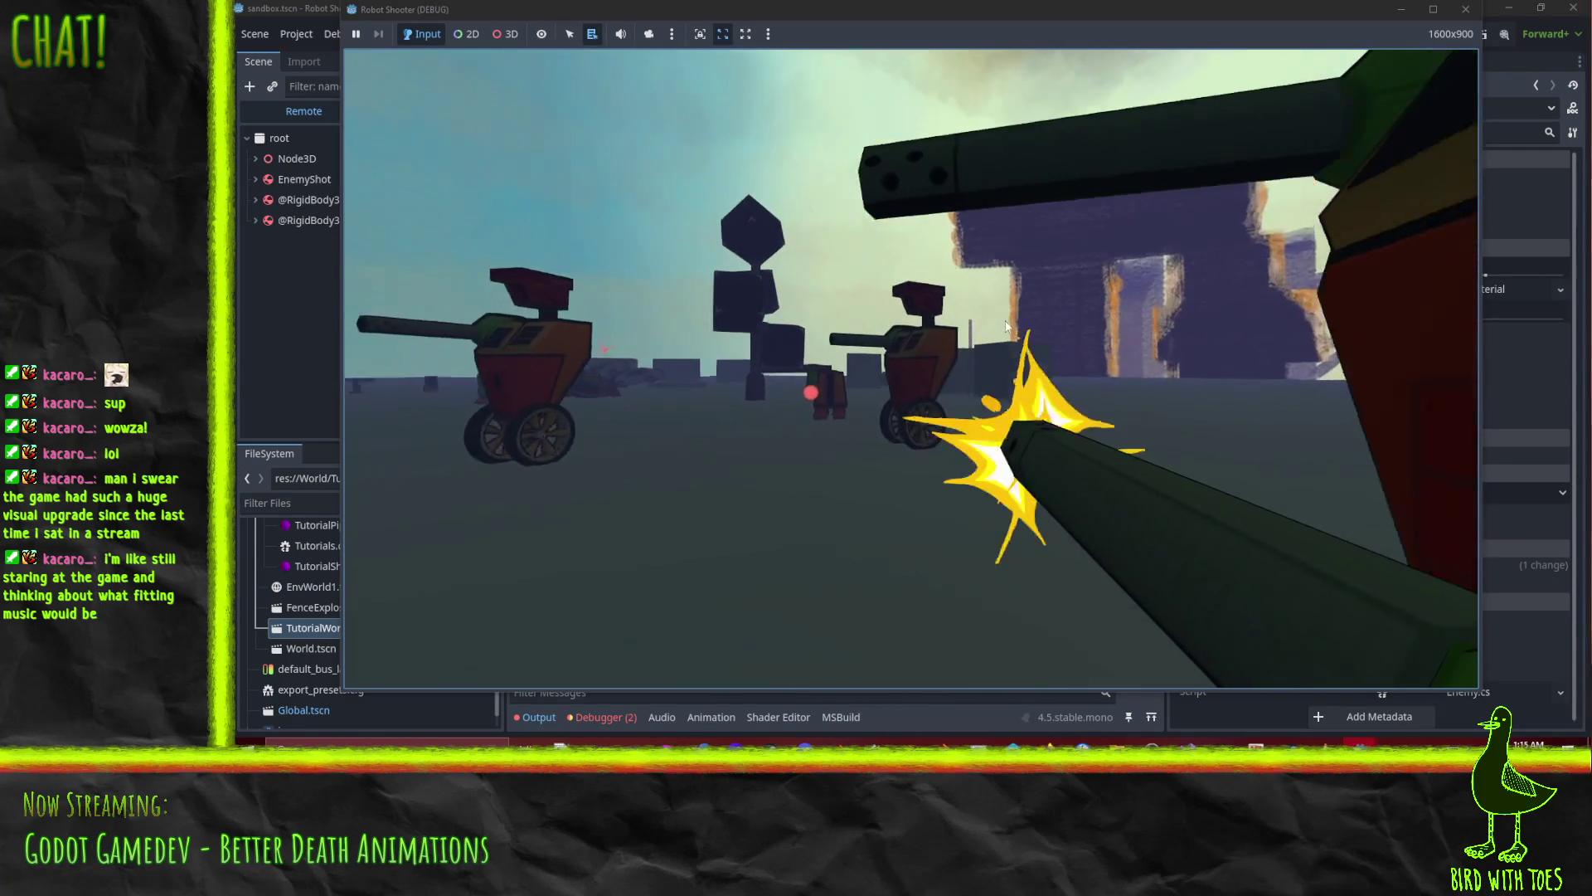
click(1056, 317)
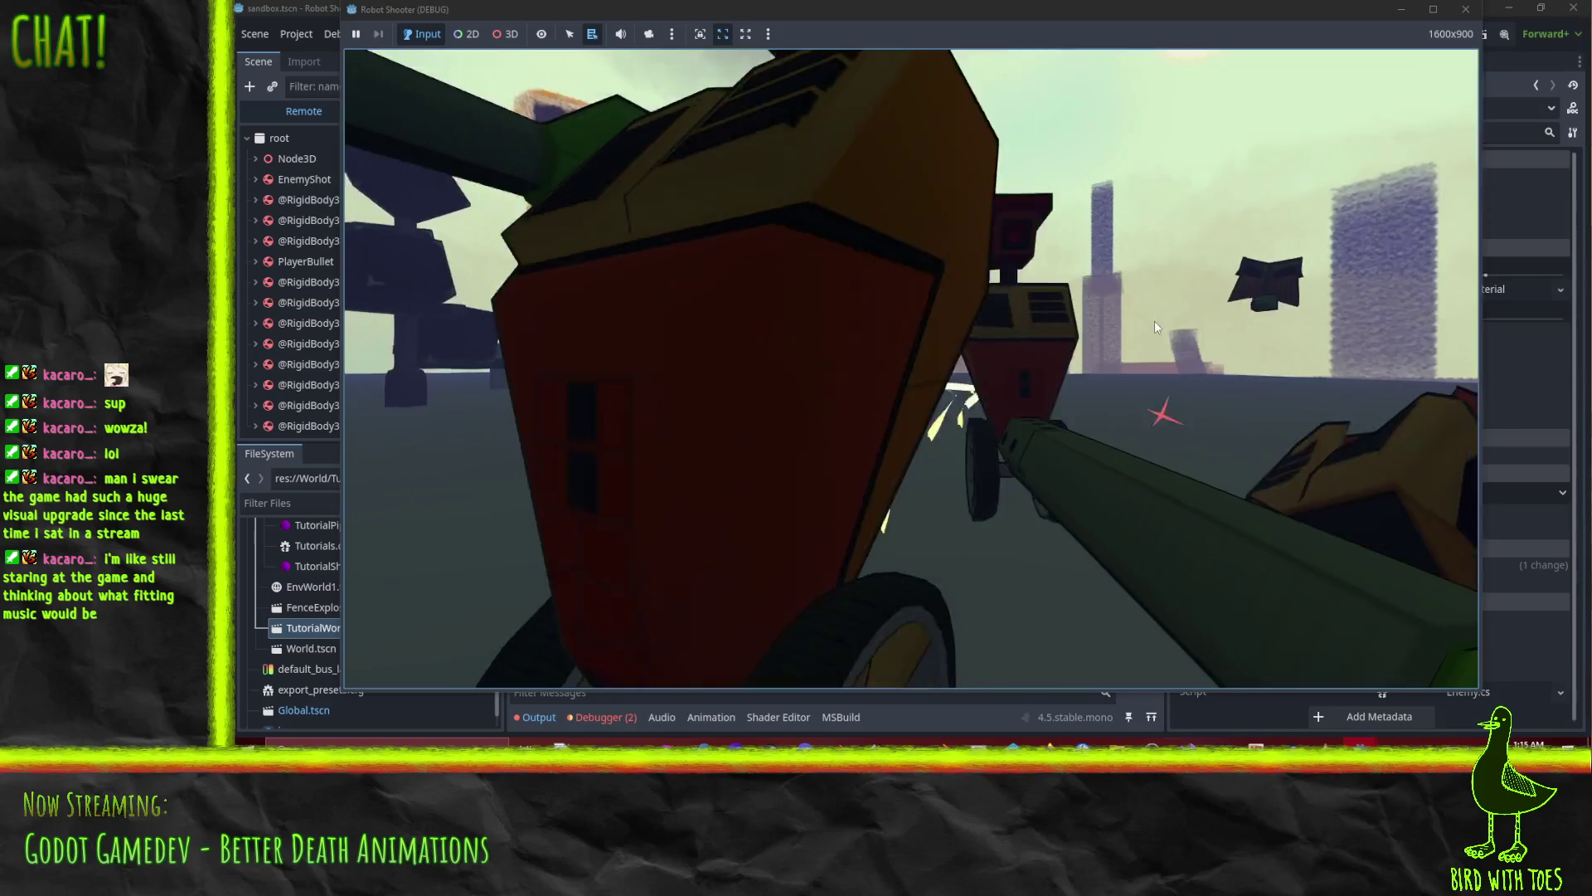
click(1109, 307)
click(1116, 317)
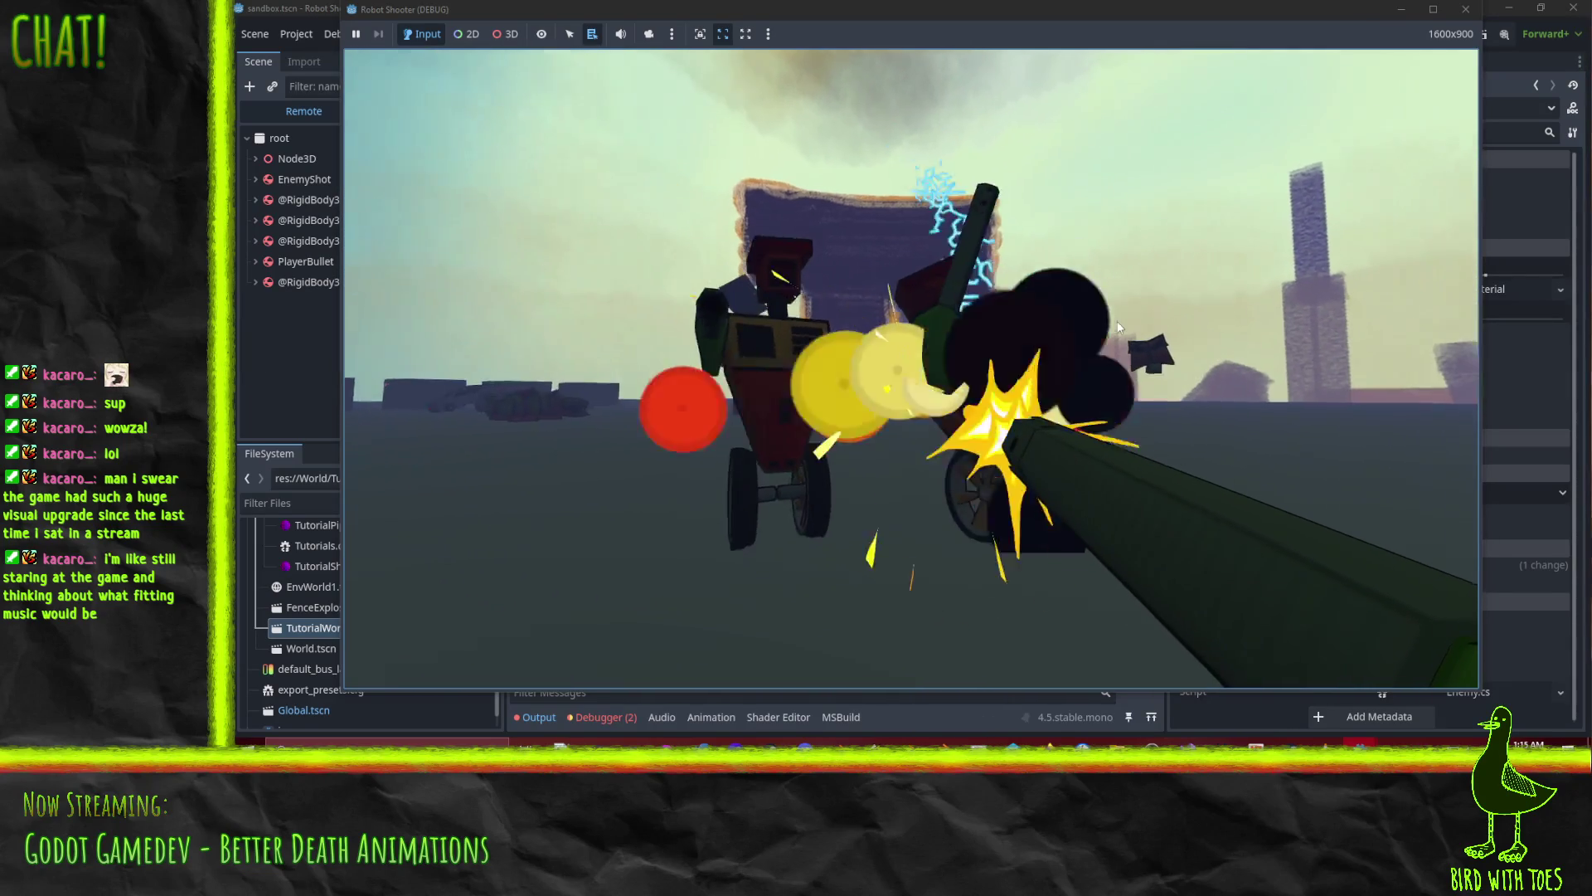
click(1042, 315)
click(1044, 313)
click(1048, 317)
click(1052, 321)
click(1217, 333)
click(1216, 310)
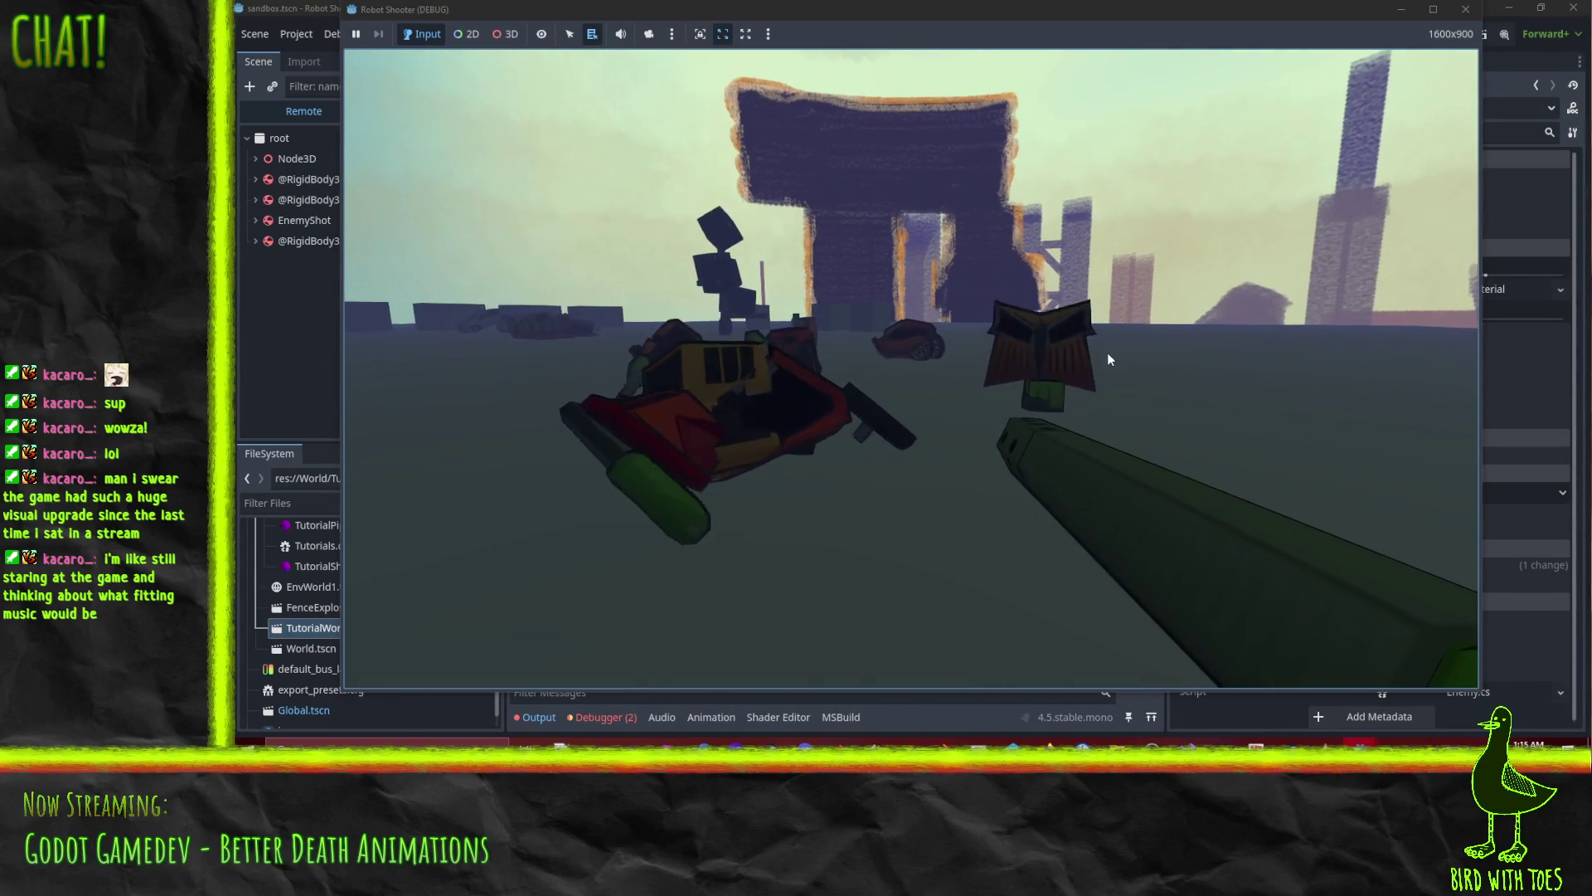
Shoot the downed robots until one explodes, then close the game window
click(1142, 383)
click(1142, 383)
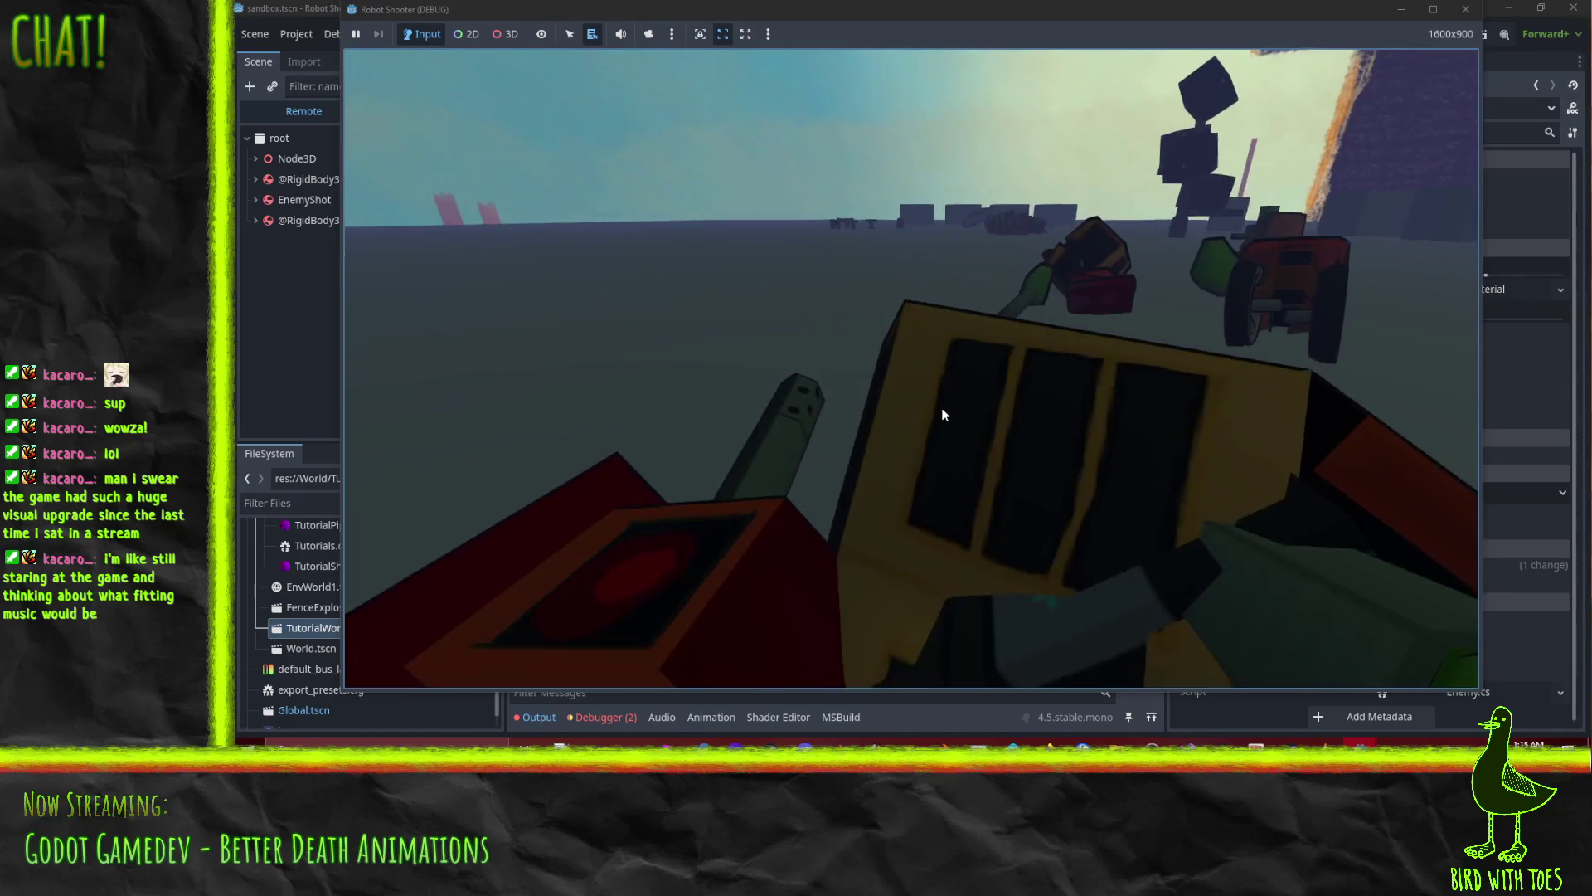
click(942, 408)
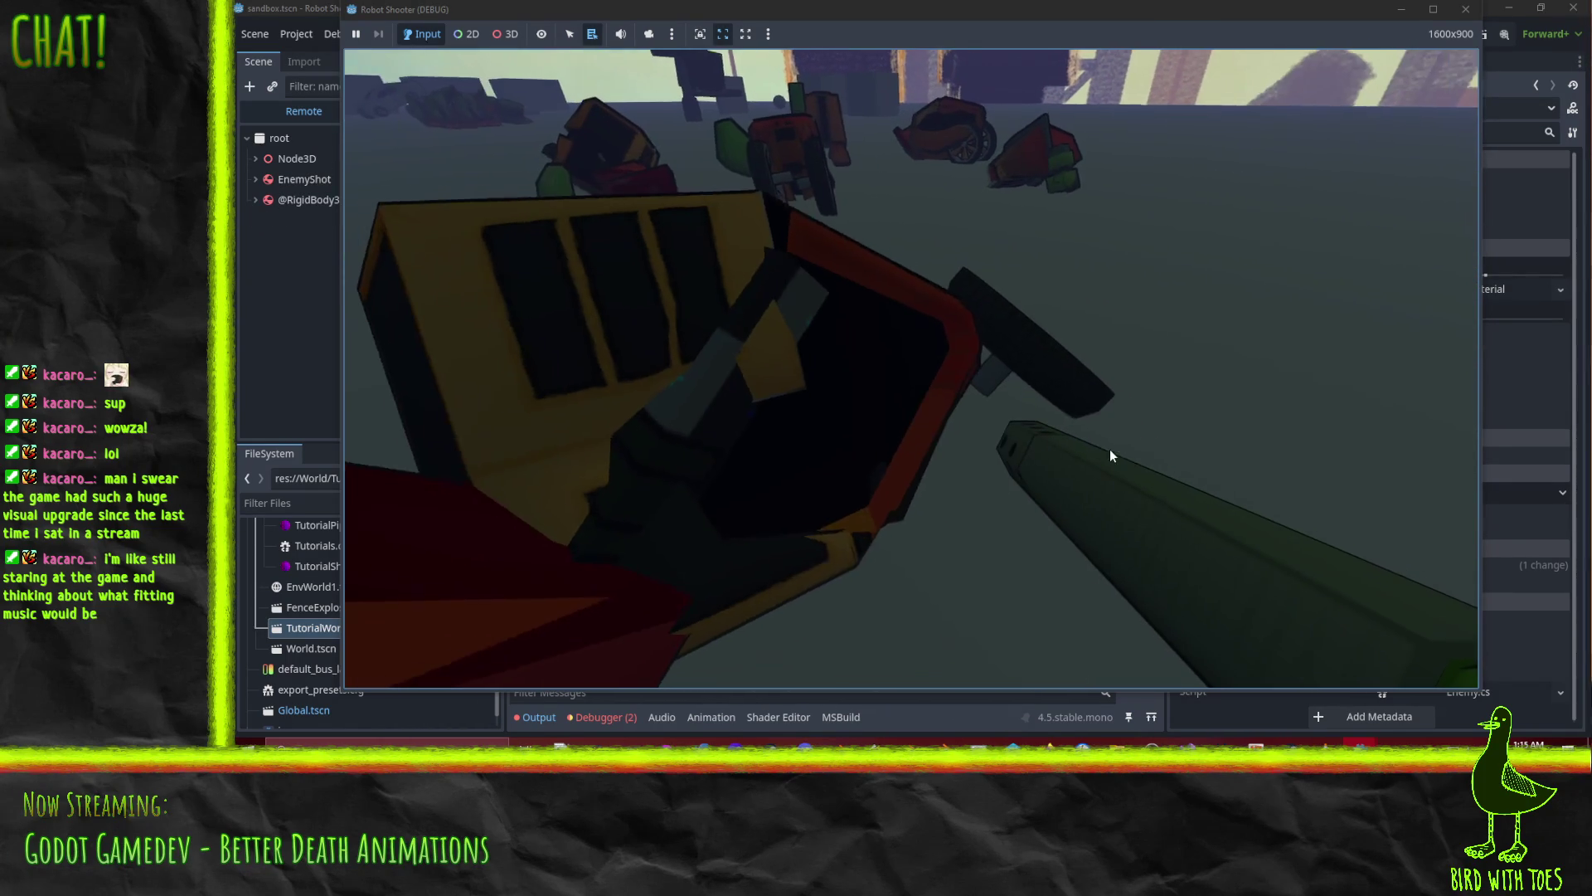
click(853, 406)
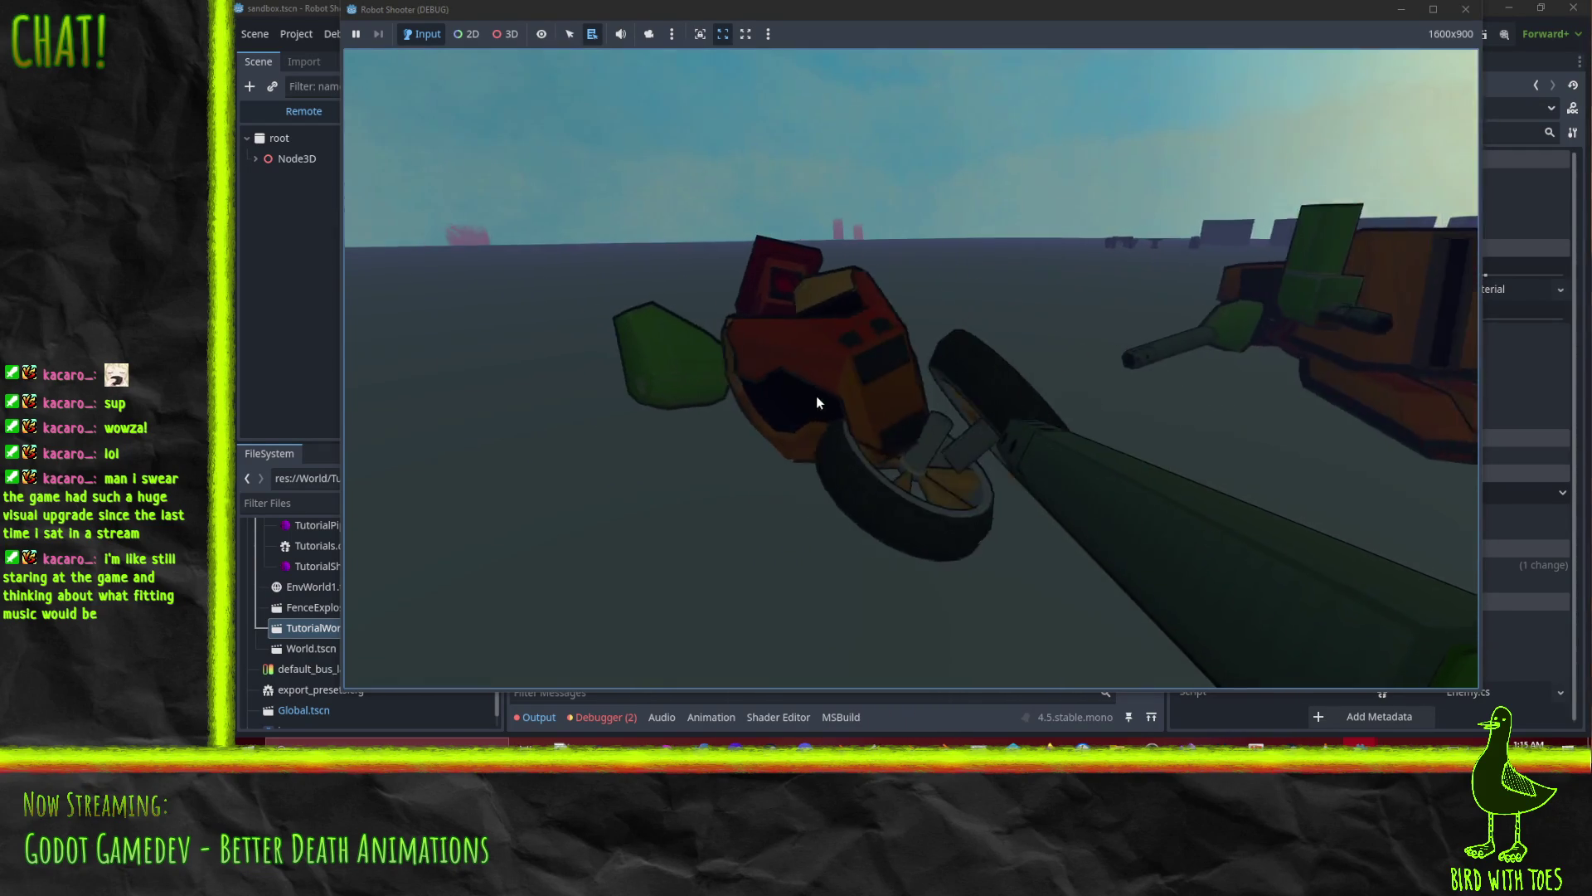
click(987, 369)
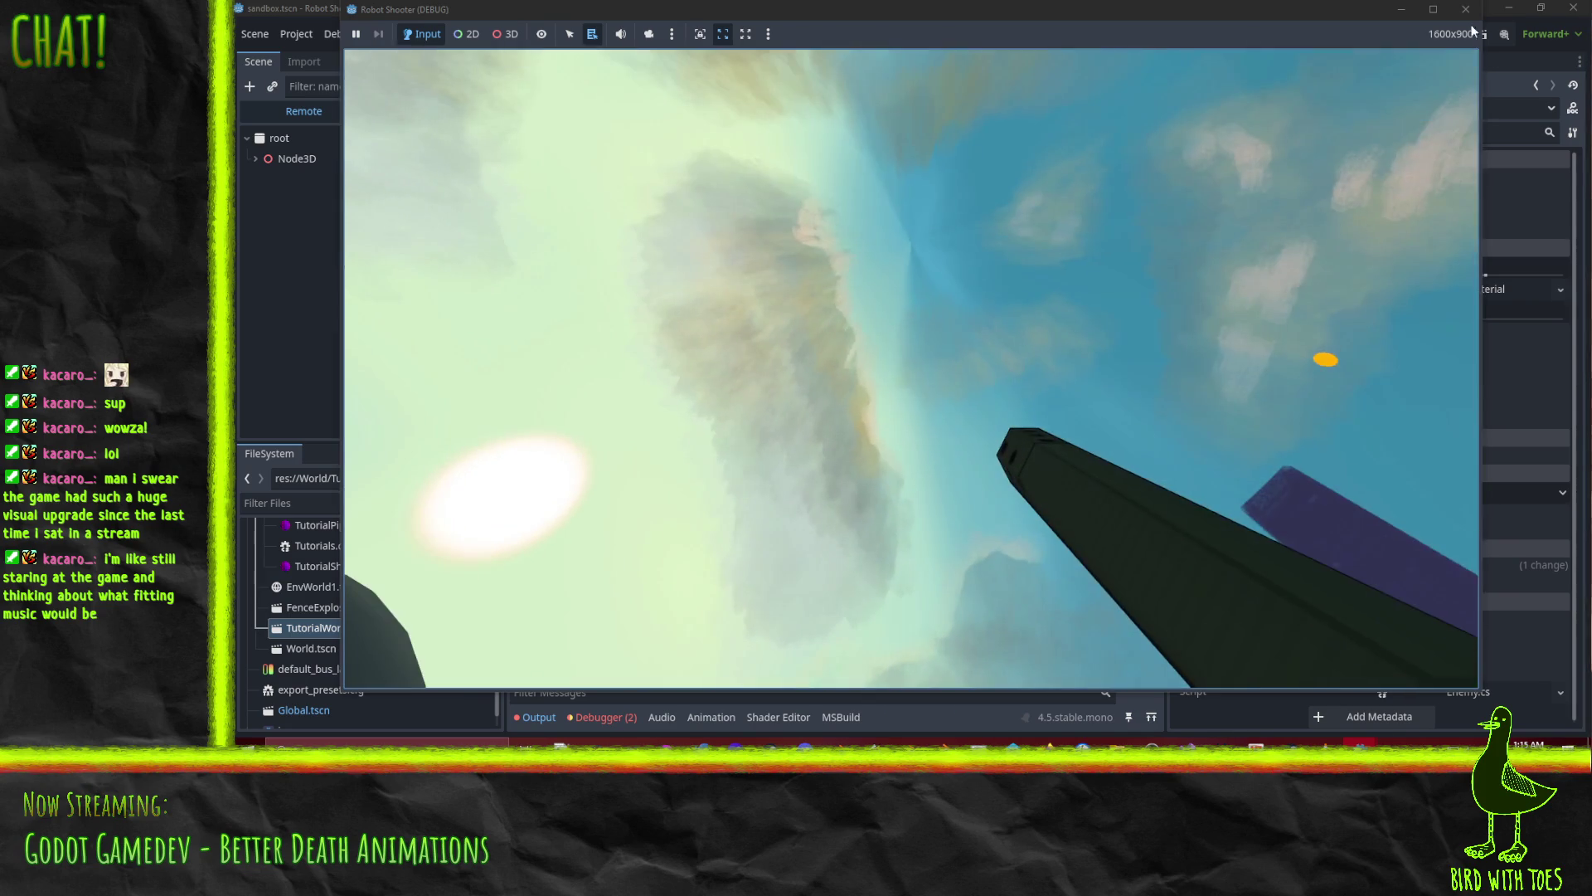
click(1465, 9)
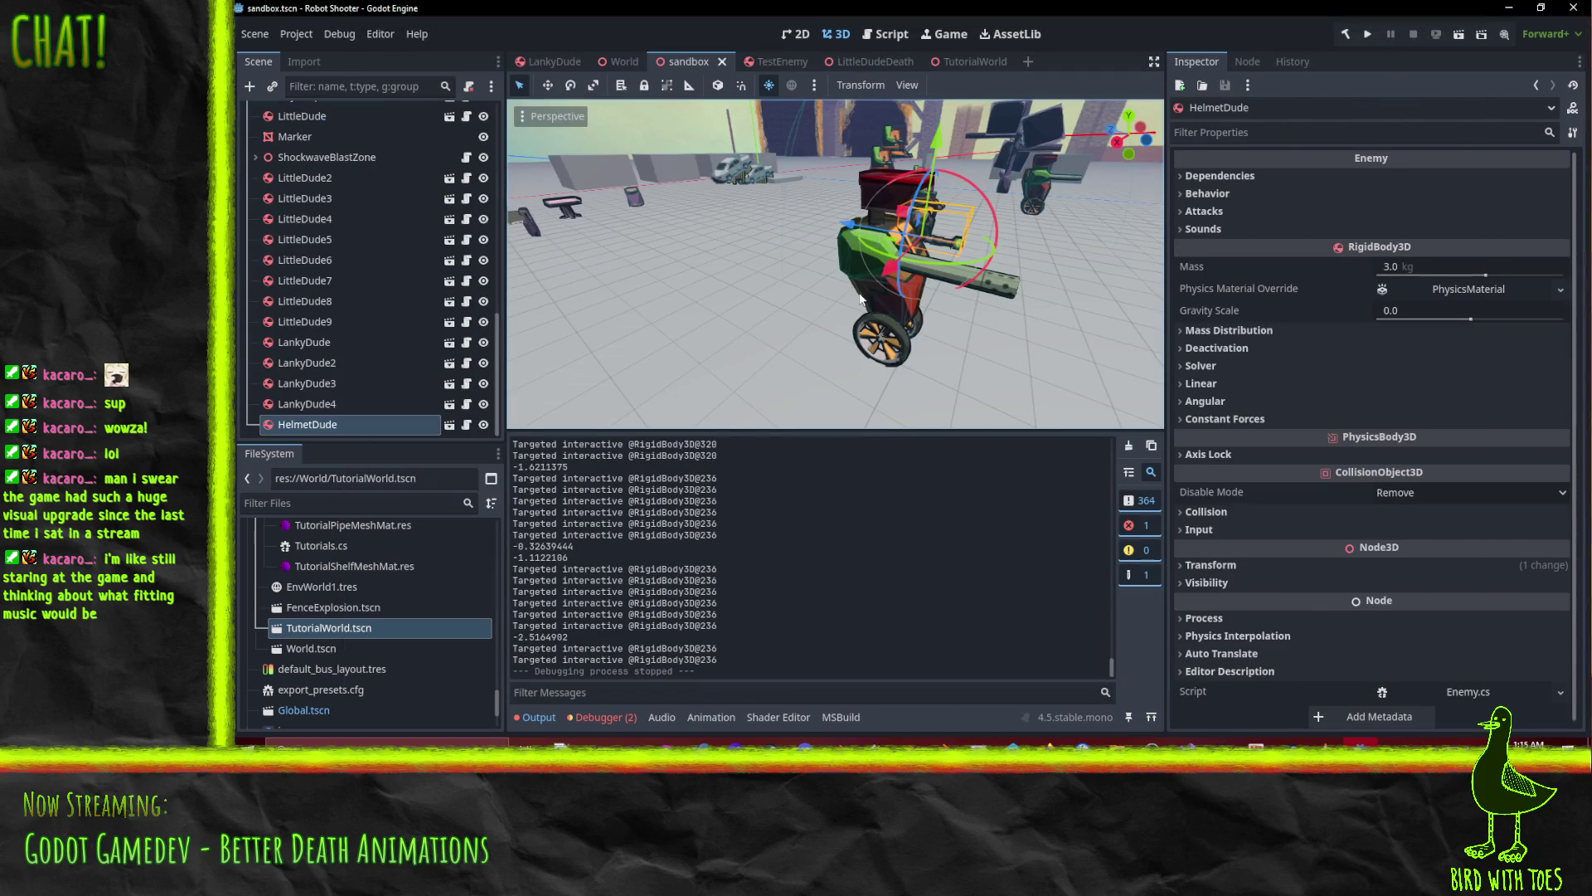
Bring Perforce to the front and refresh the default pending changelist
click(1000, 773)
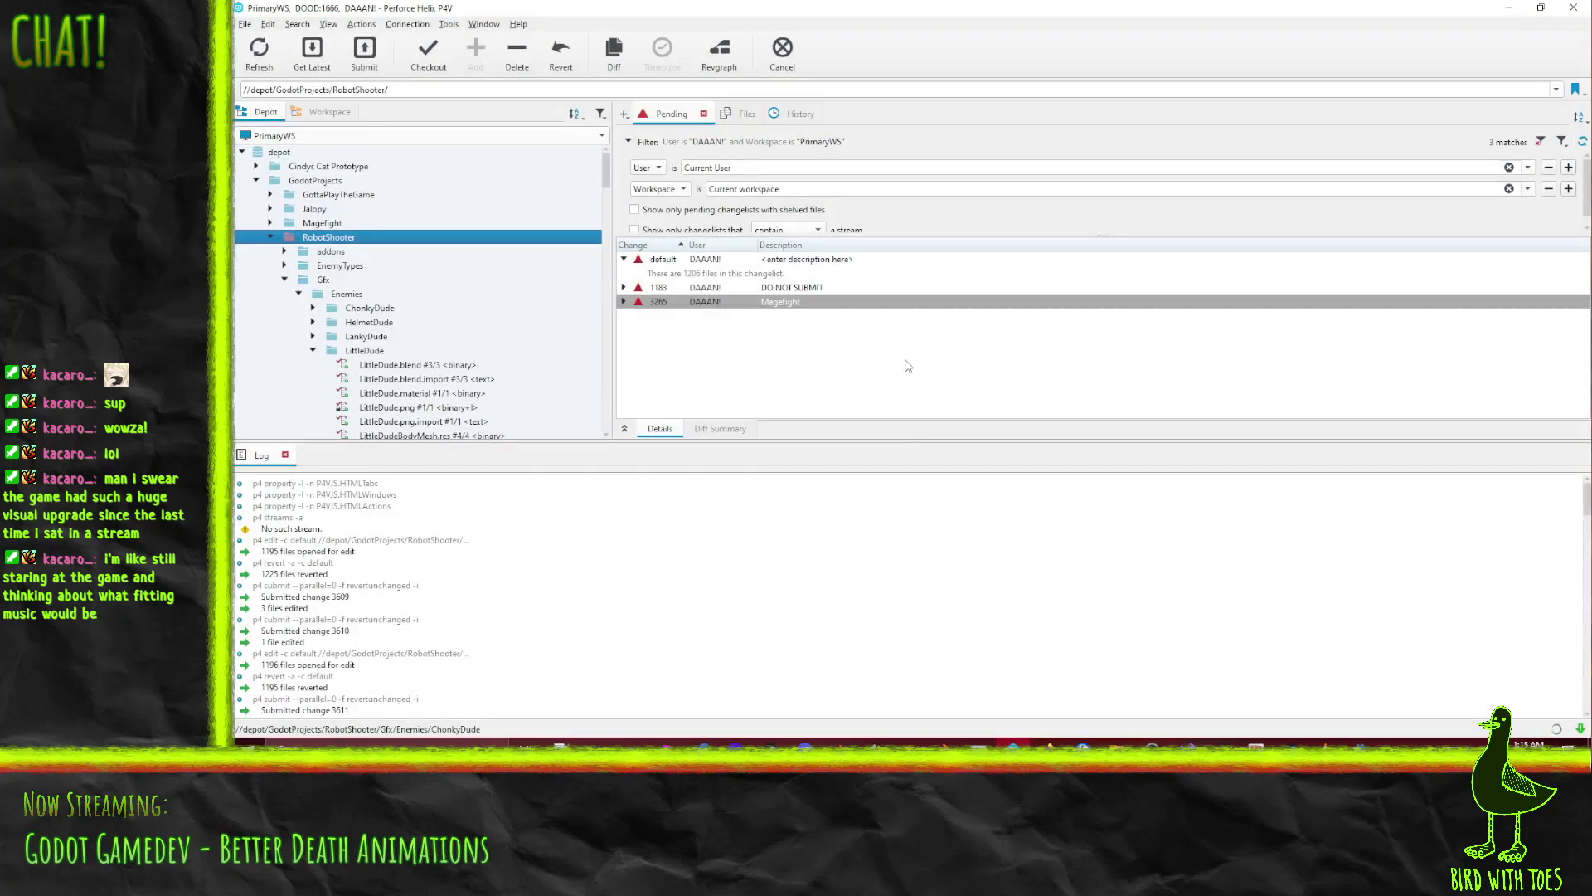
right_click(666, 259)
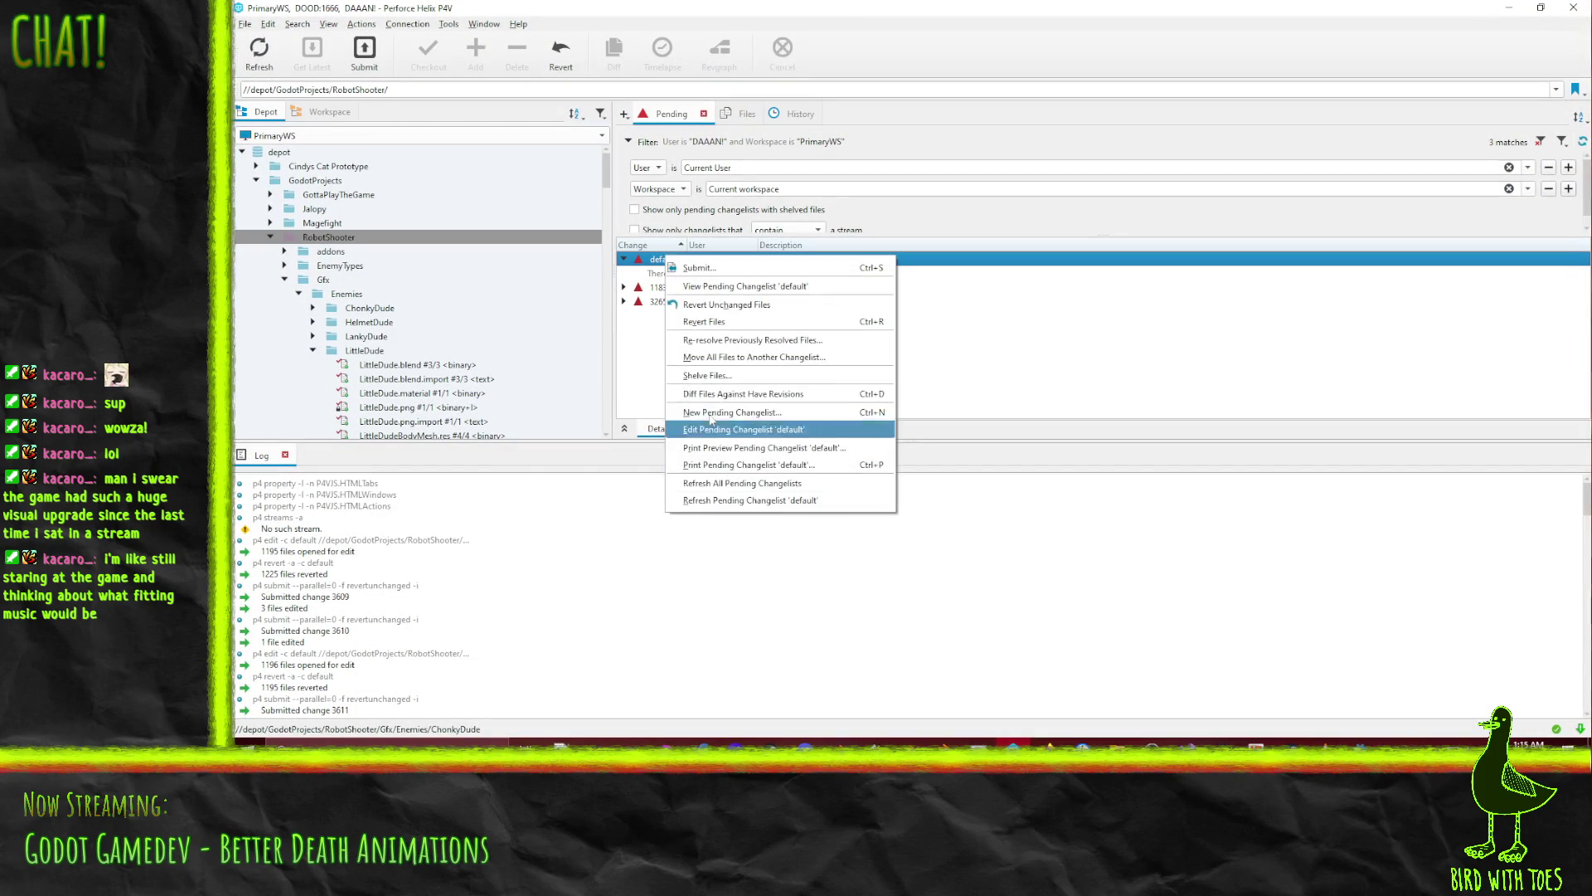
click(739, 320)
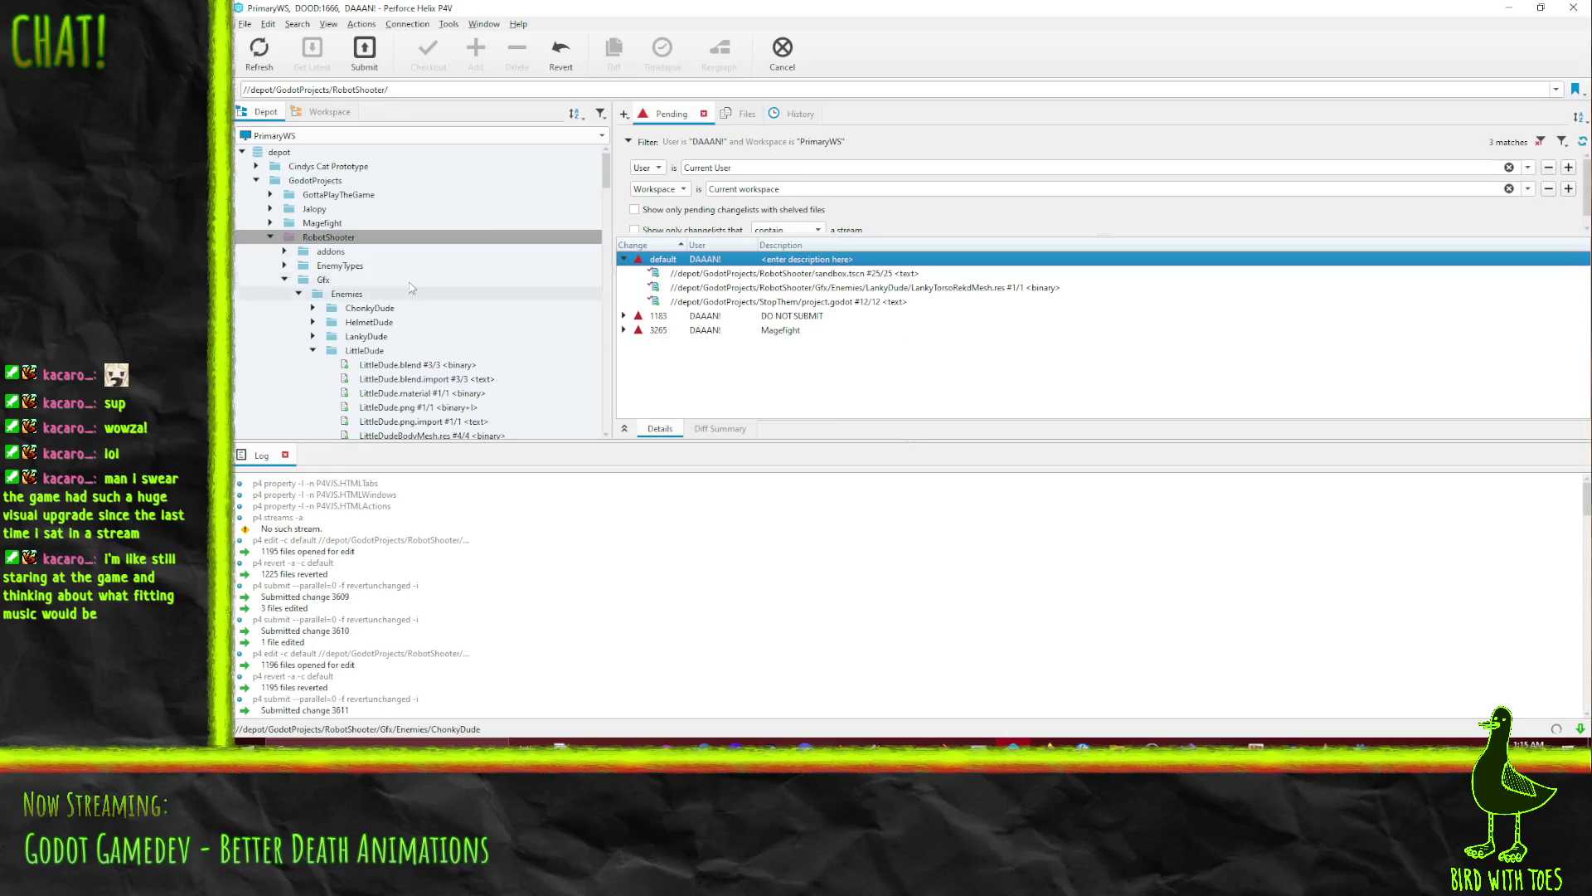
Select LankyTorsoRekdMesh.res and expand the EnemyTypes folder in the Depot tree
click(977, 290)
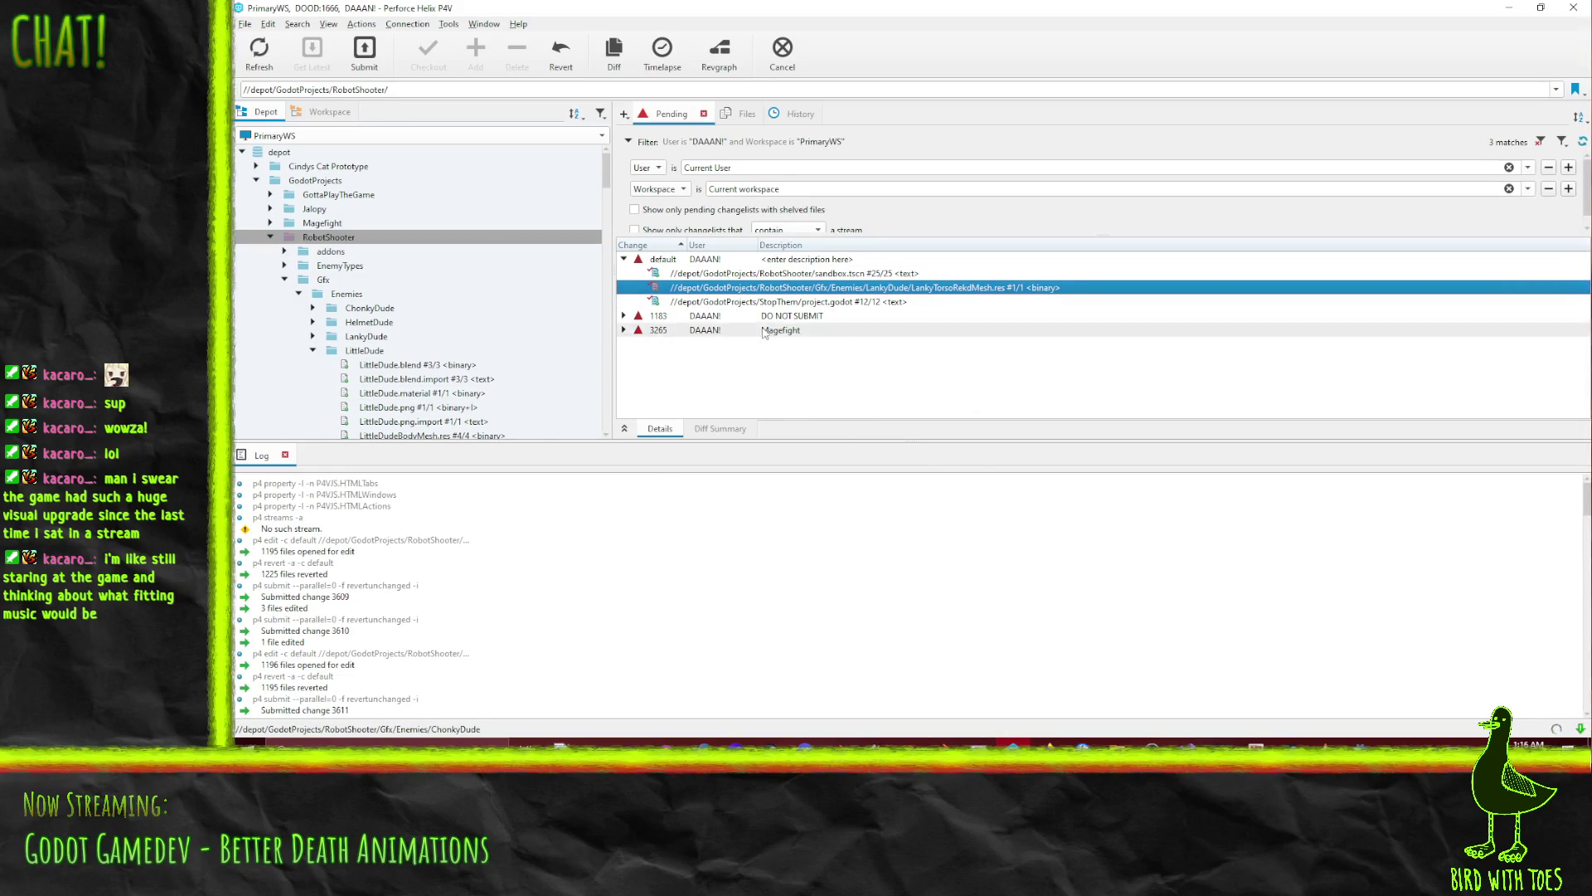
scroll(423, 346, down, 3)
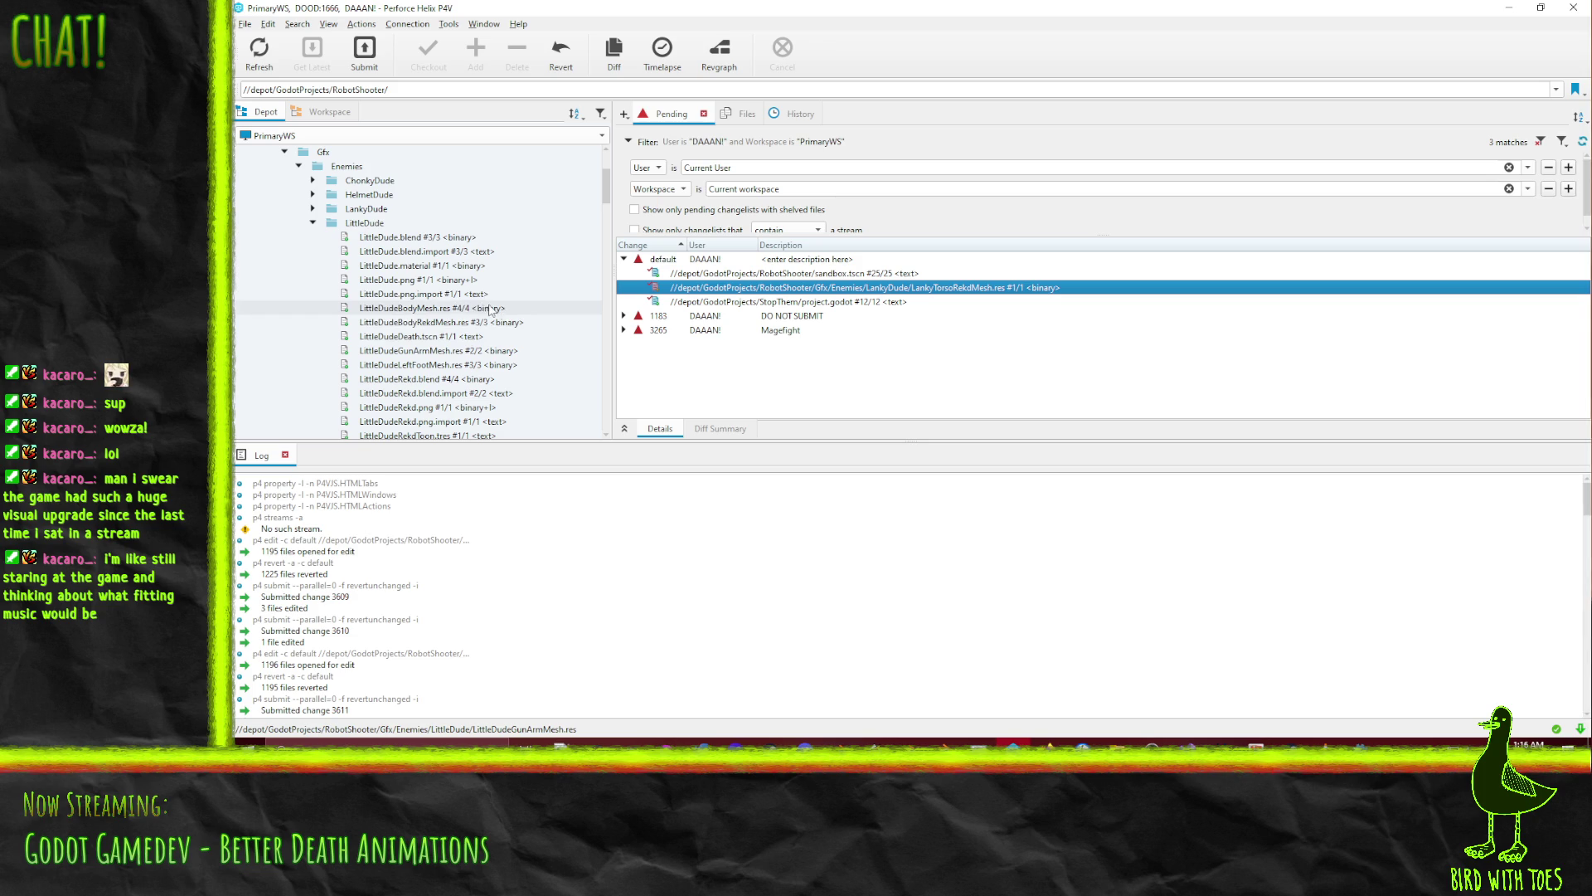
scroll(489, 303, down, 1)
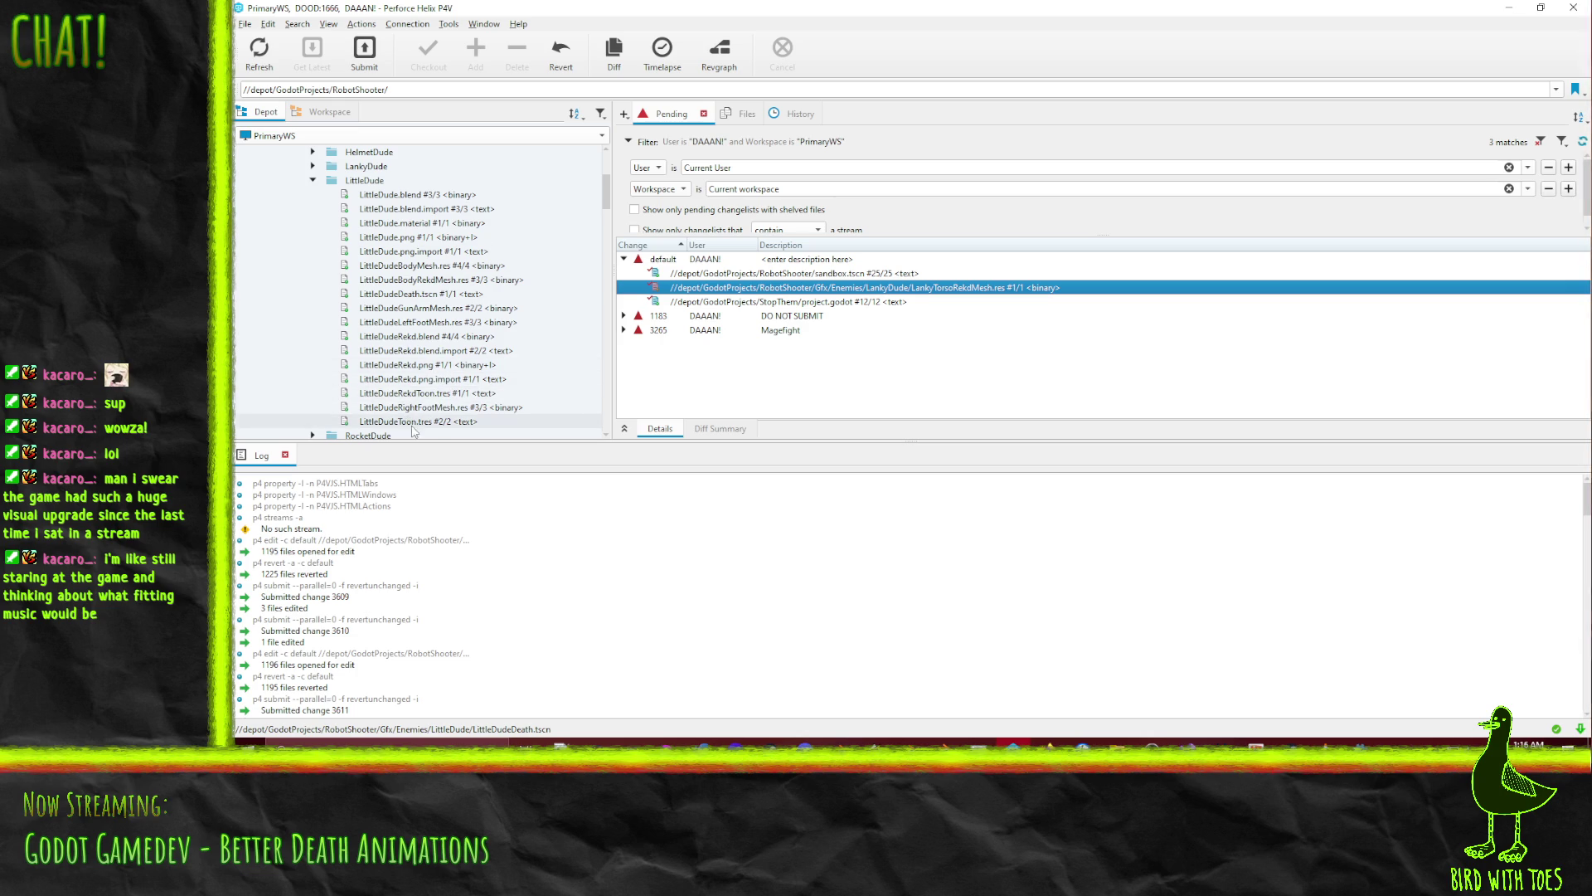
scroll(413, 429, up, 4)
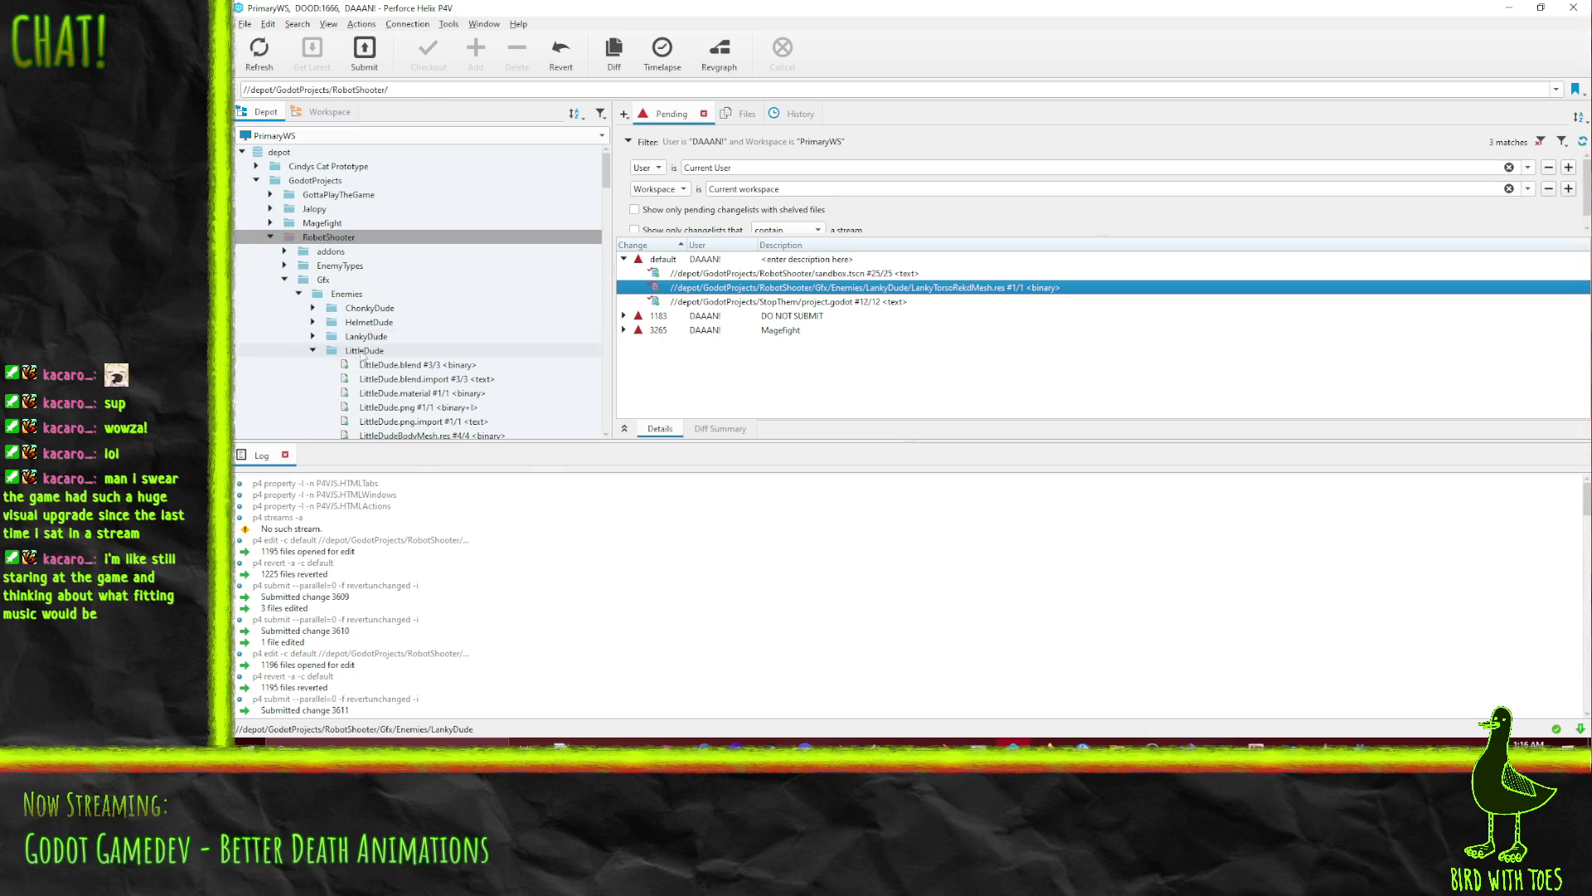
click(284, 265)
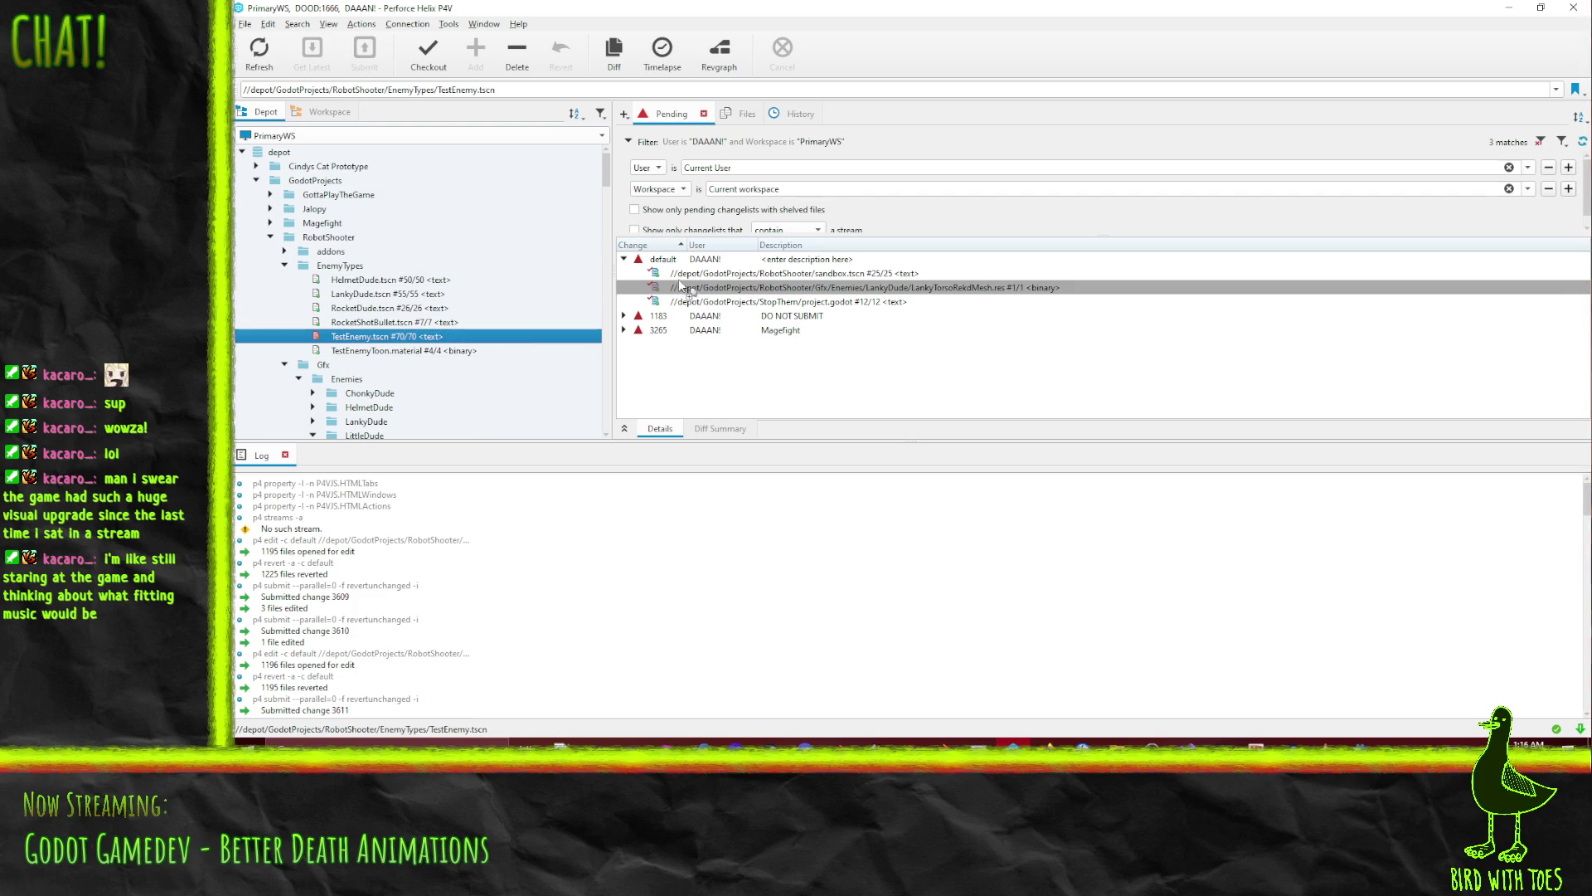
Show TestEnemy.tscn's history and diff revision 70 against the previous revision
click(774, 116)
right_click(1093, 181)
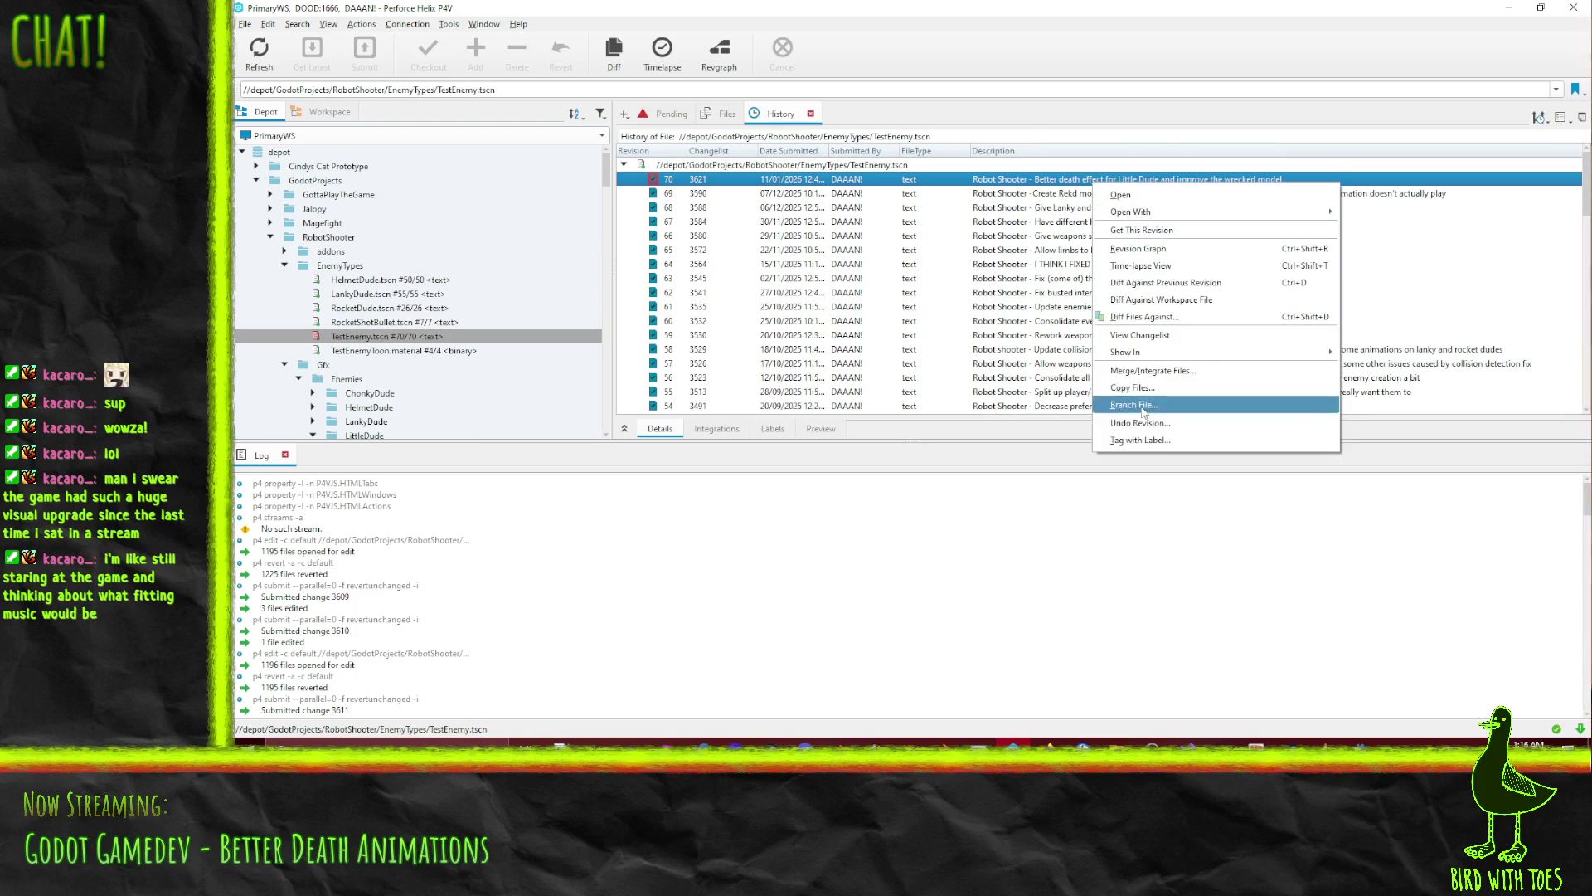
click(1219, 283)
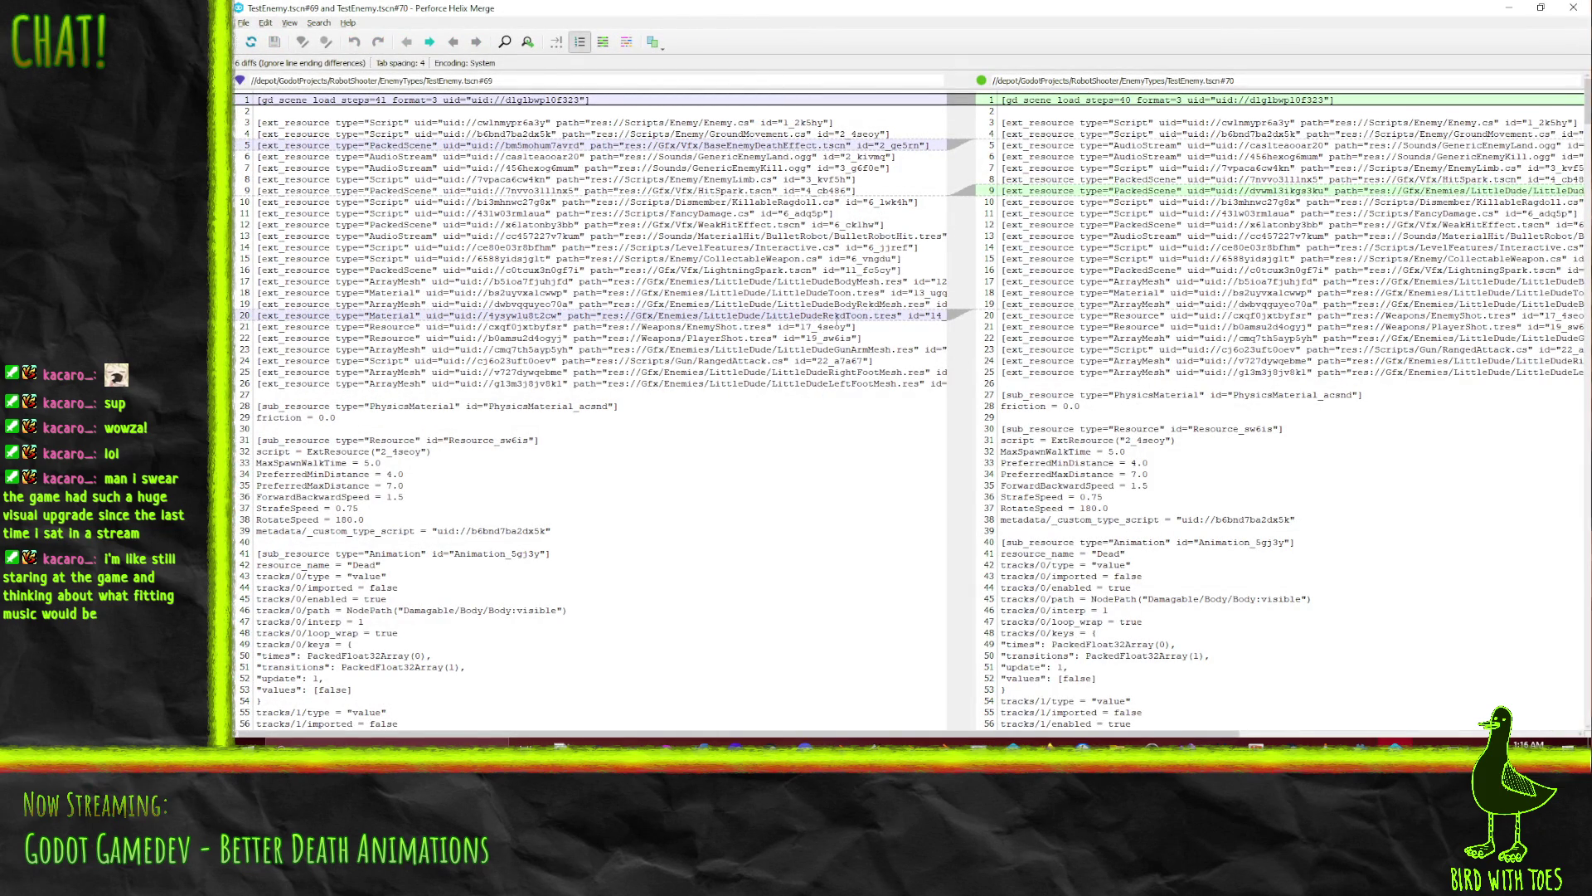
click(1570, 16)
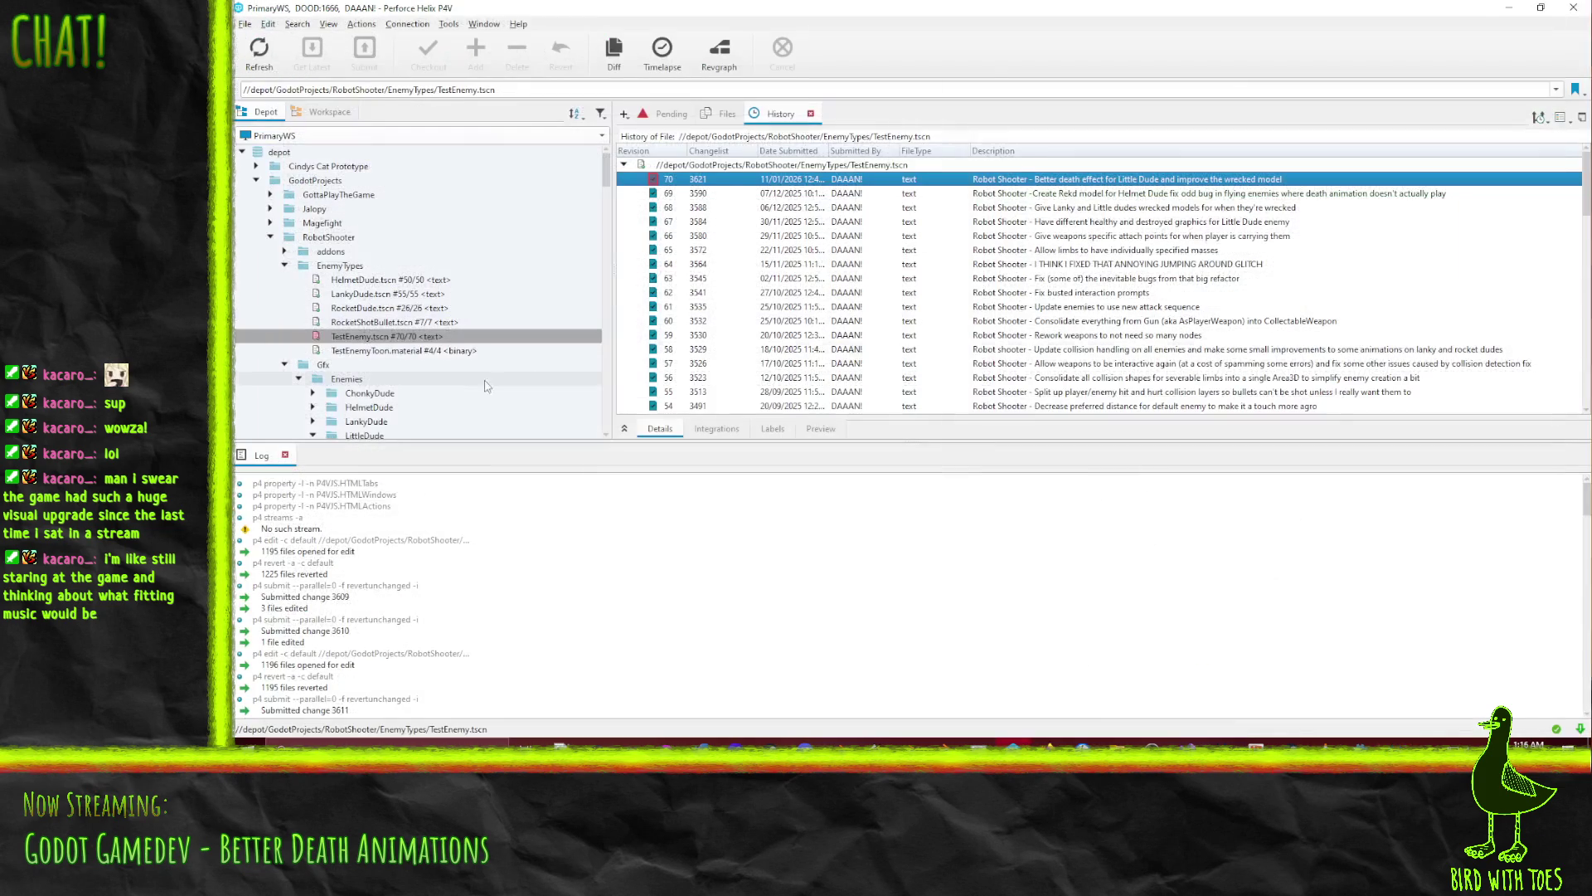
Choose Undo Revision on revision 70 of TestEnemy.tscn
right_click(717, 182)
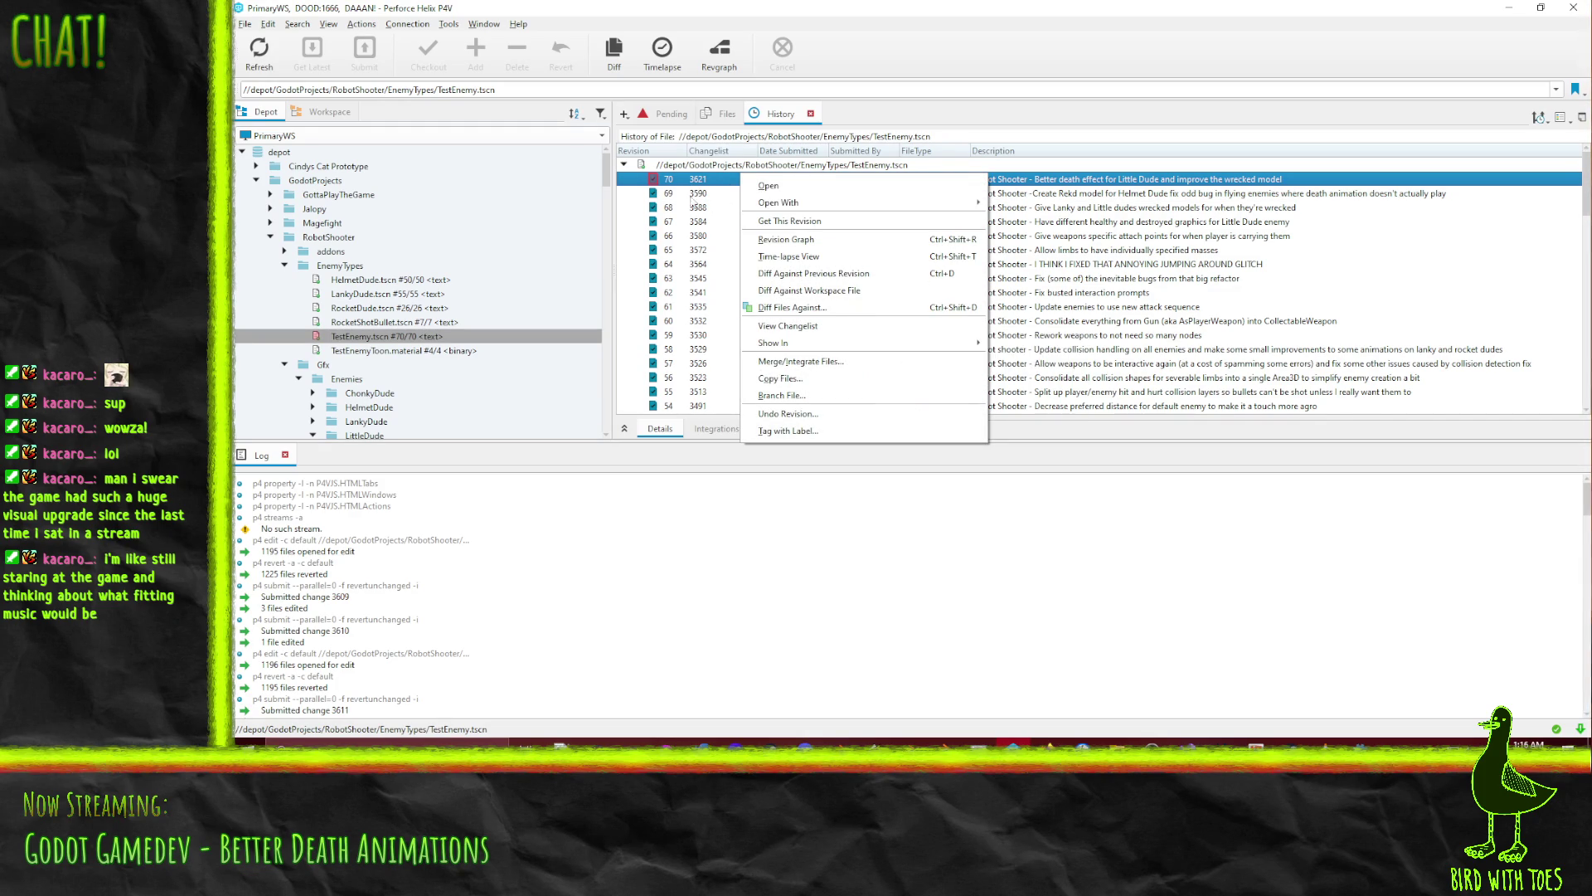
click(683, 194)
right_click(680, 192)
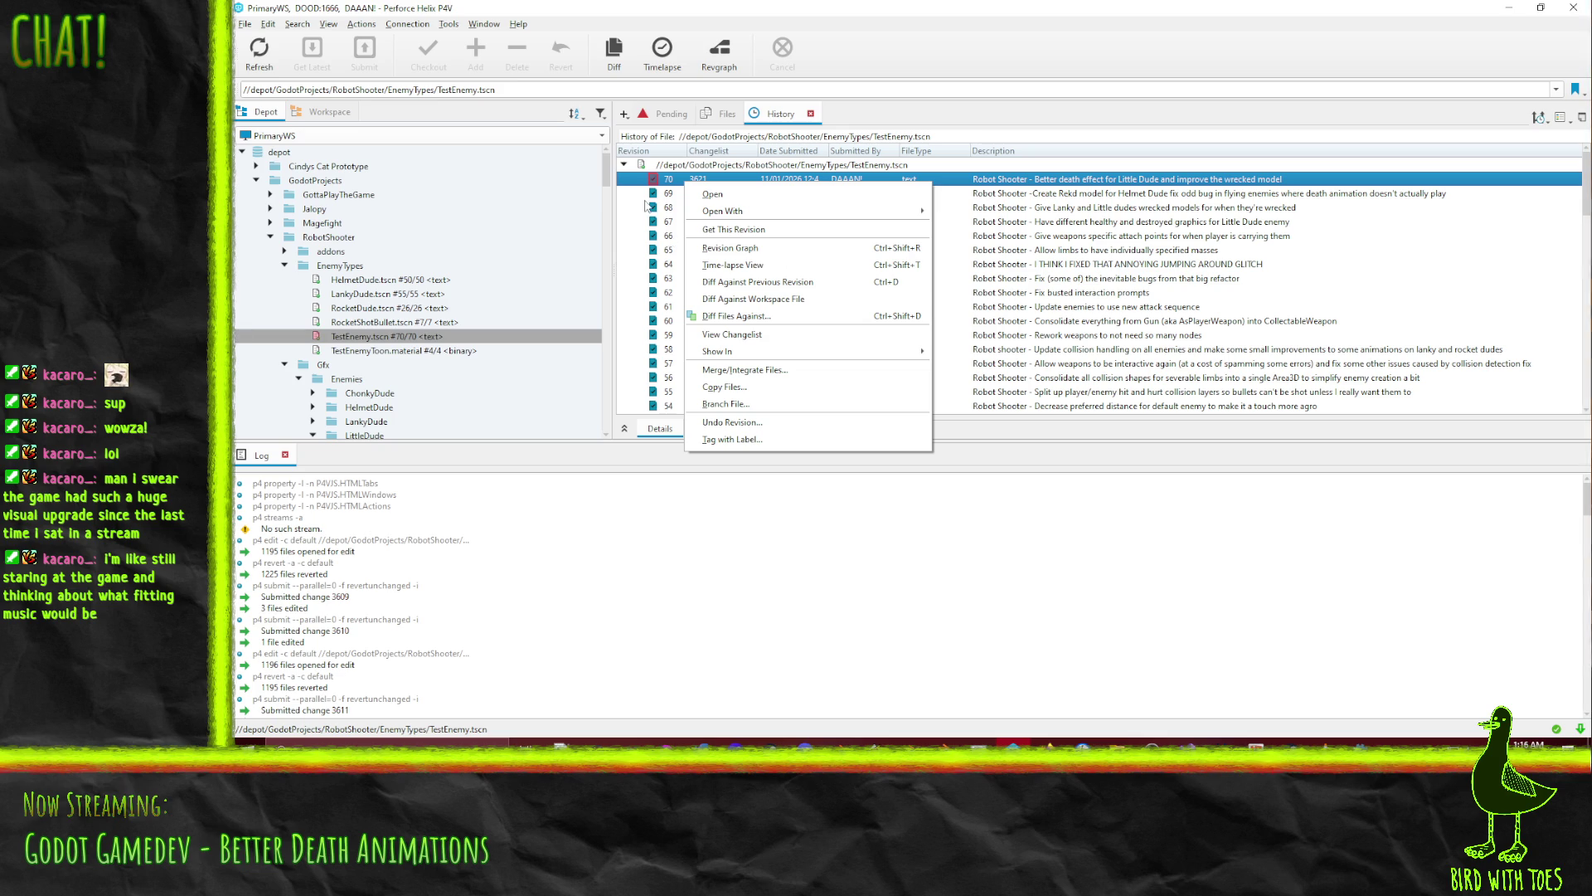
click(746, 423)
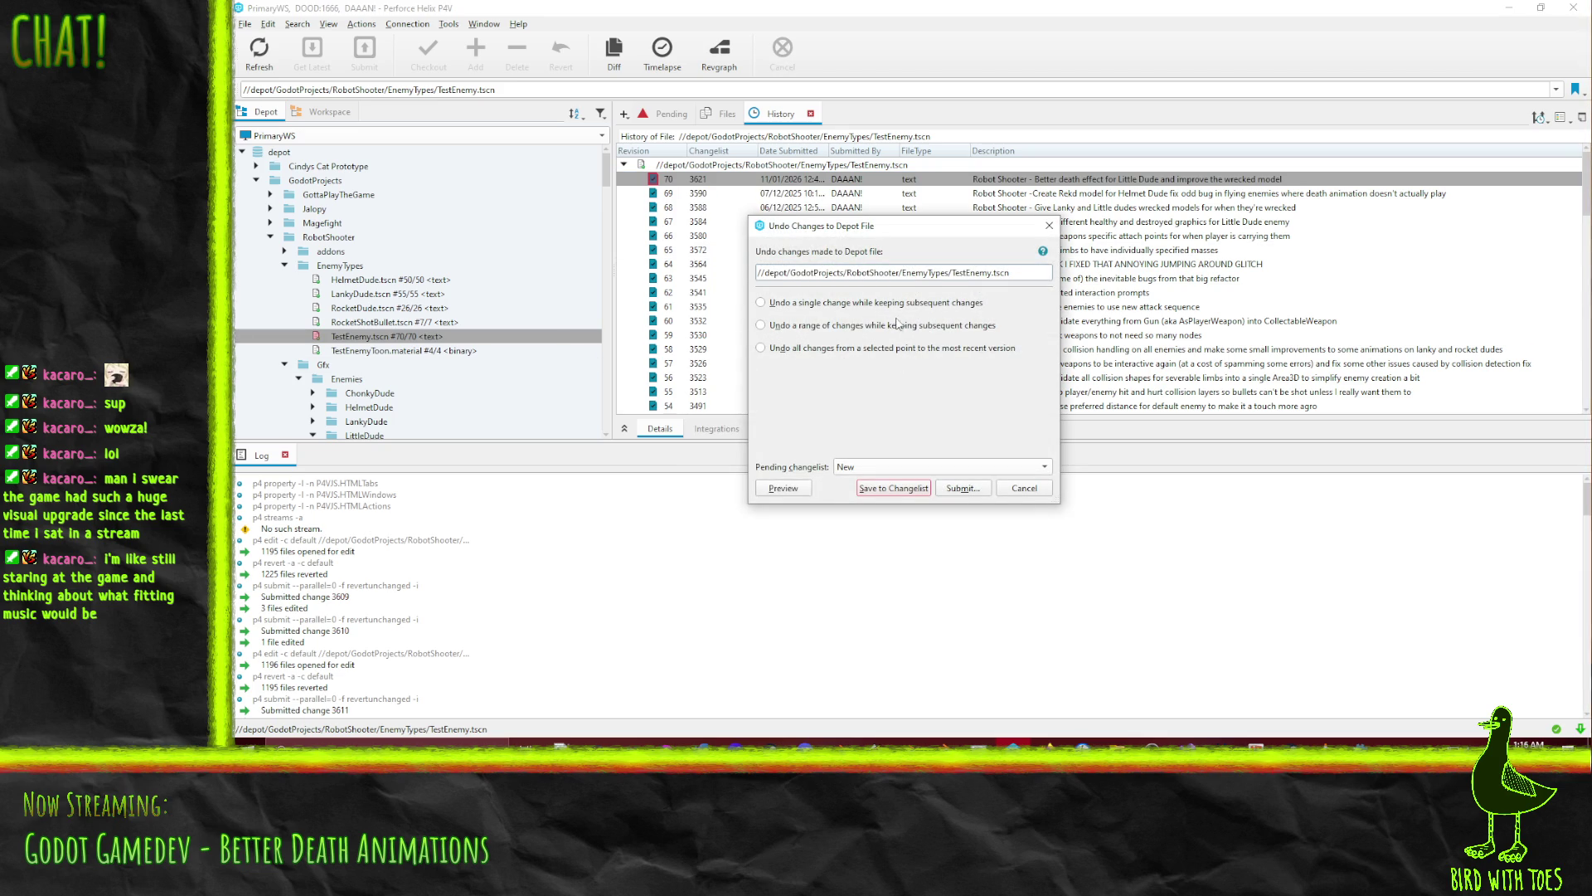
Undo only the single change at revision 70 and save it to the default changelist
click(899, 469)
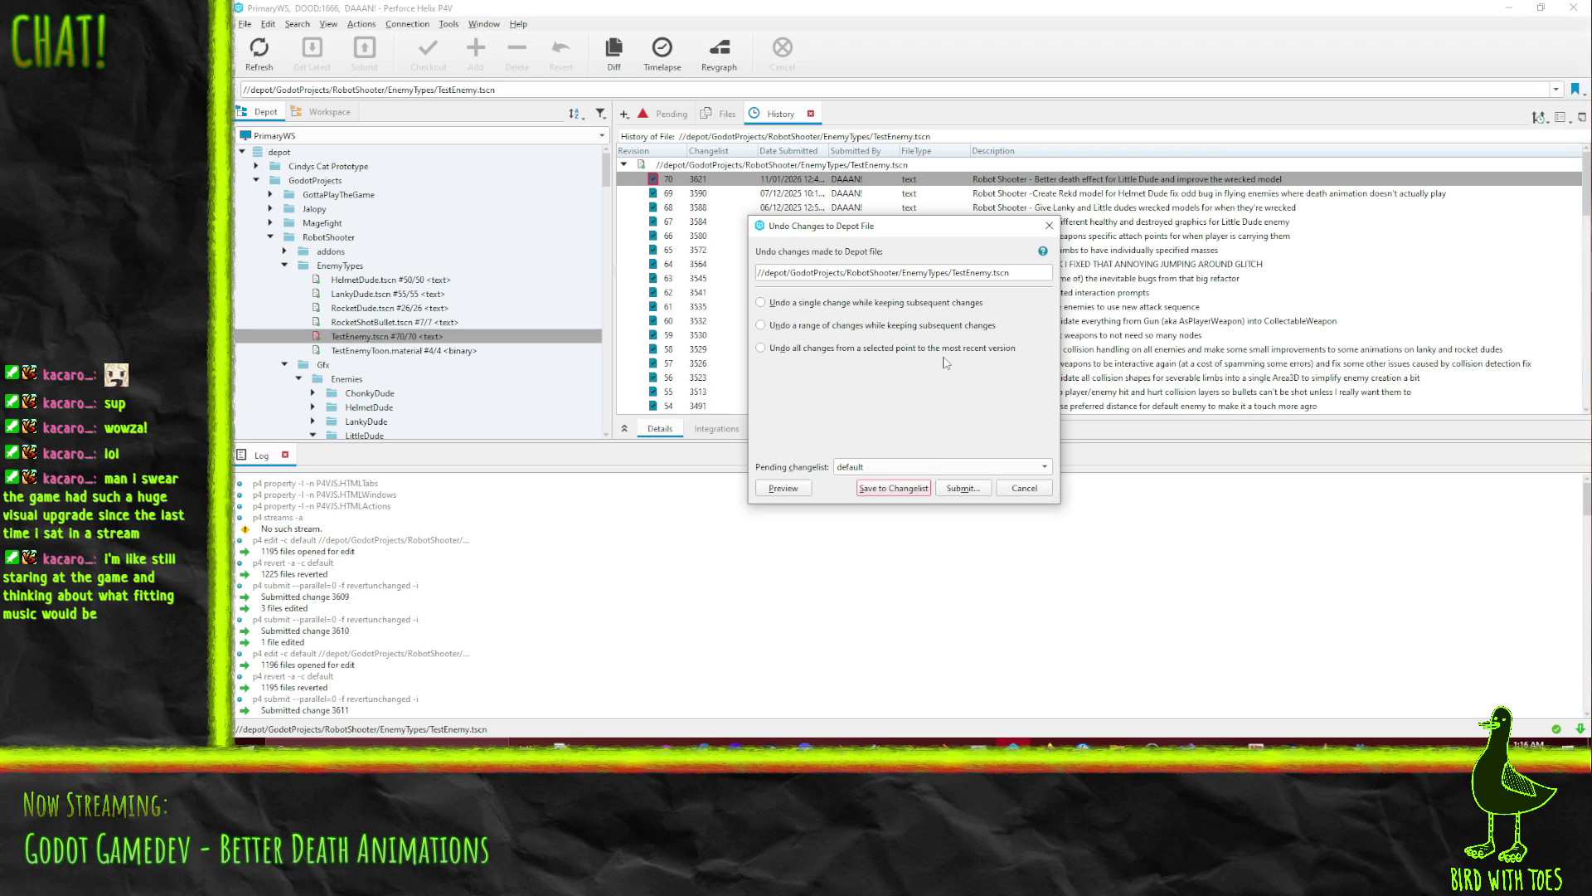
mouse_move(914, 358)
click(881, 304)
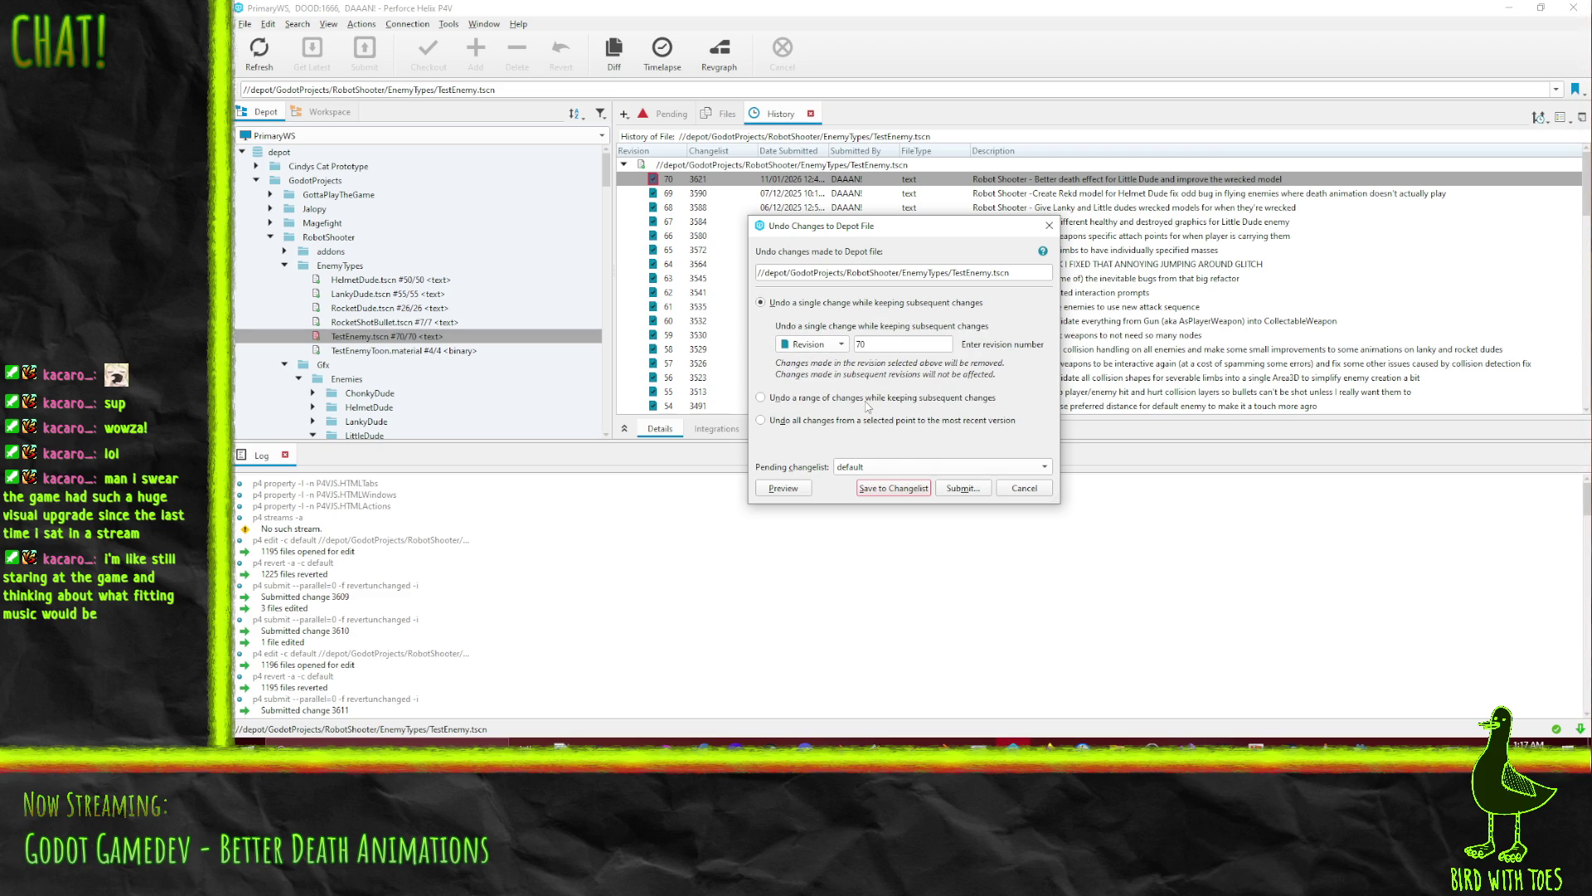
click(907, 491)
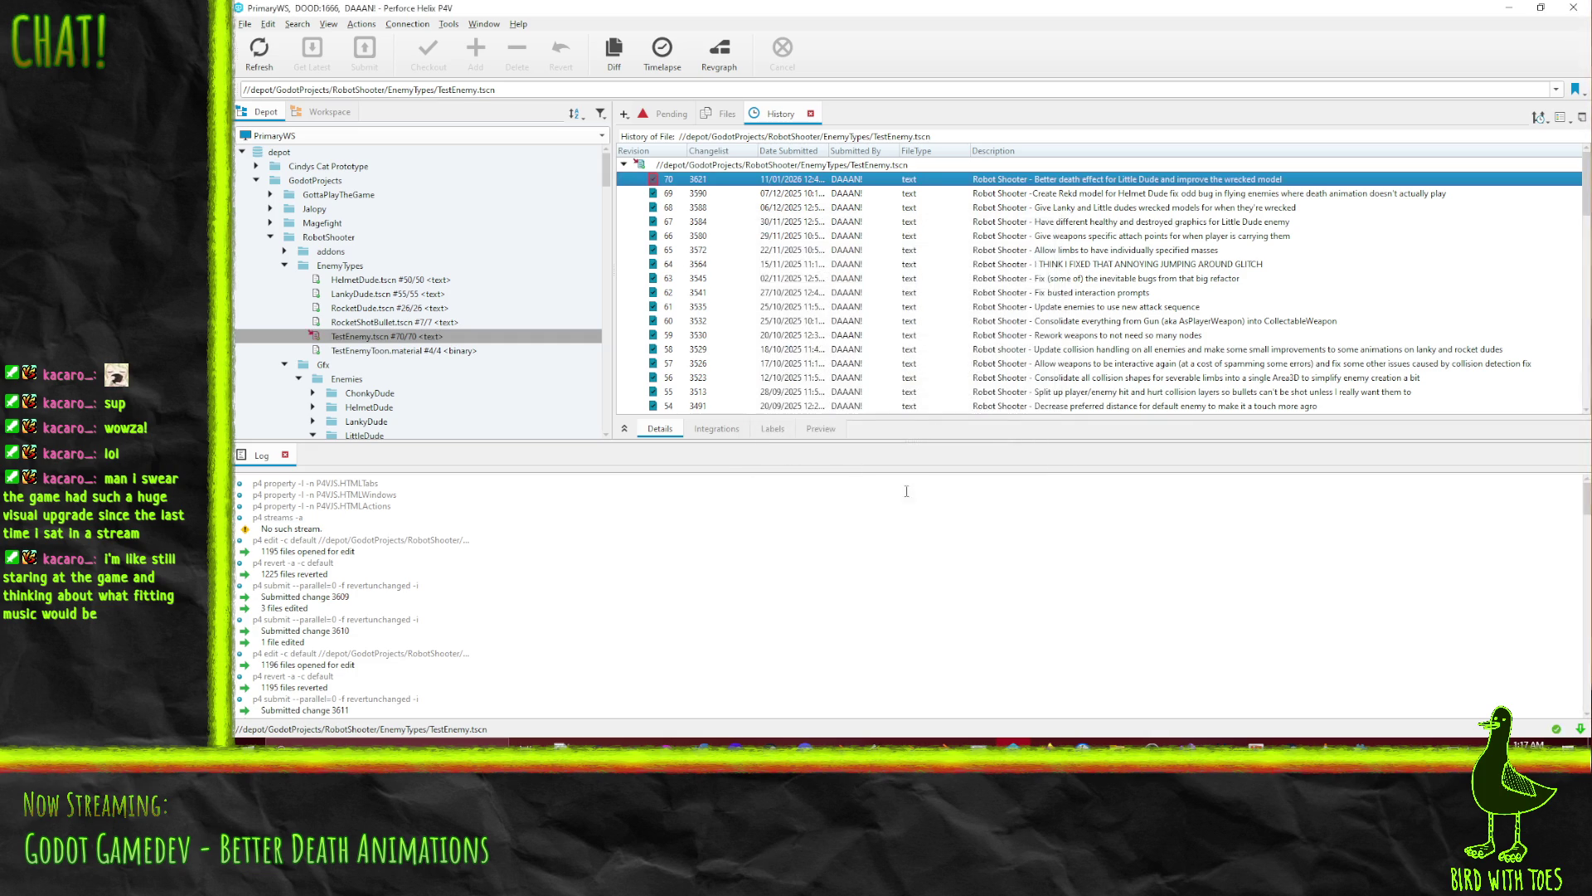
click(672, 114)
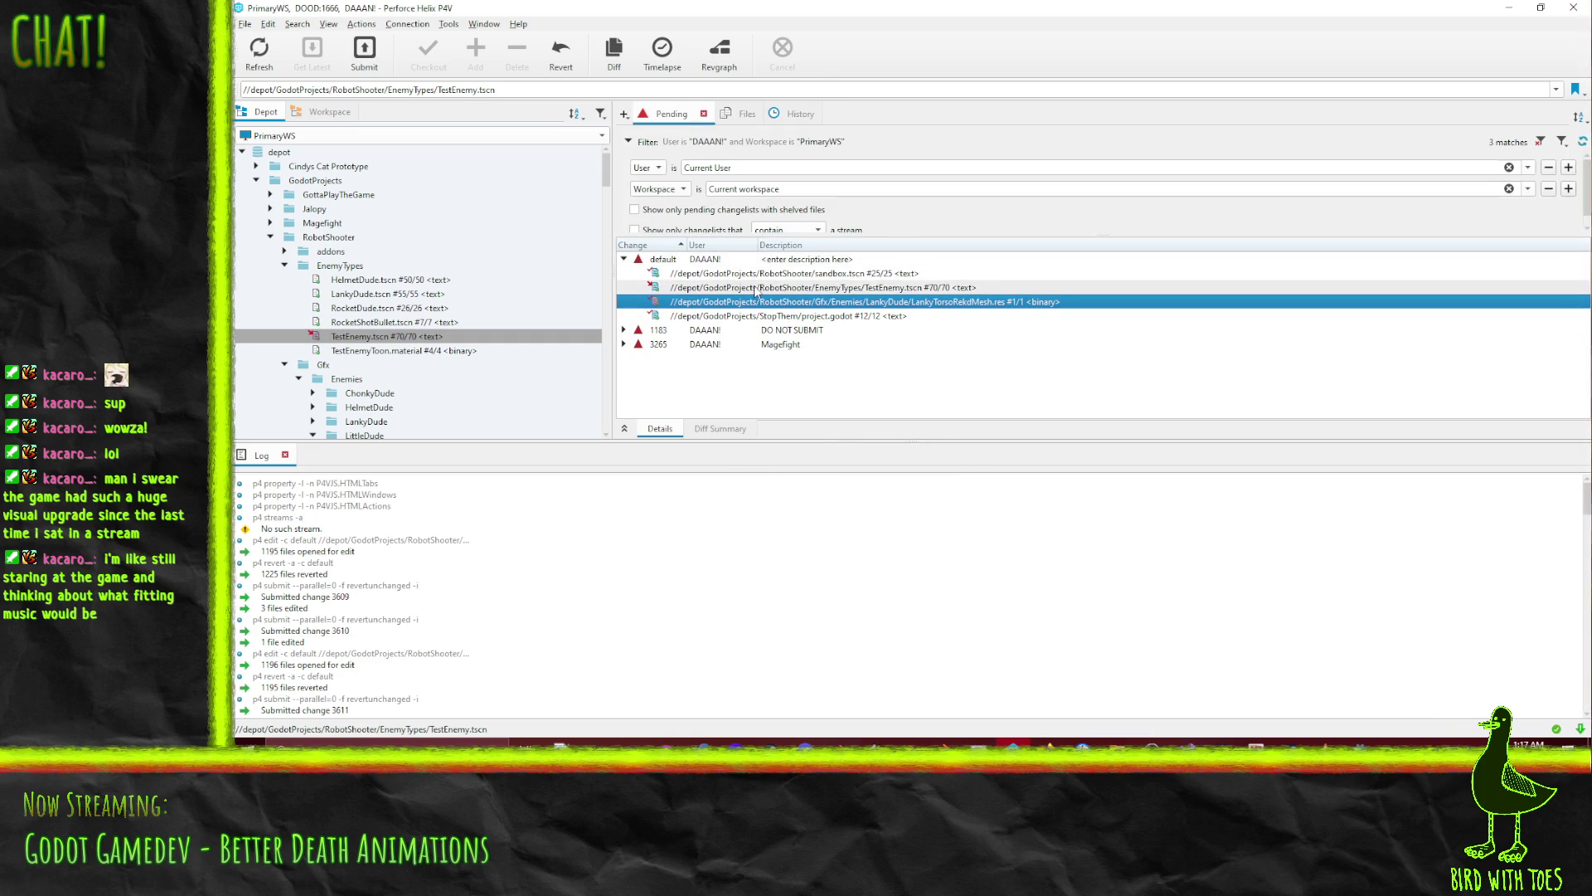
Compare the workspace TestEnemy.tscn against revision 70
click(757, 287)
right_click(756, 287)
click(875, 528)
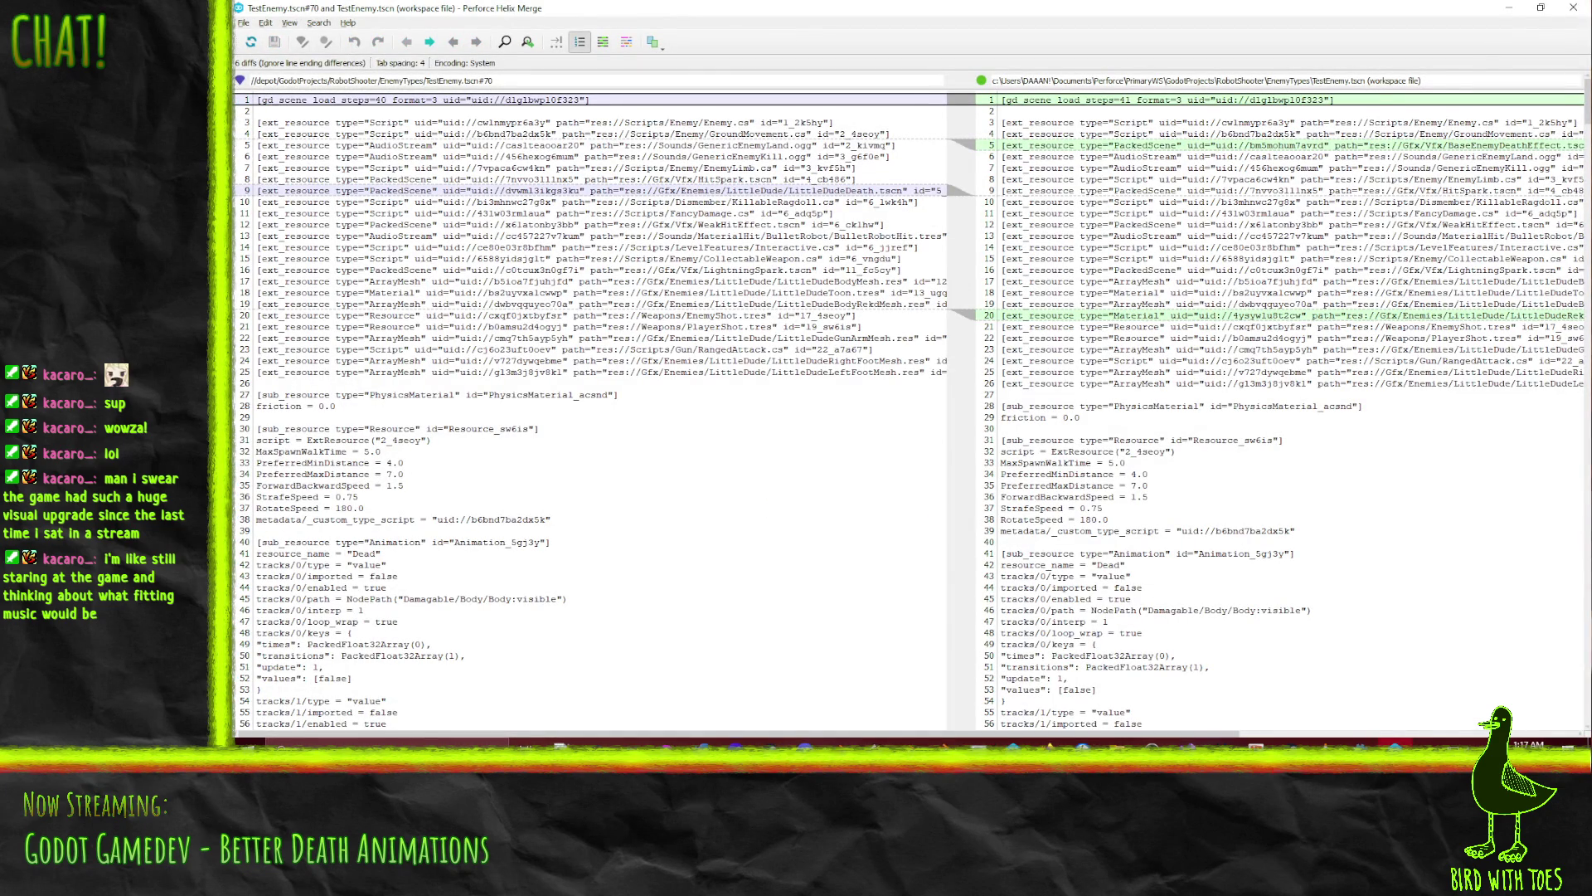
click(1573, 8)
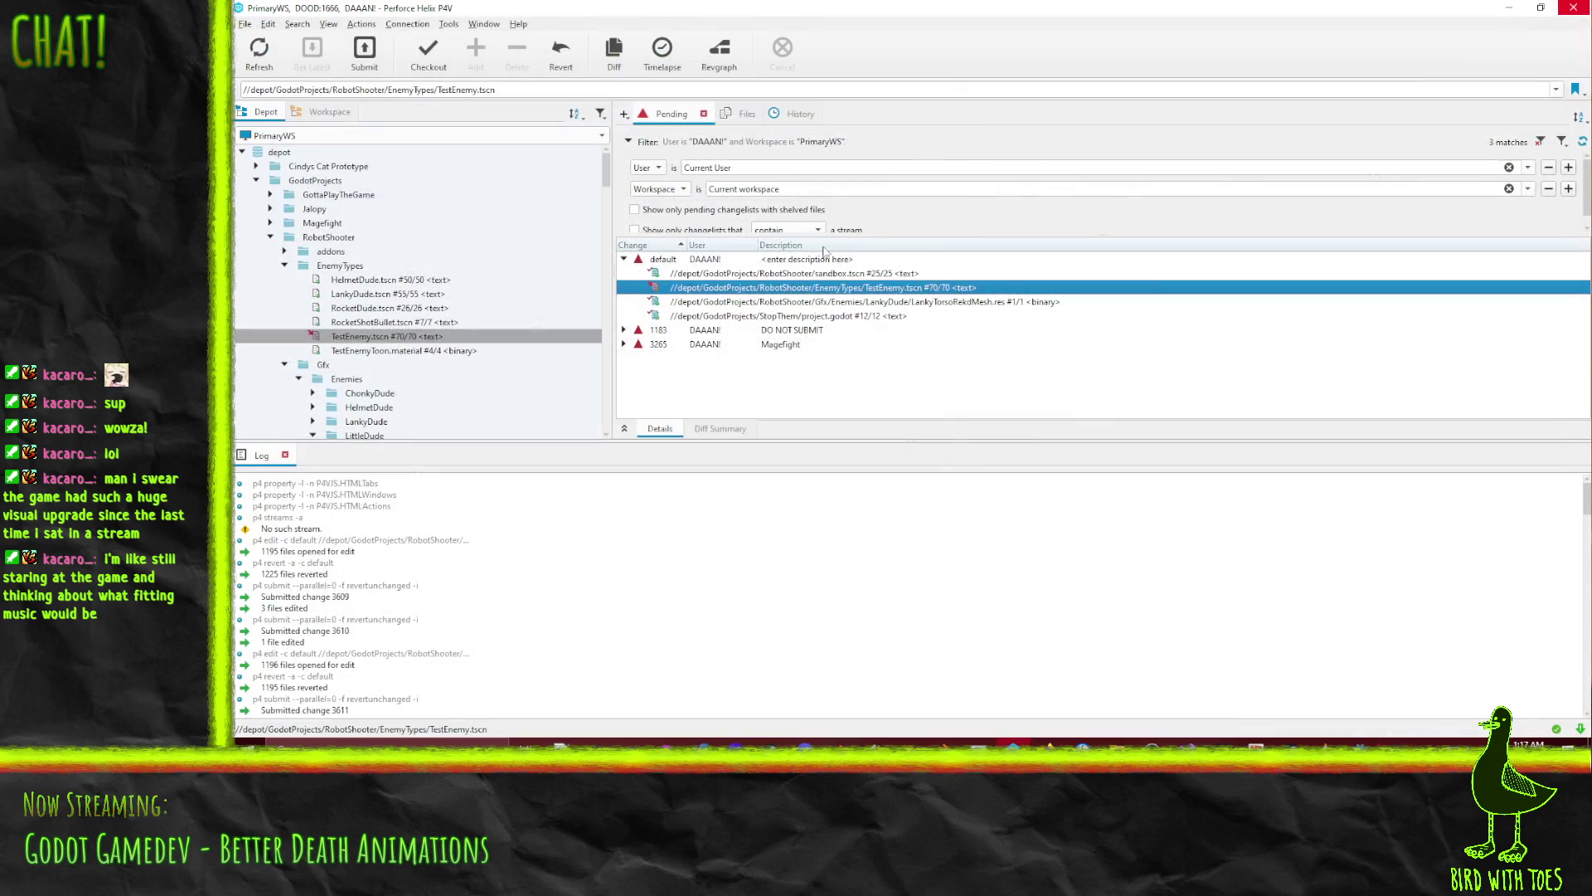
Submit TestEnemy.tscn with a revert note, check it out again, and reload it in Godot
right_click(790, 287)
click(912, 386)
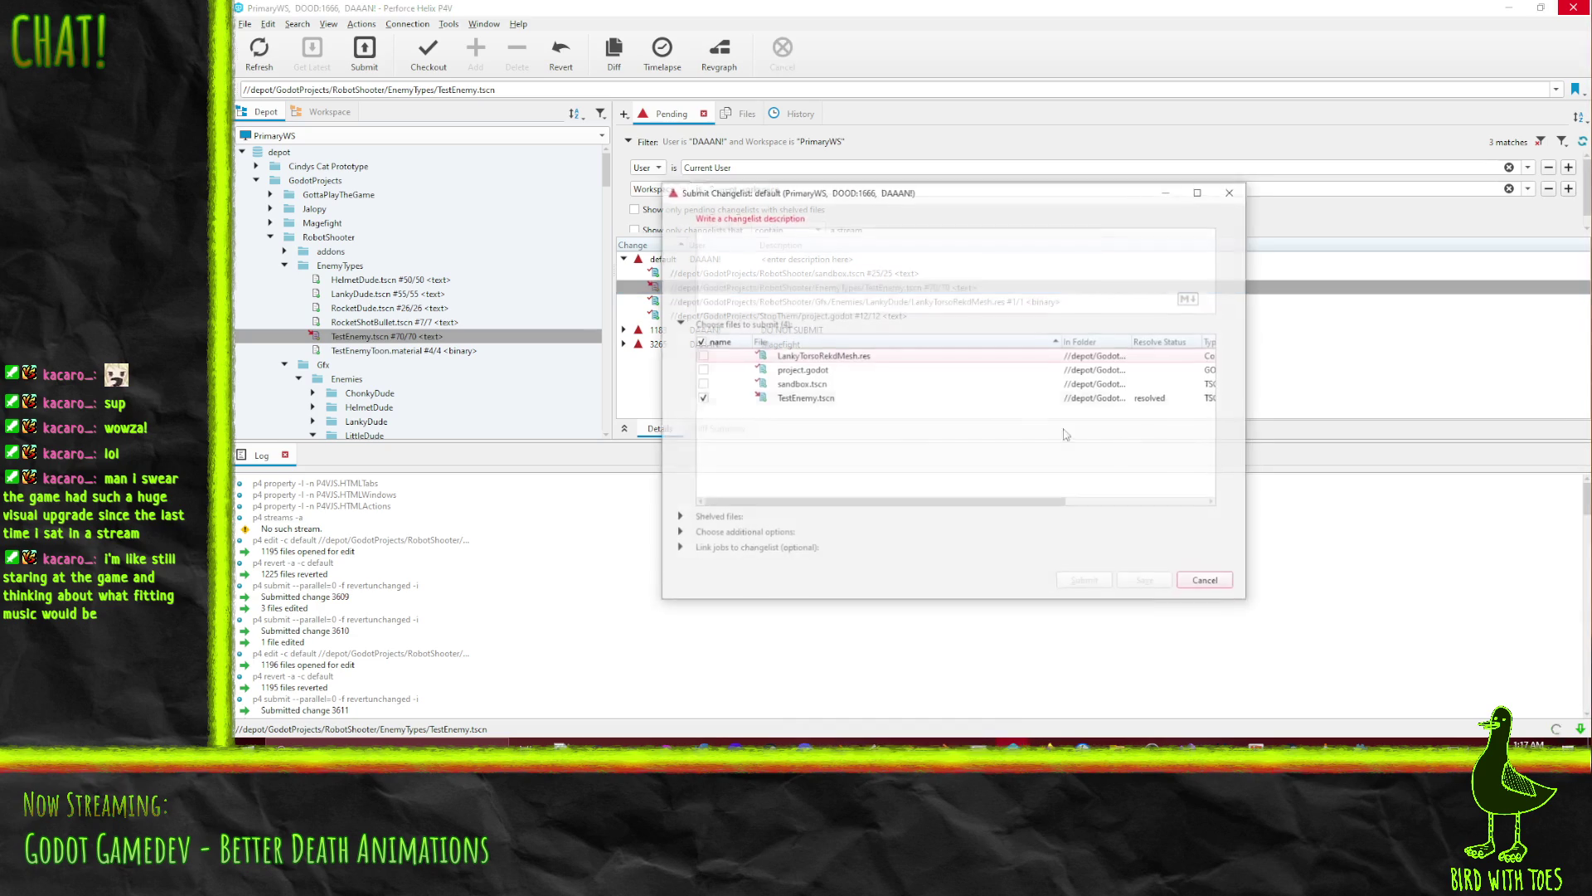
text(Rob)
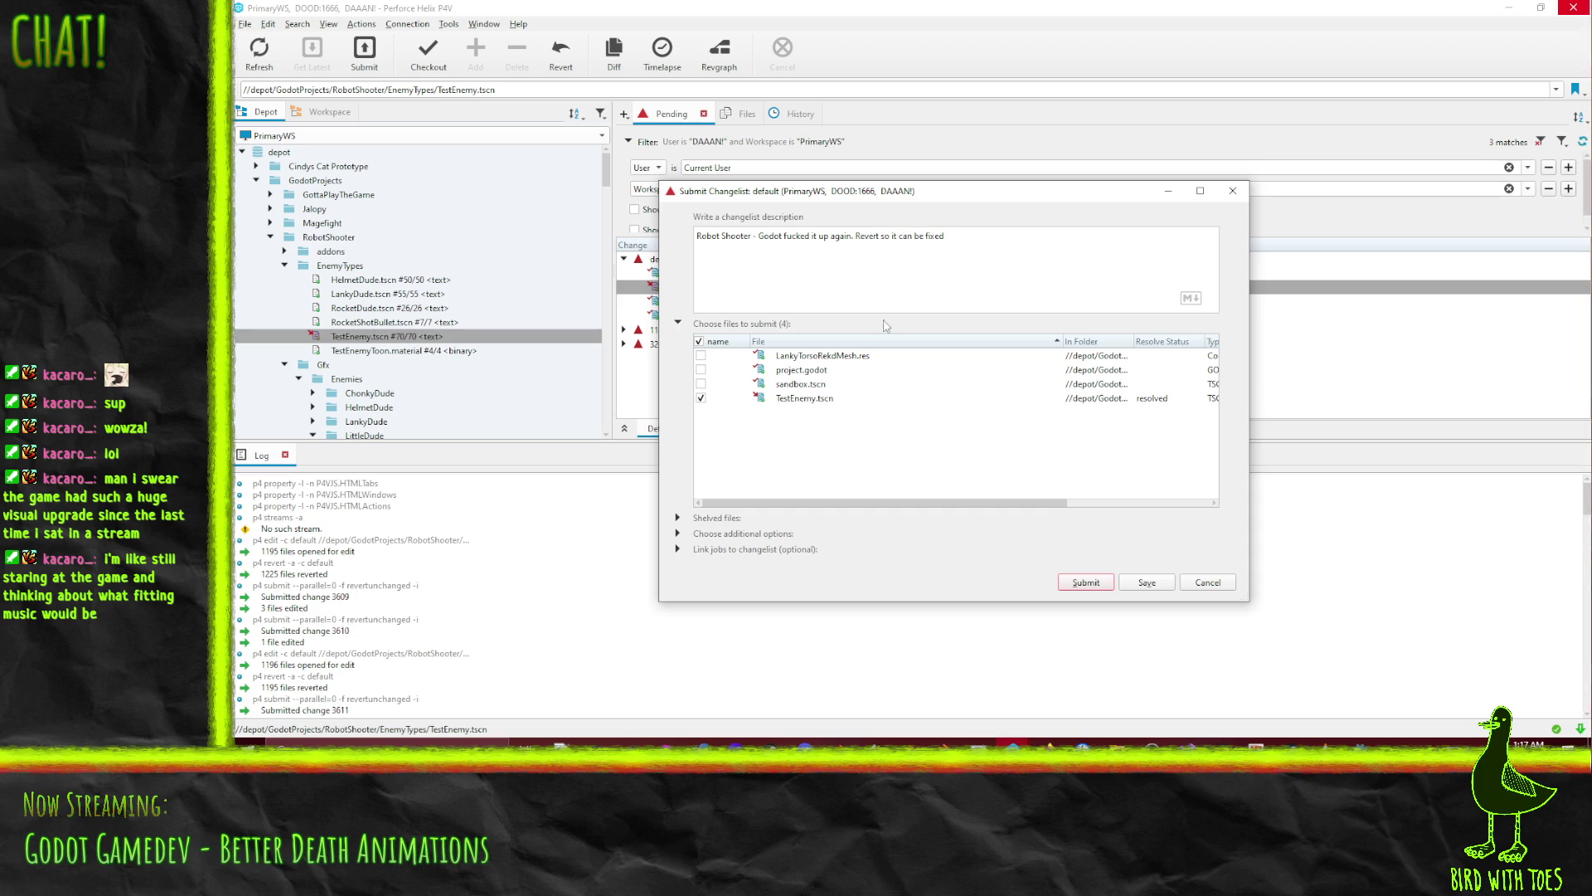
click(1083, 582)
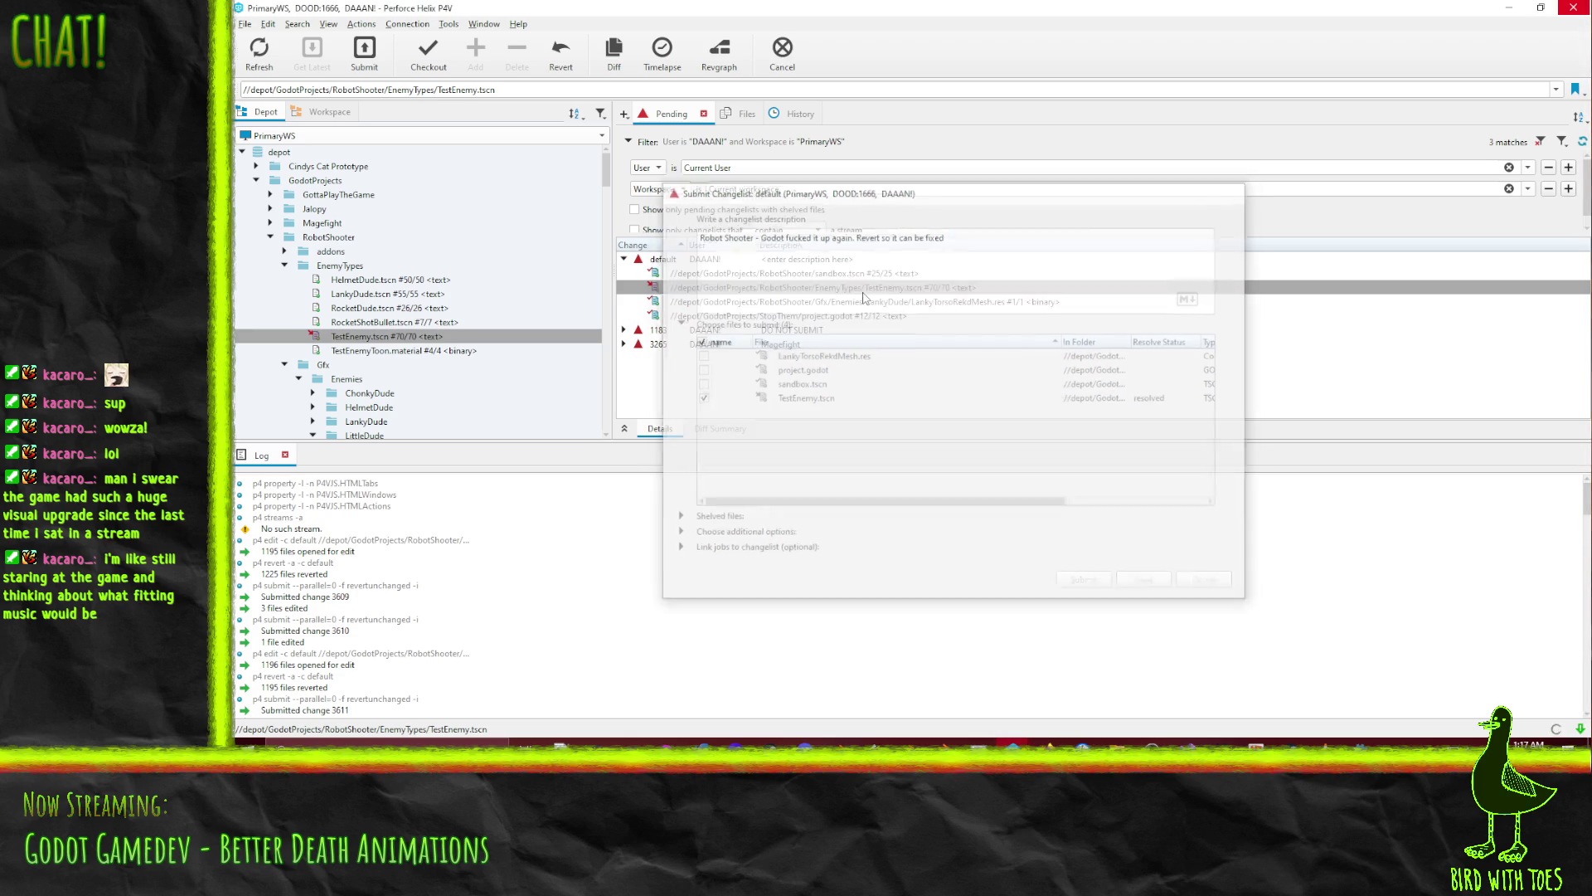
mouse_move(356, 342)
mouse_down()
mouse_move(680, 253)
mouse_move(685, 272)
mouse_up()
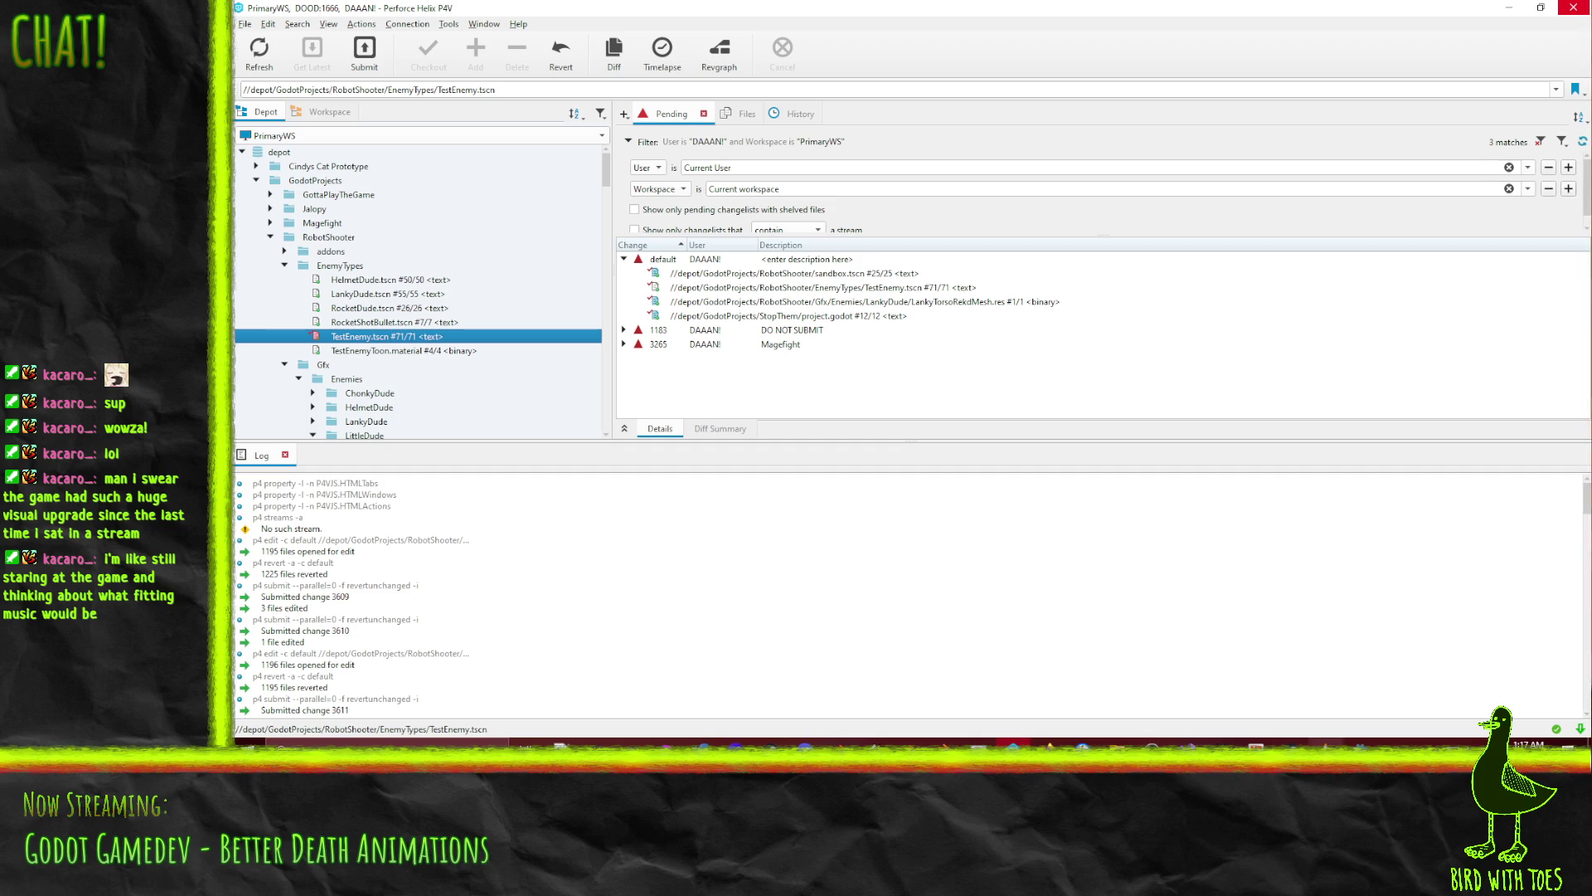
click(1354, 742)
click(930, 484)
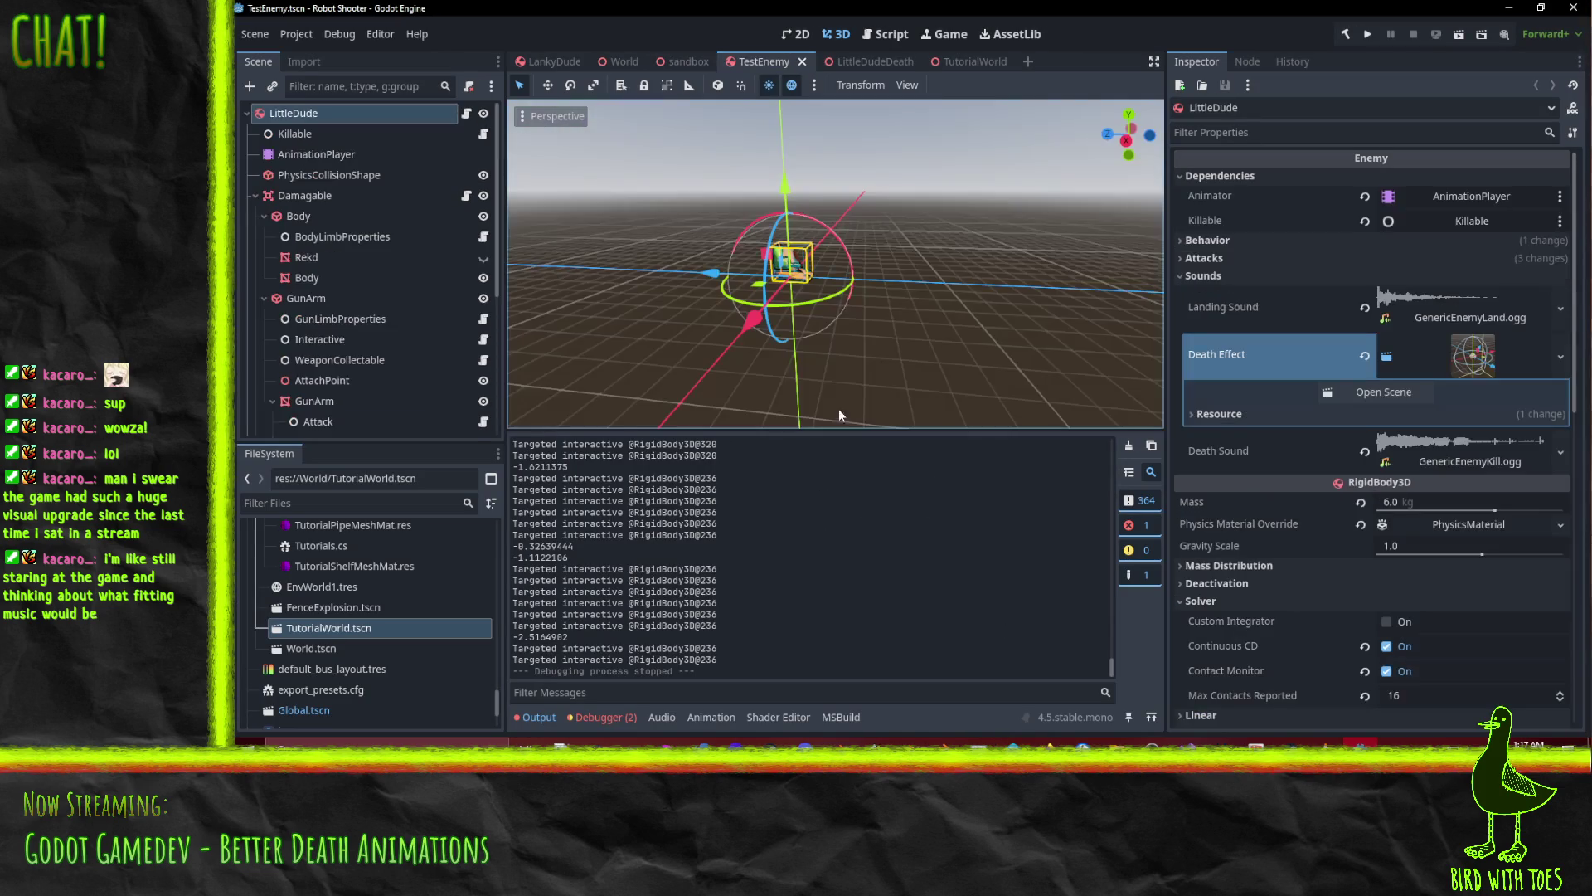
Show the Rekd wrecked mesh on the enemy model, then hide it again
click(484, 257)
scroll(871, 248, up, 5)
scroll(849, 252, down, 5)
mouse_move(665, 252)
middle_down()
mouse_move(850, 327)
mouse_move(603, 324)
middle_up()
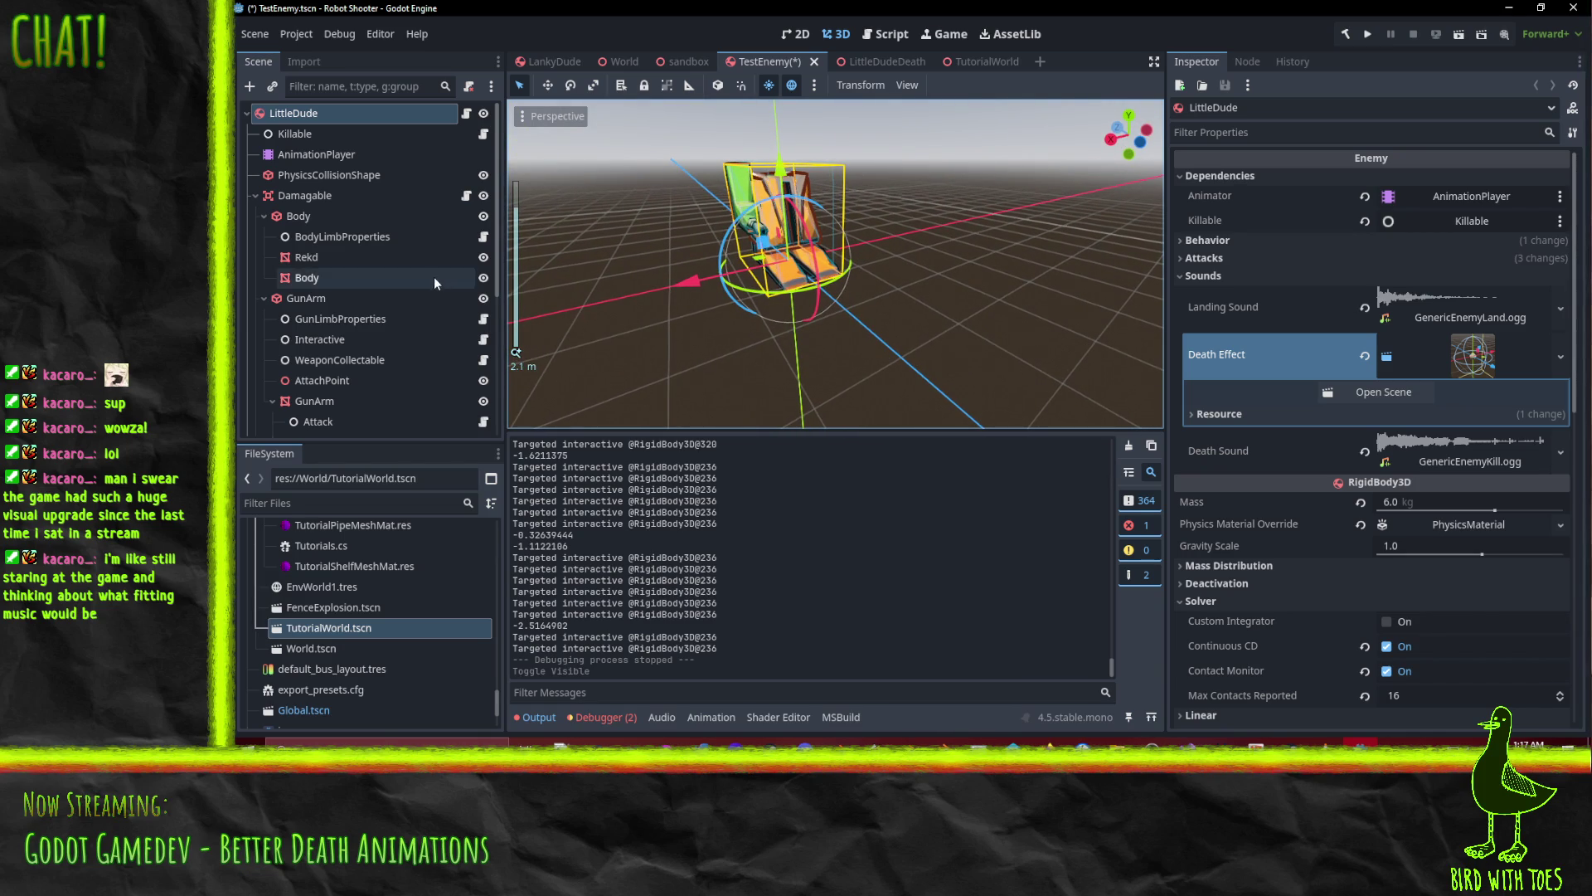
click(484, 258)
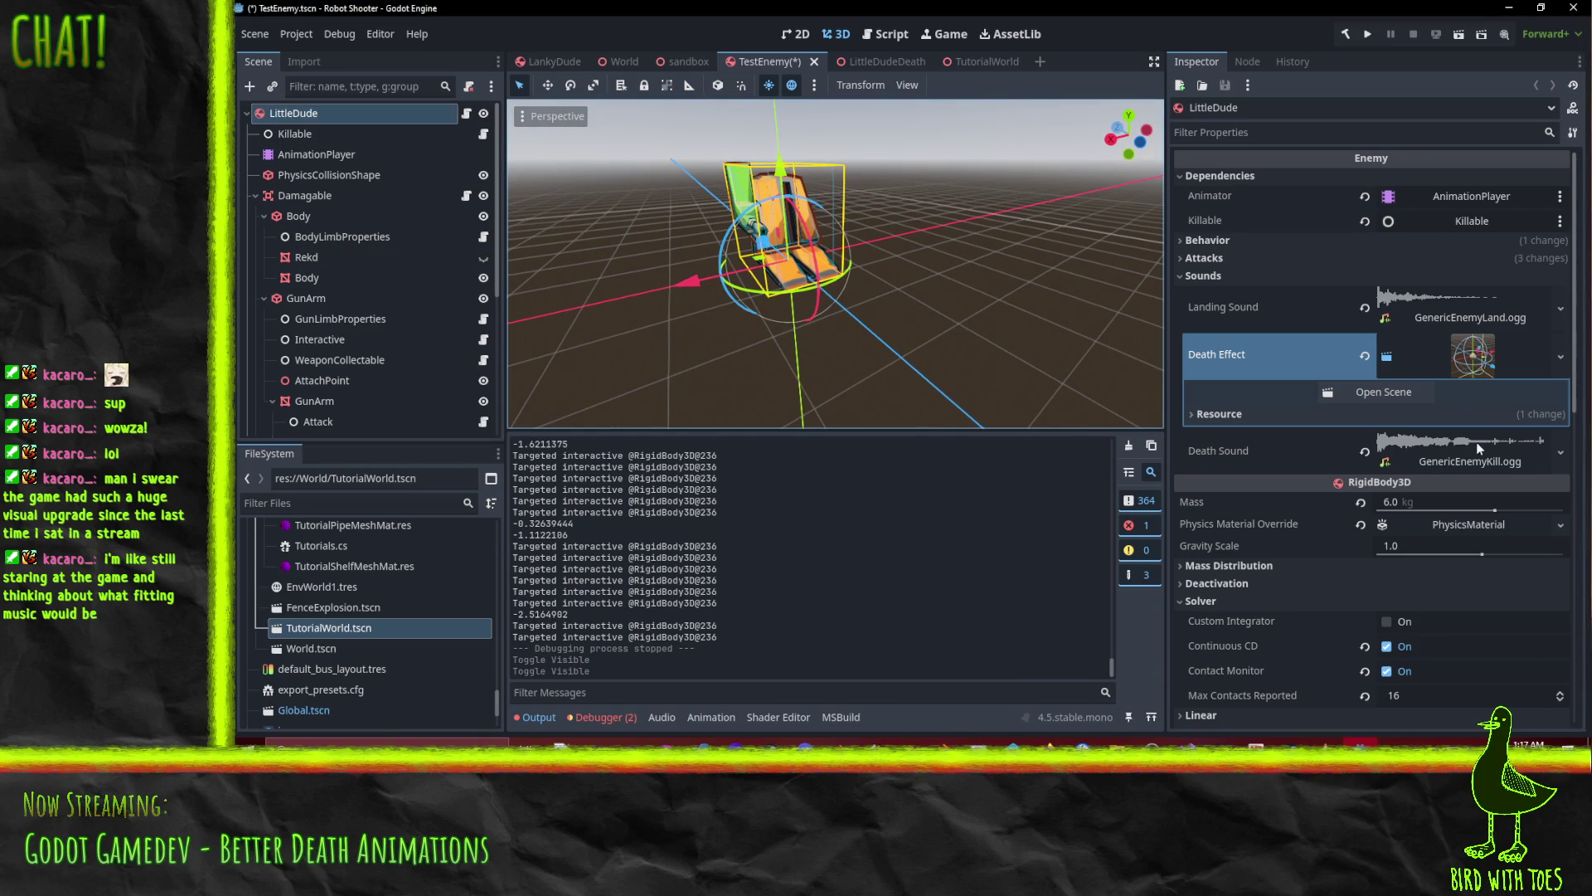
Set Death Effect to the death scene via Quick Load, save, and close TestEnemy
click(1561, 357)
click(1509, 441)
text(death)
double_click(881, 271)
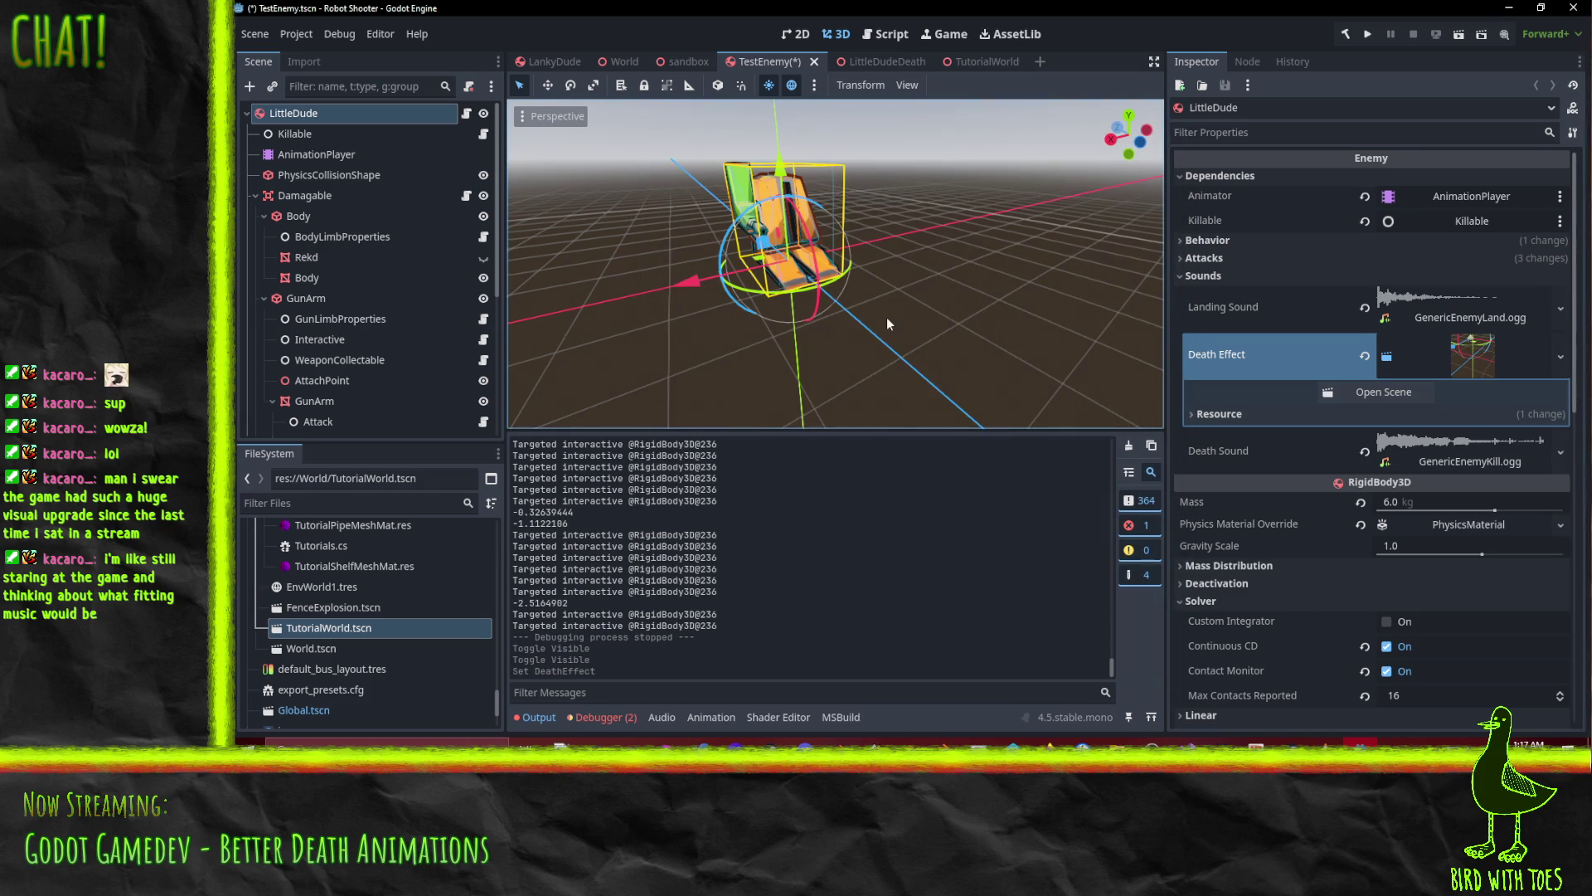
click(353, 257)
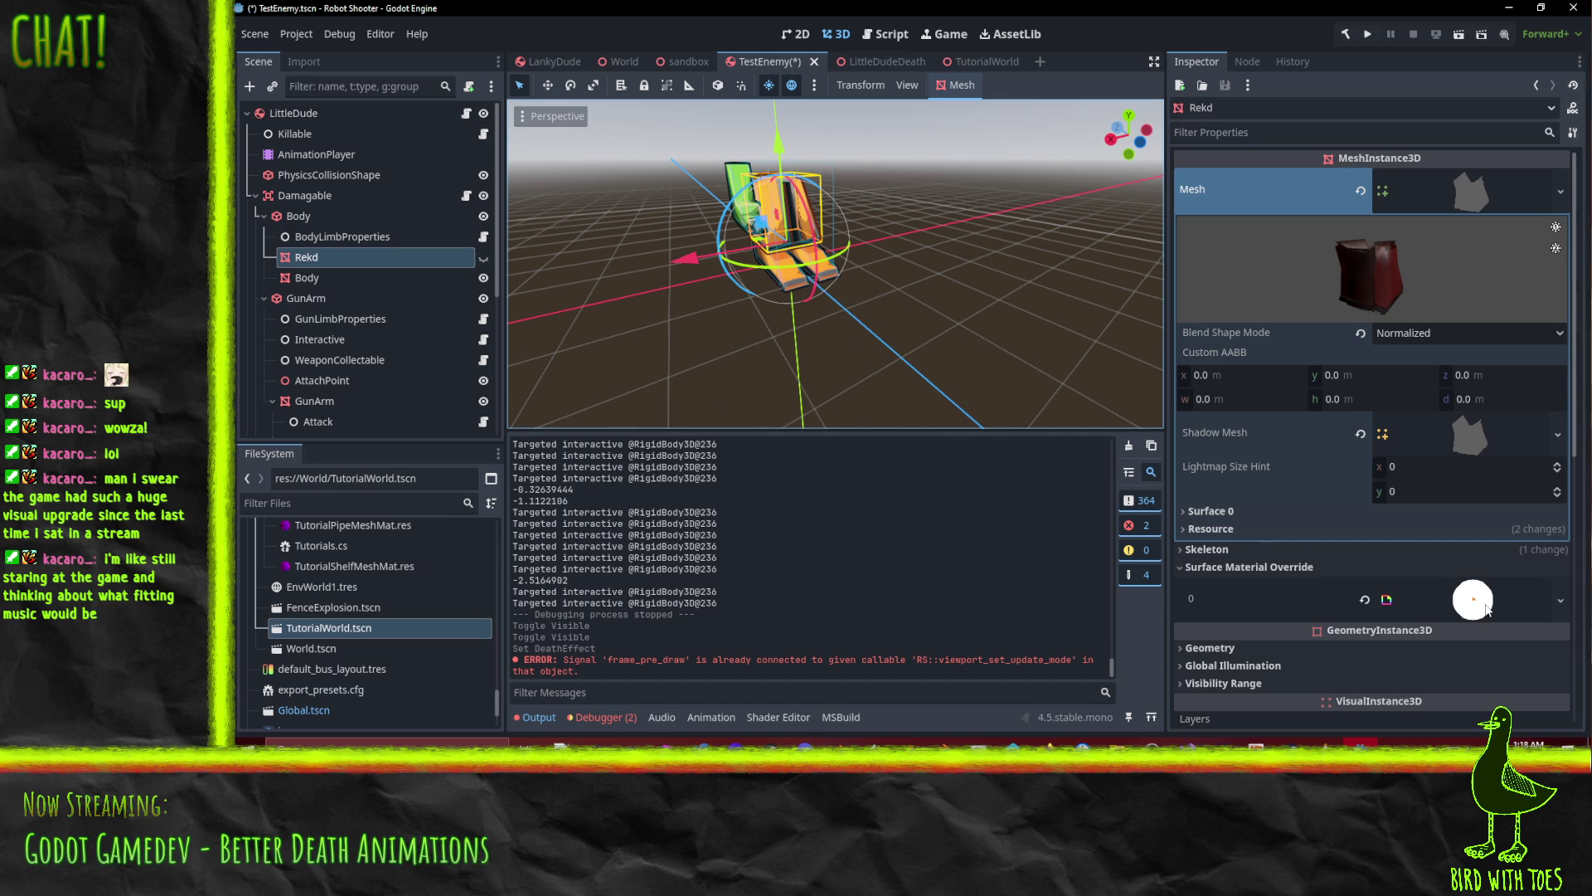
key(ctrl+s)
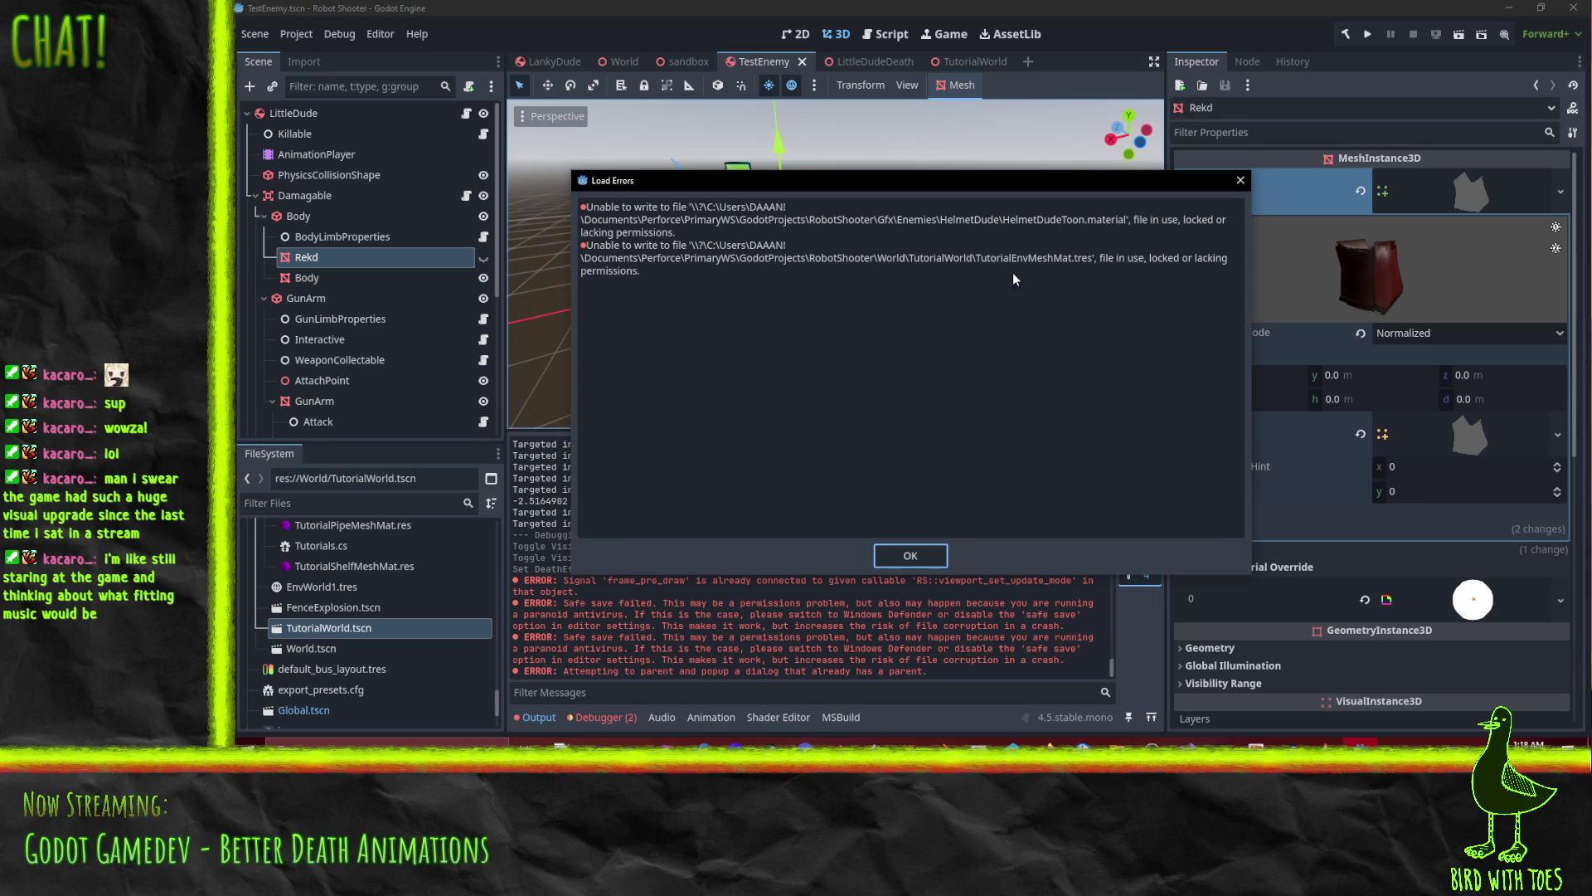
click(1240, 181)
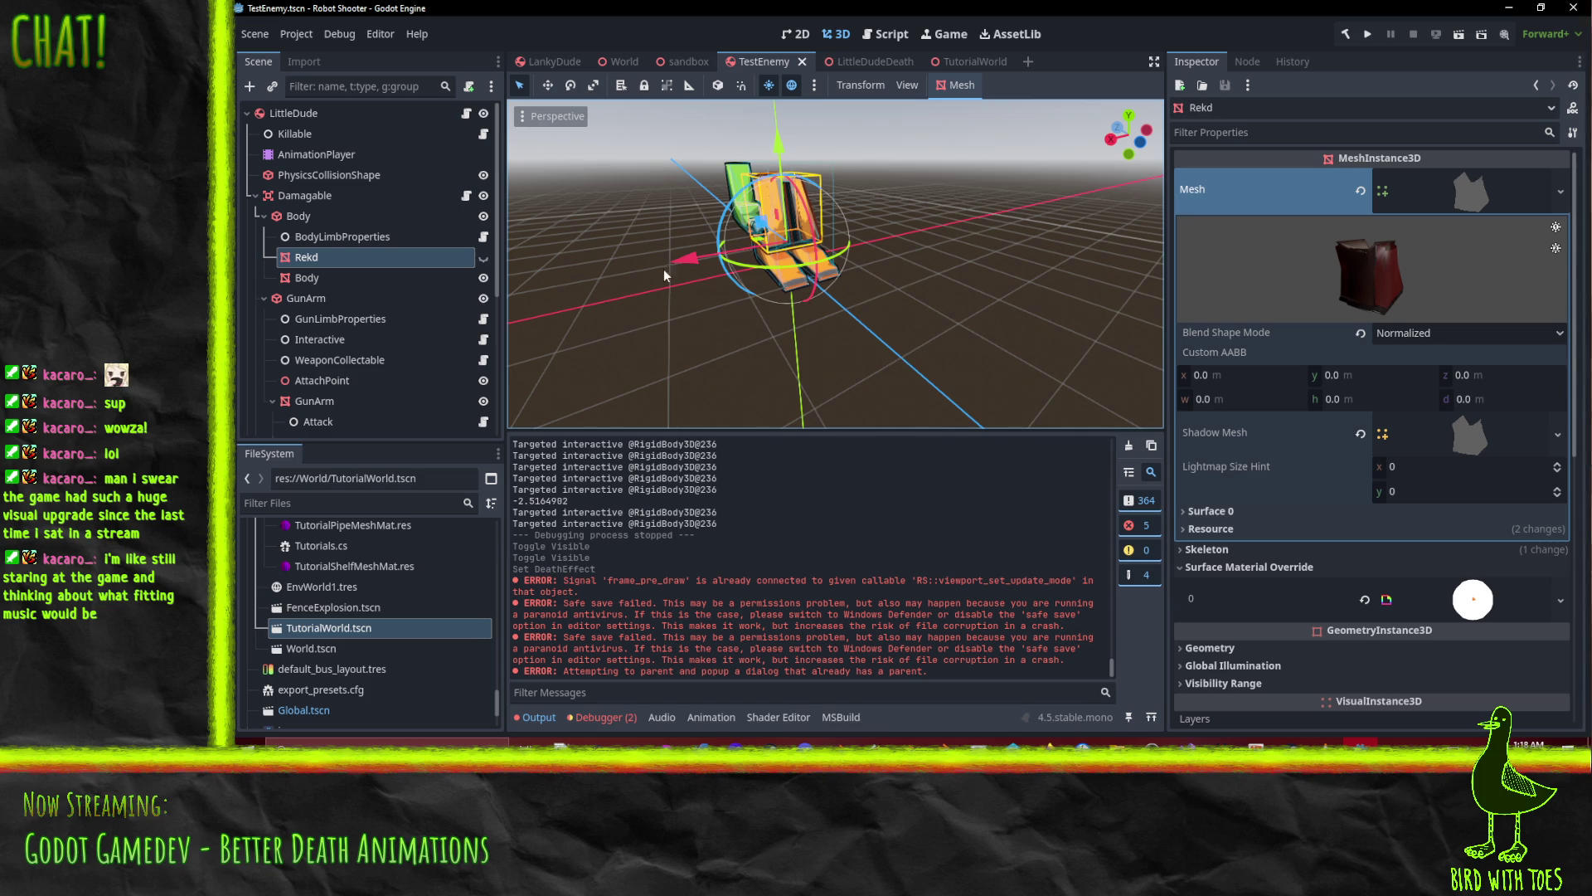
click(803, 62)
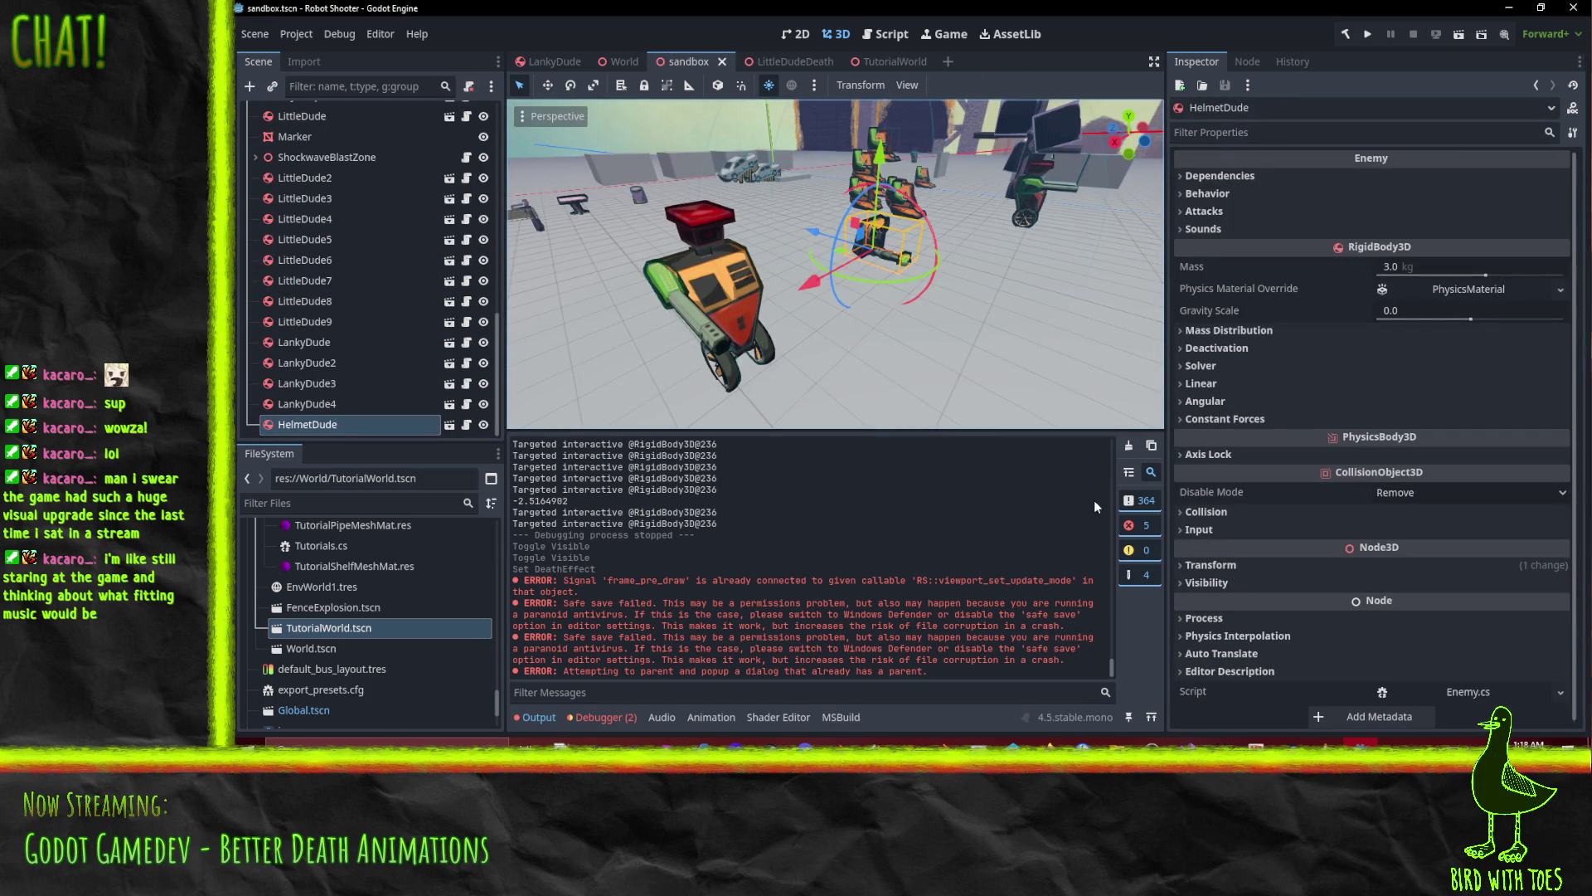
Clear the output log, close the LittleDudeDeath tab, and select TestEnemy.tscn in Perforce
click(1129, 445)
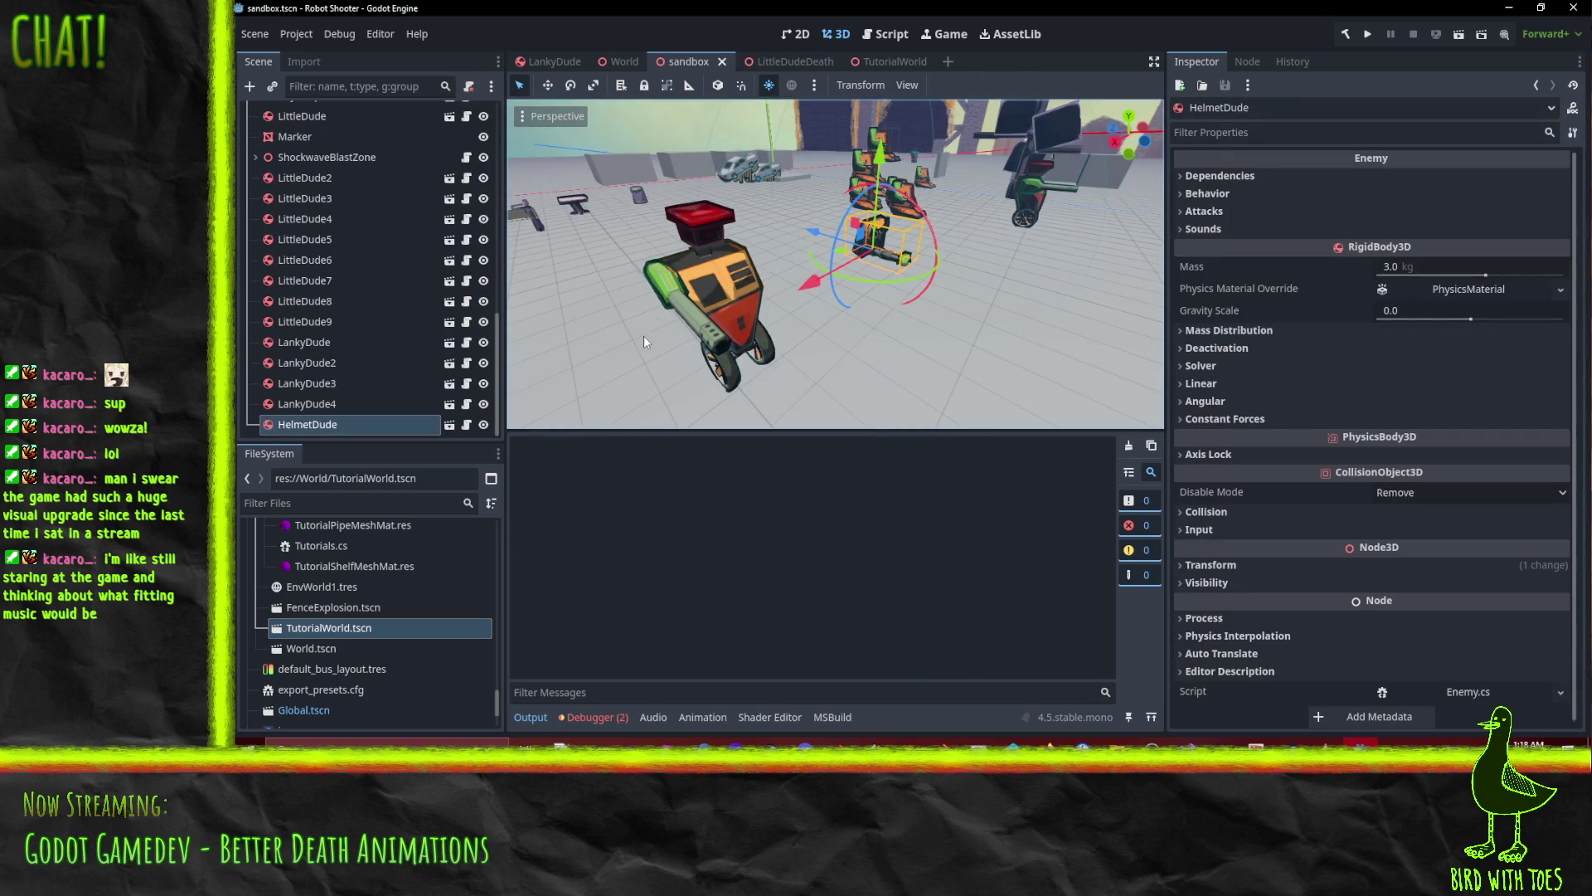
click(790, 62)
click(827, 62)
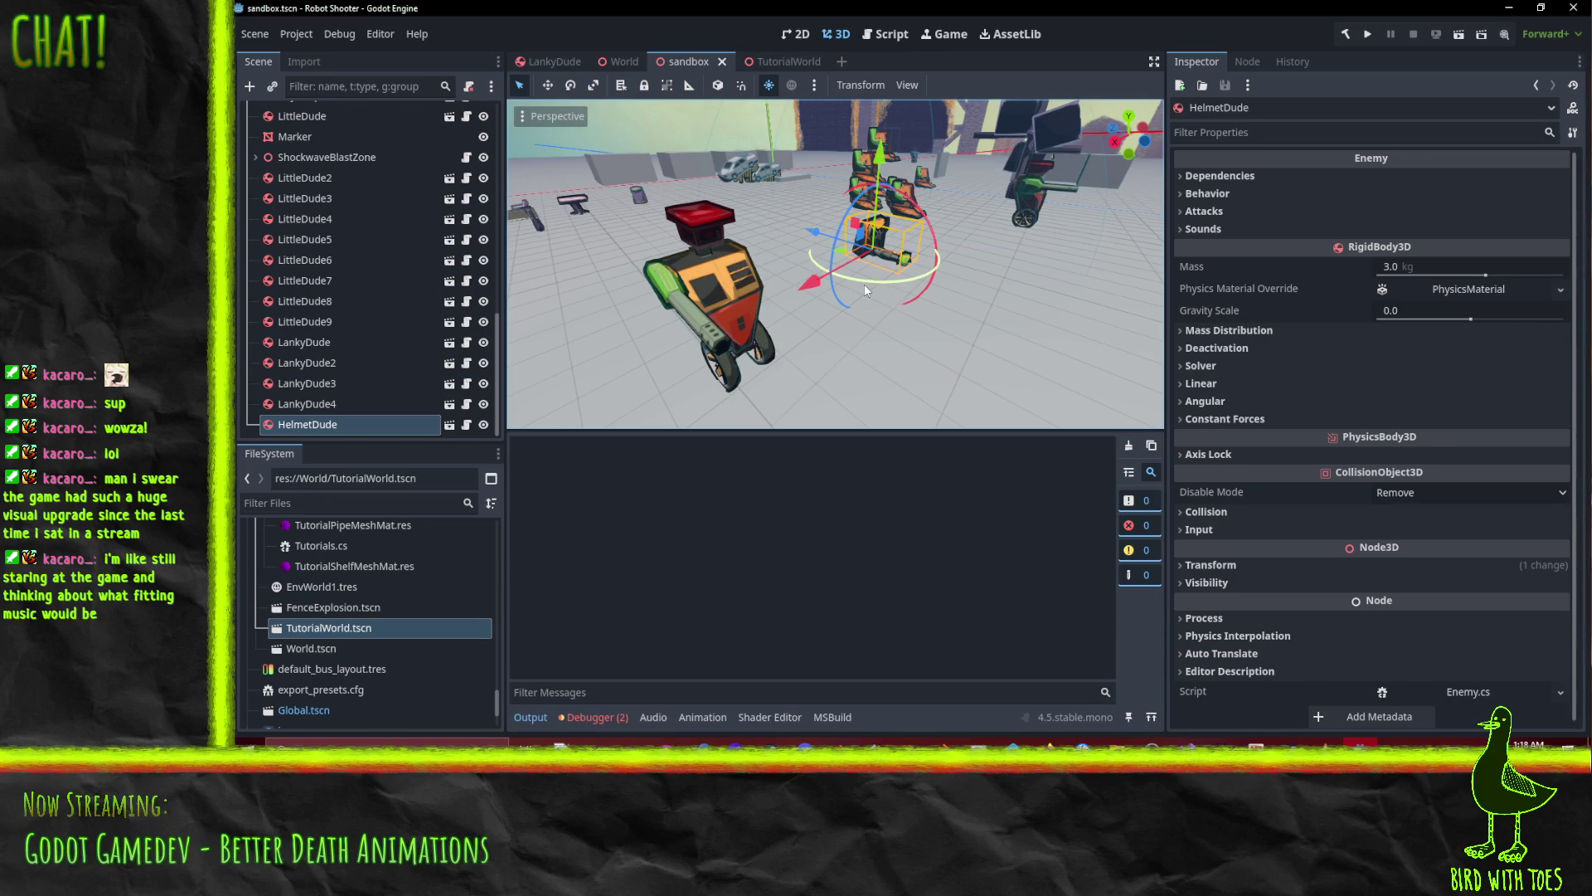
mouse_move(862, 364)
middle_down()
mouse_move(818, 345)
mouse_move(838, 349)
middle_up()
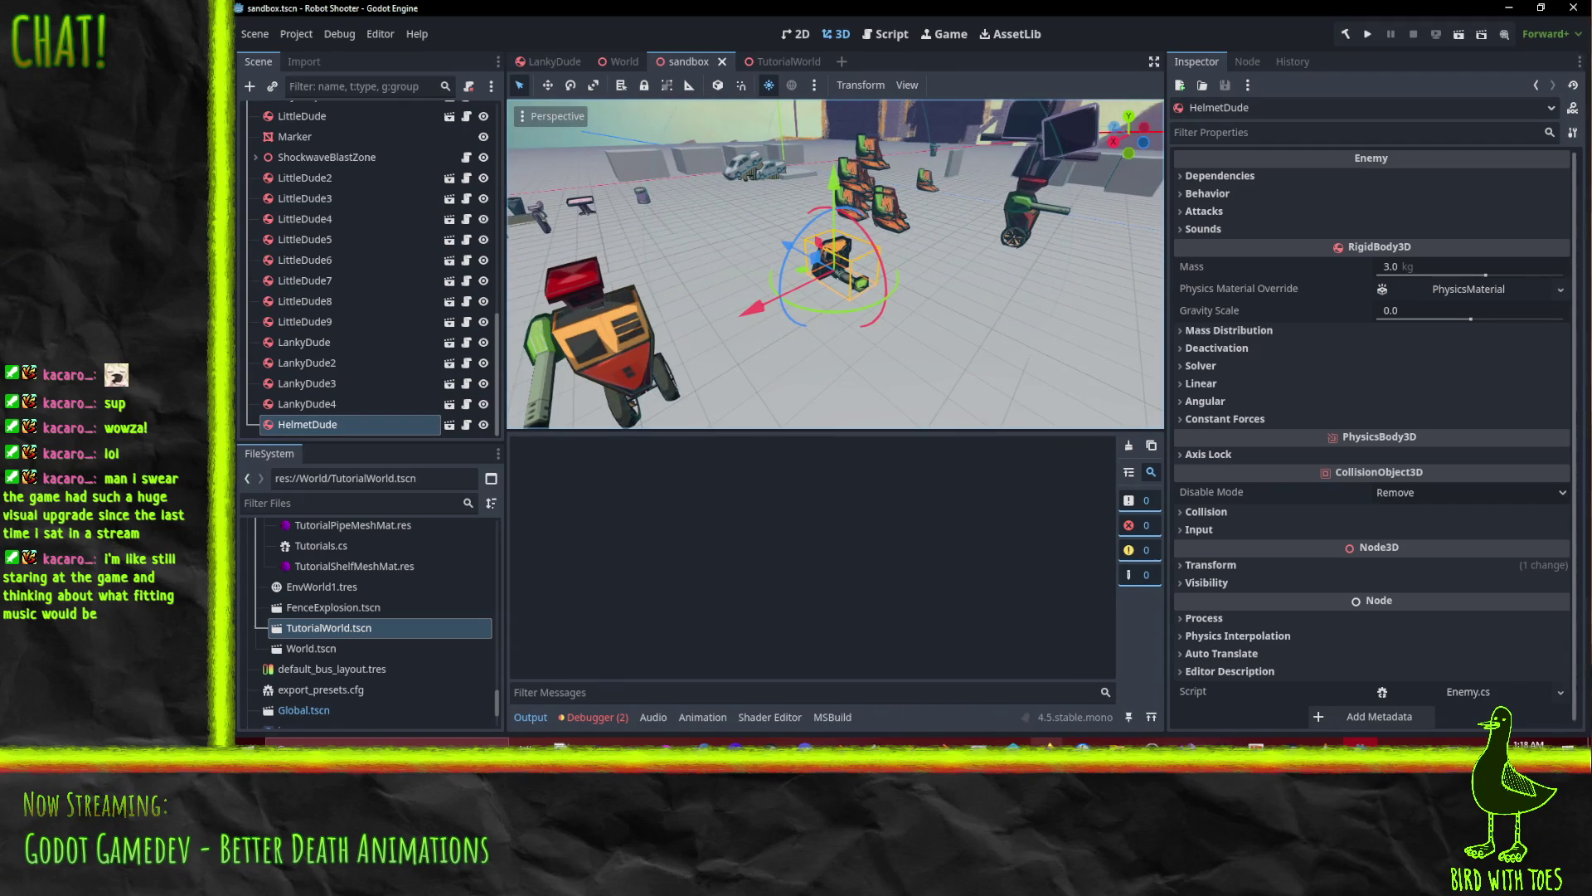
click(1013, 742)
click(908, 302)
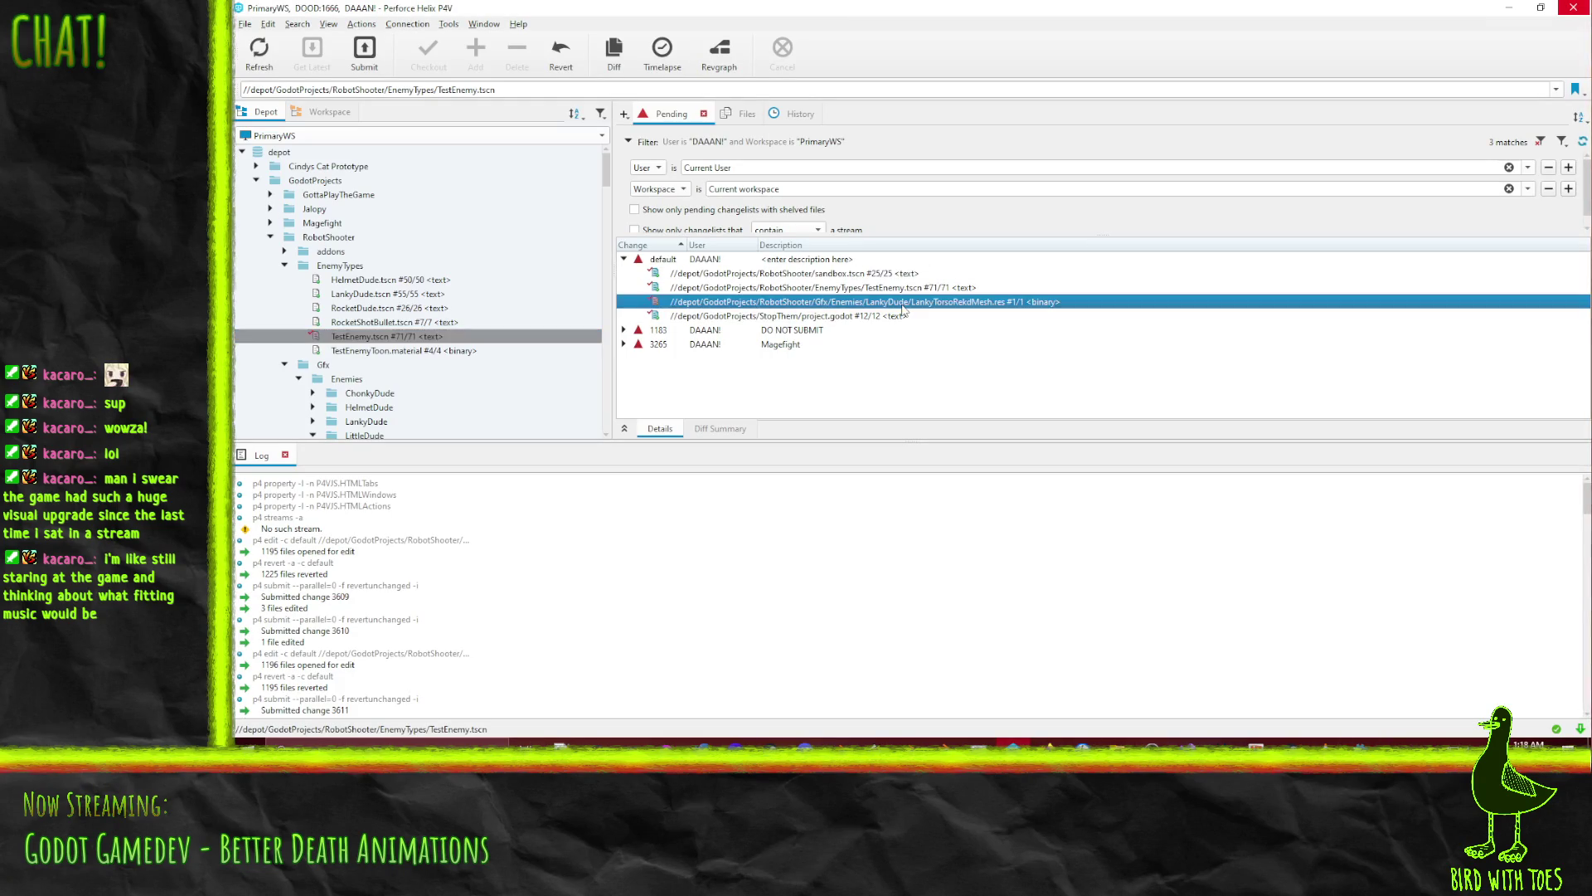
Save TestEnemy.tscn and LankyTorsoRekdMesh.res to new changelist 3624 about the wrecked Lanky update
shift+click(875, 288)
right_click(875, 288)
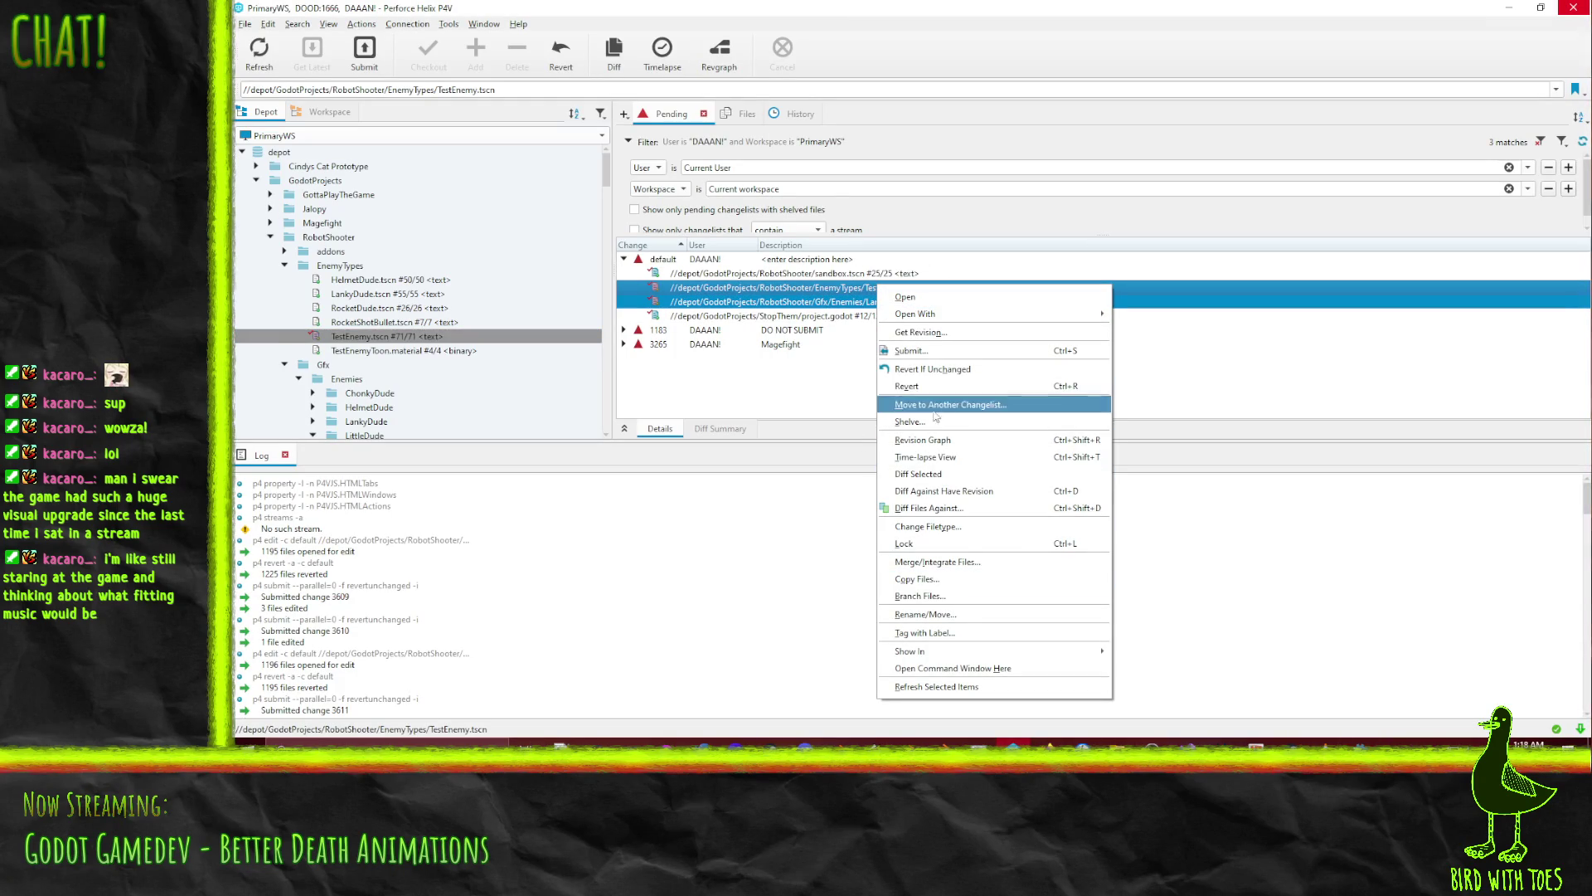
click(899, 349)
text(Robot)
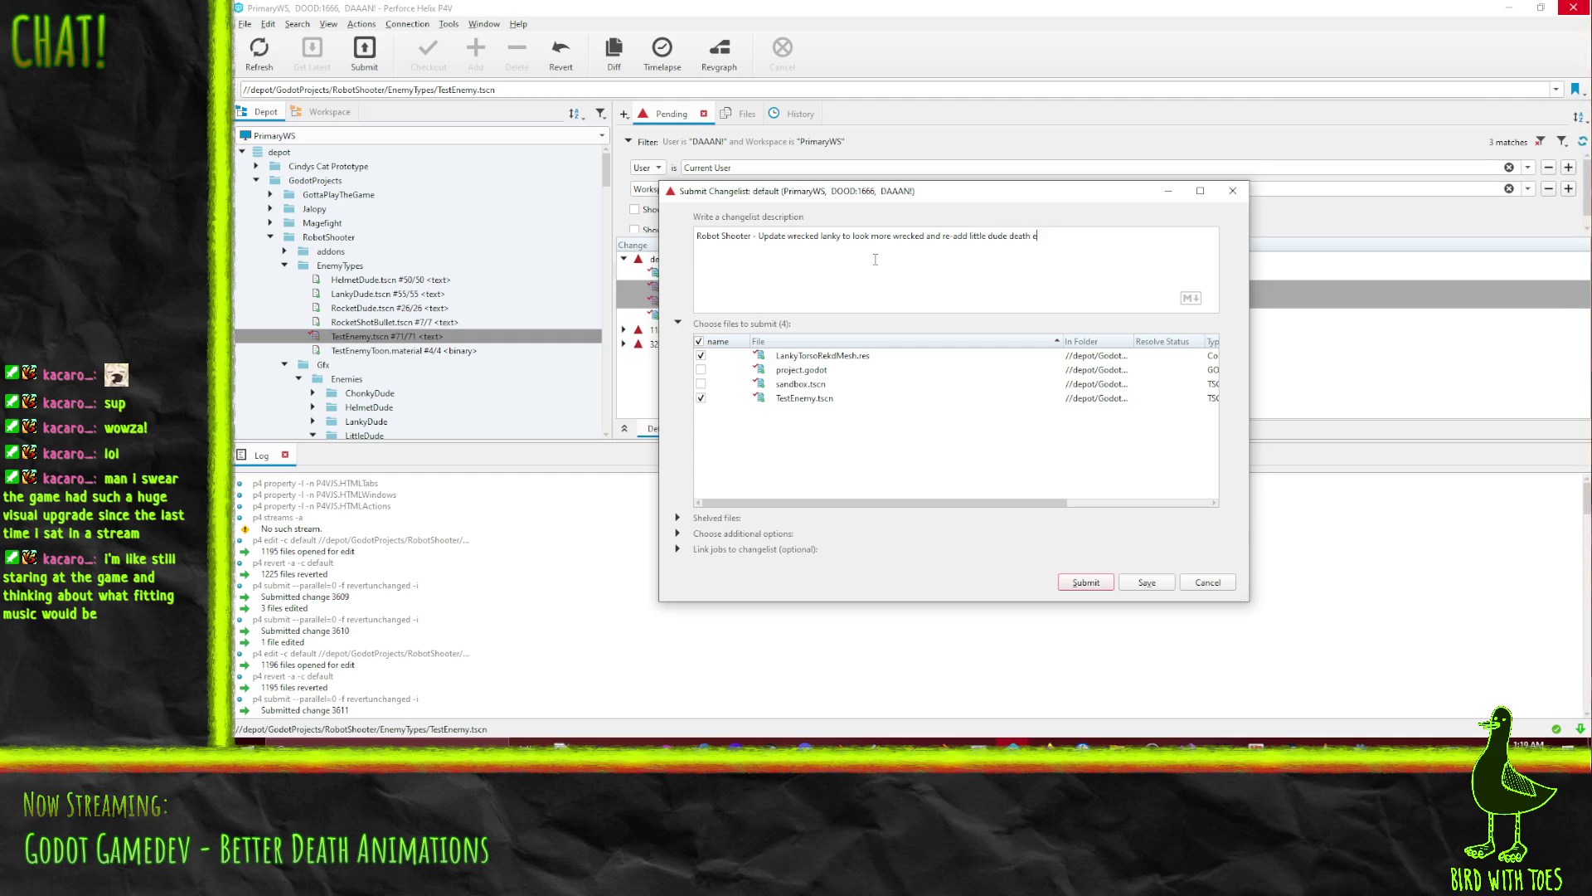
click(1158, 582)
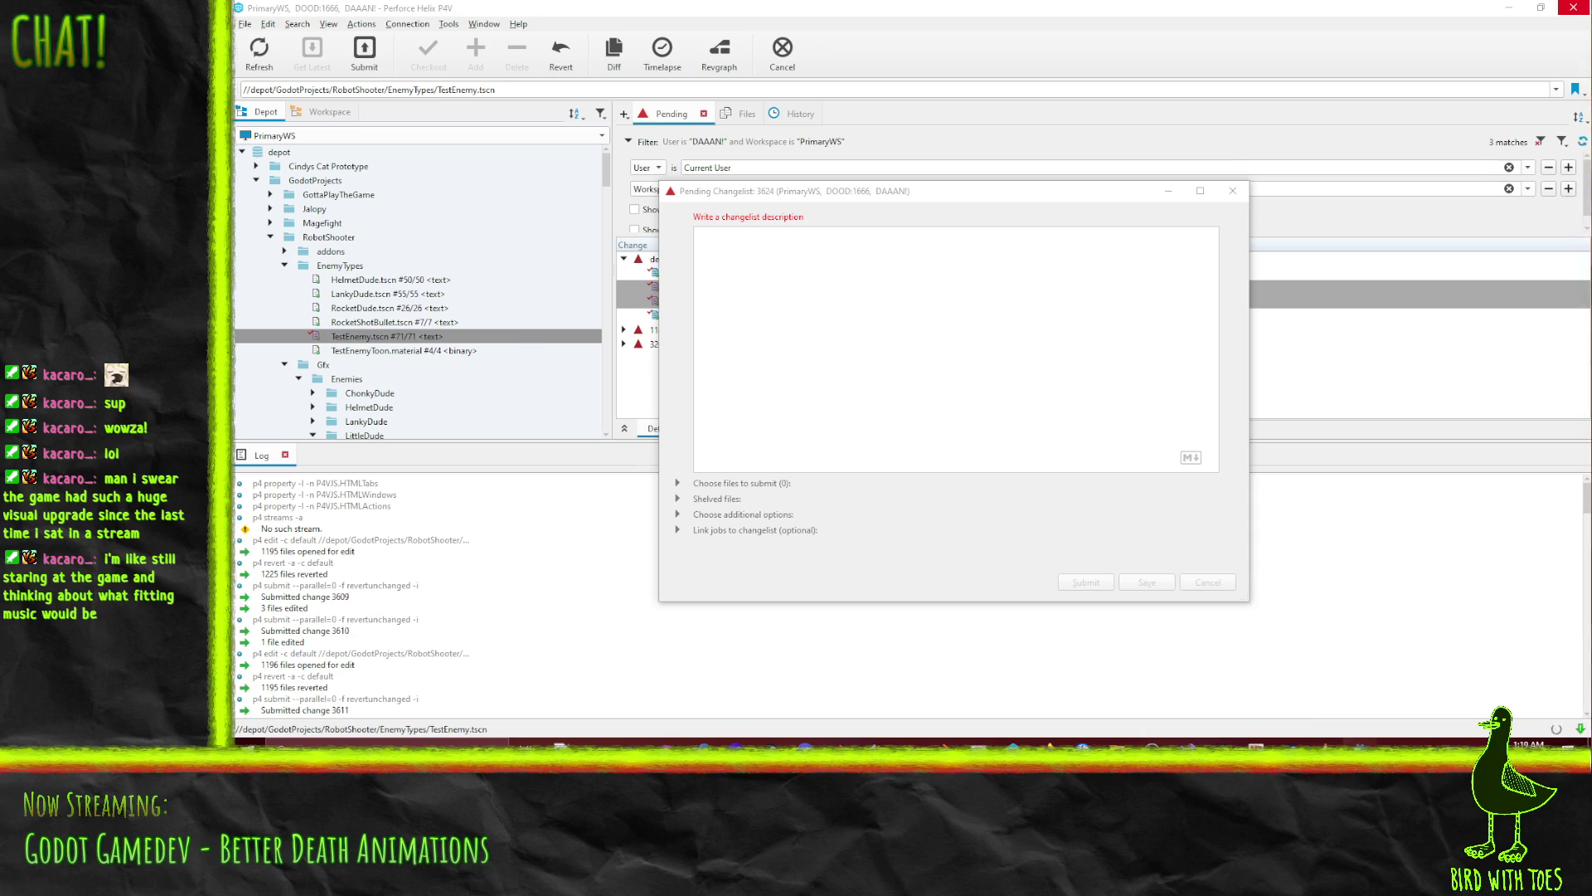
key(alt+Tab)
mouse_move(1073, 370)
right_down()
mouse_move(995, 332)
mouse_move(903, 247)
right_up()
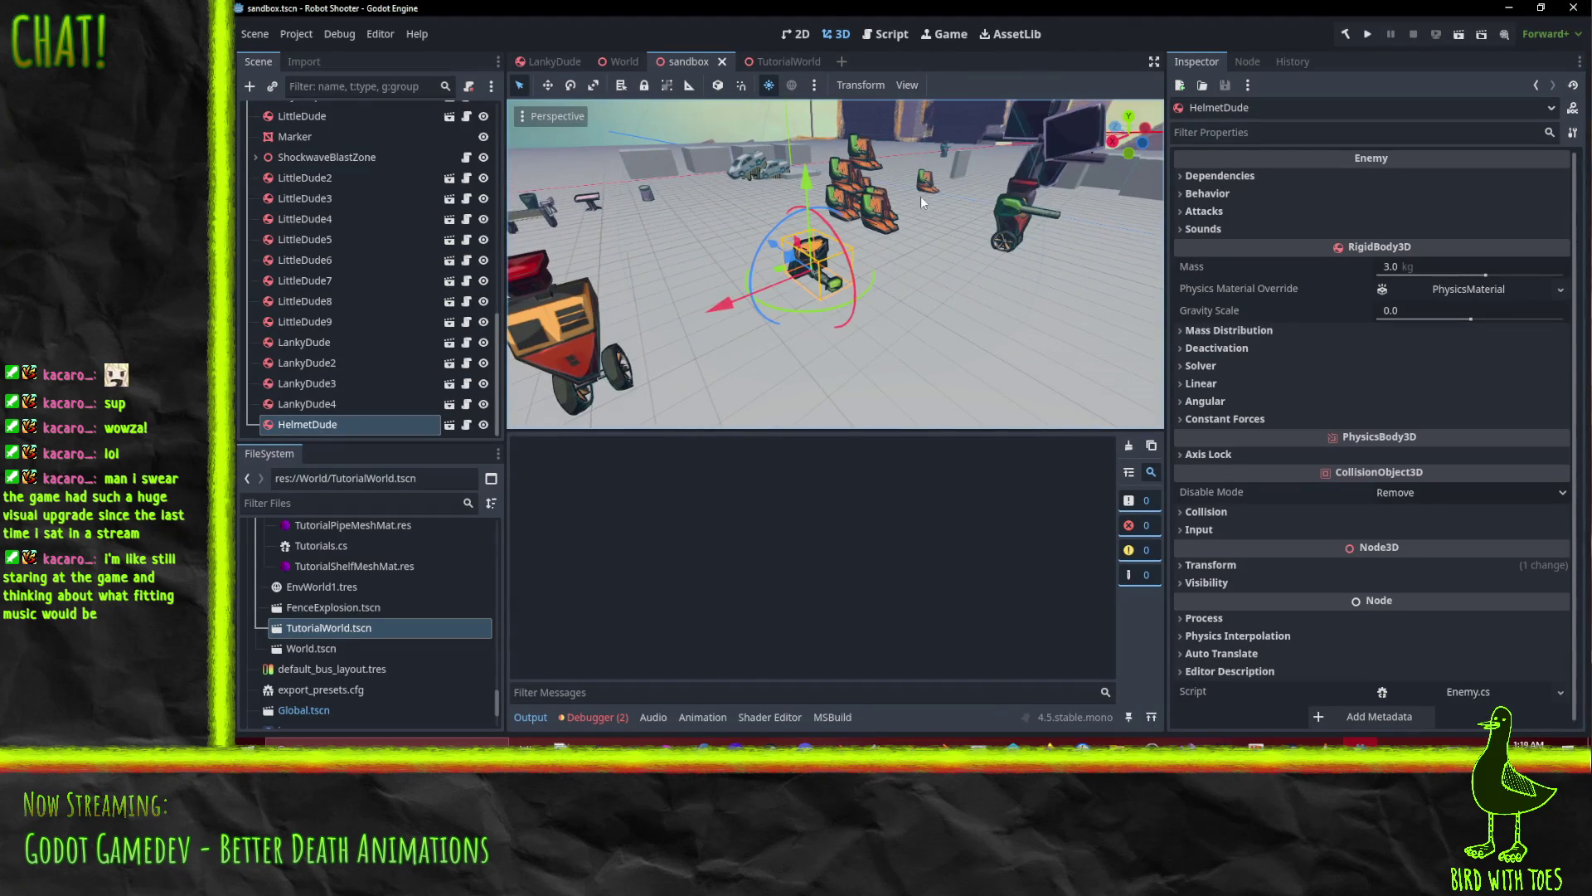
Play-test the game and the sandbox scene in Godot, then return to Perforce P4V
click(1369, 35)
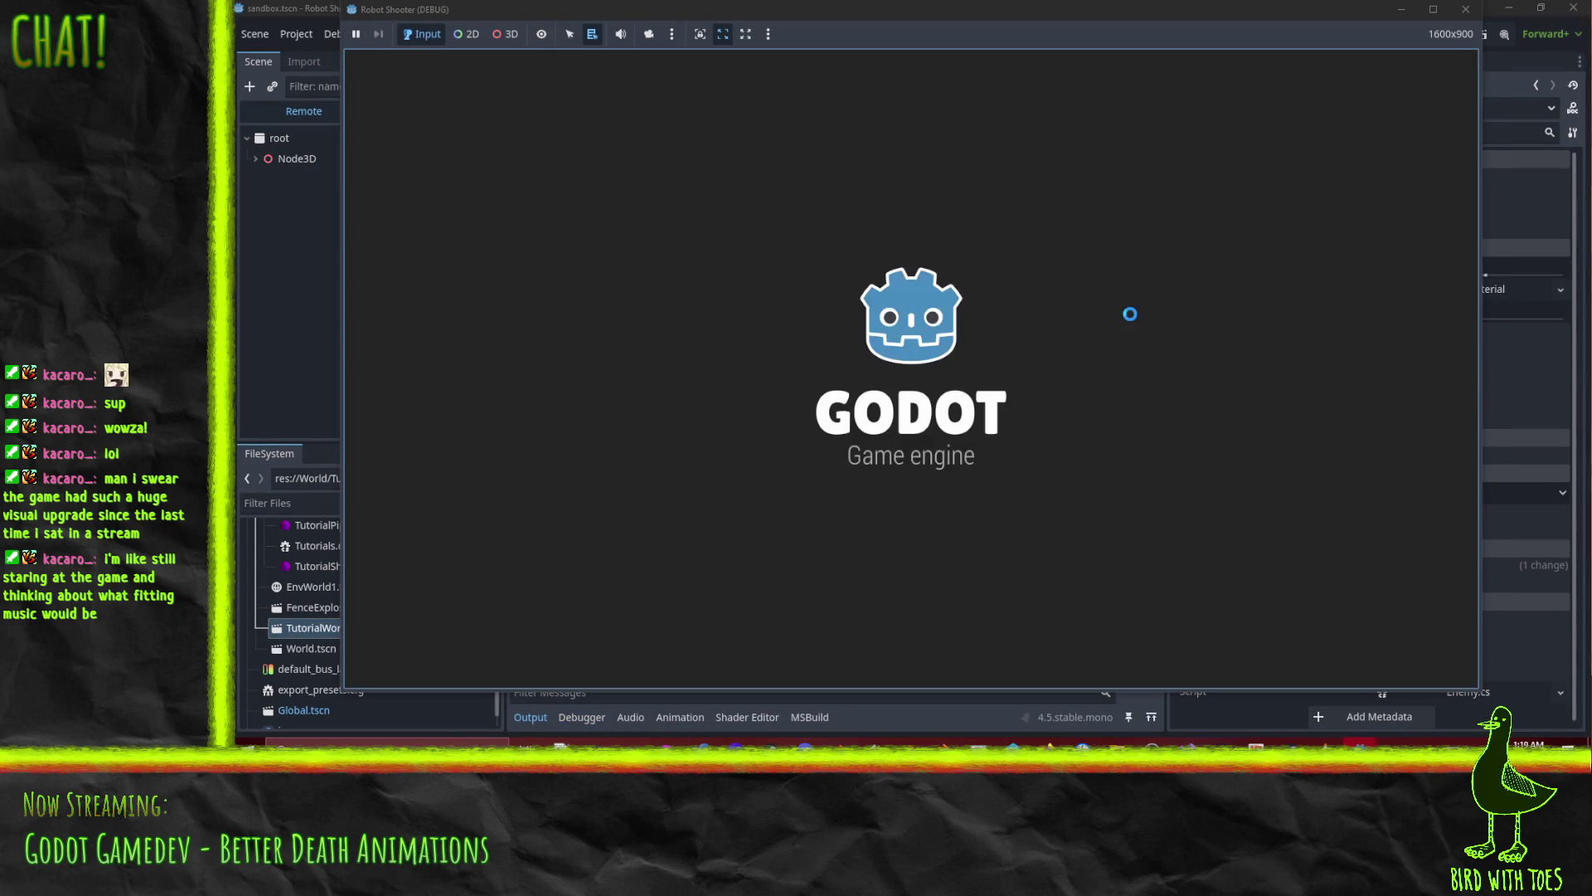
click(1466, 10)
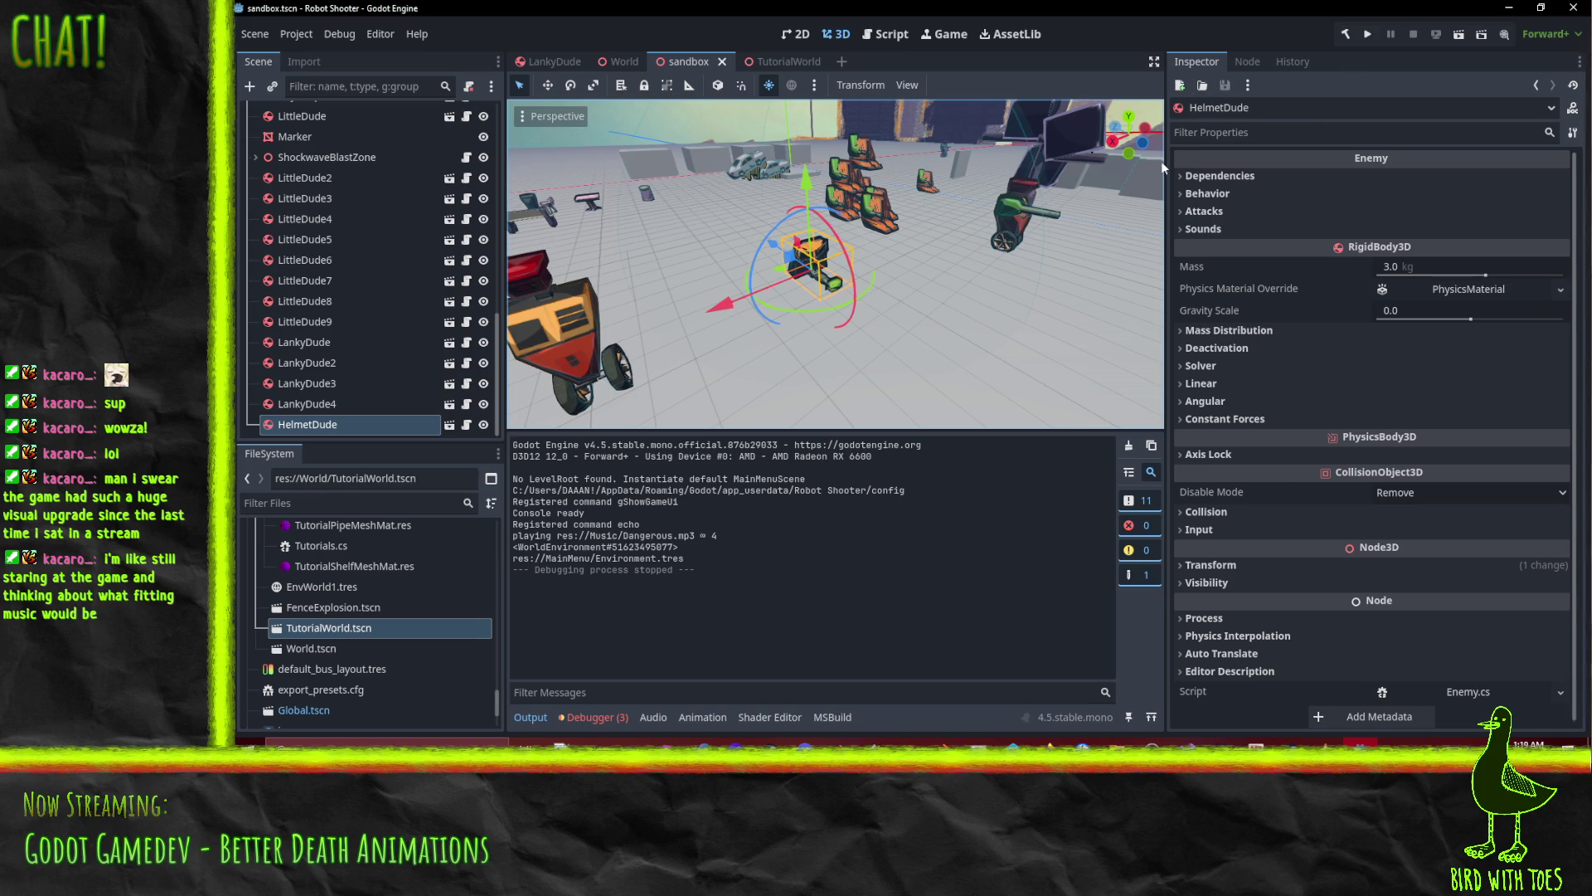
key(F6)
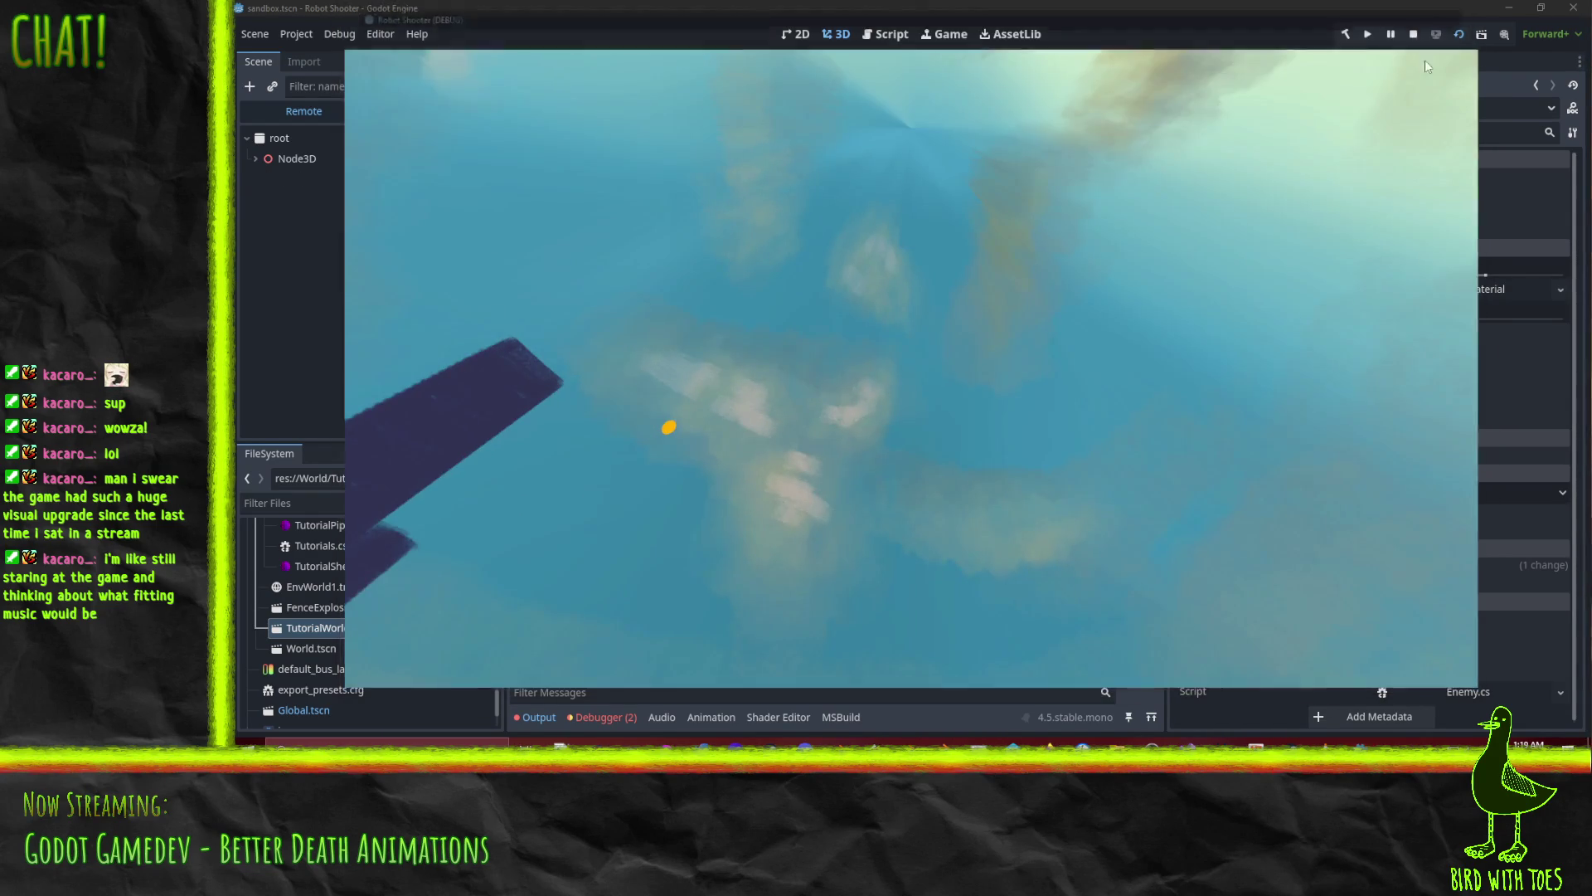
click(1466, 9)
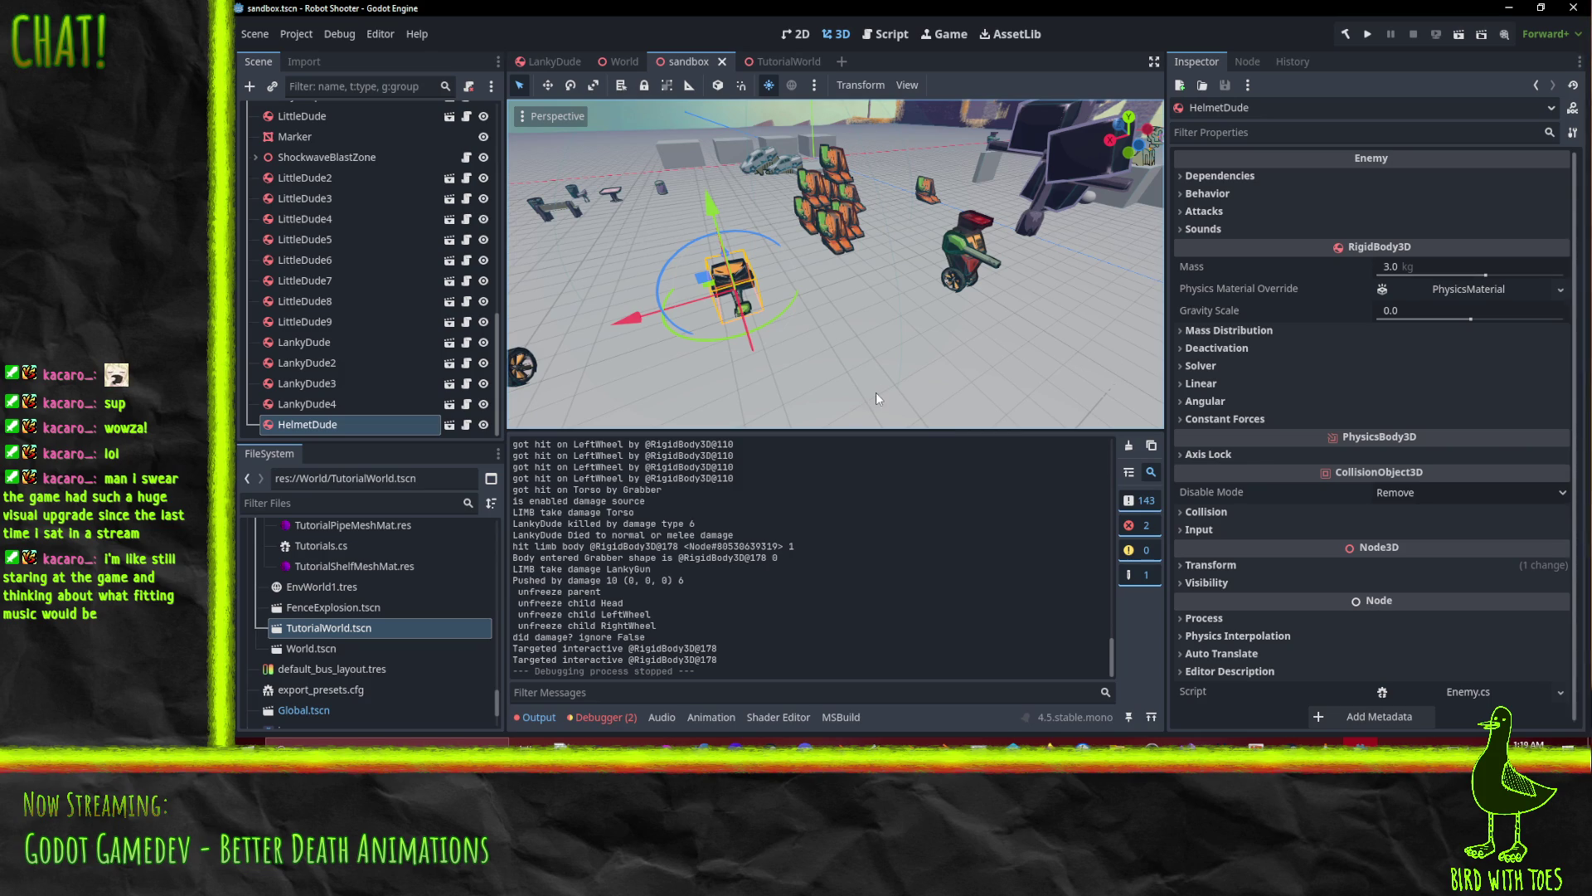
mouse_move(814, 297)
middle_down()
mouse_move(954, 304)
mouse_move(854, 311)
middle_up()
key(alt+Tab)
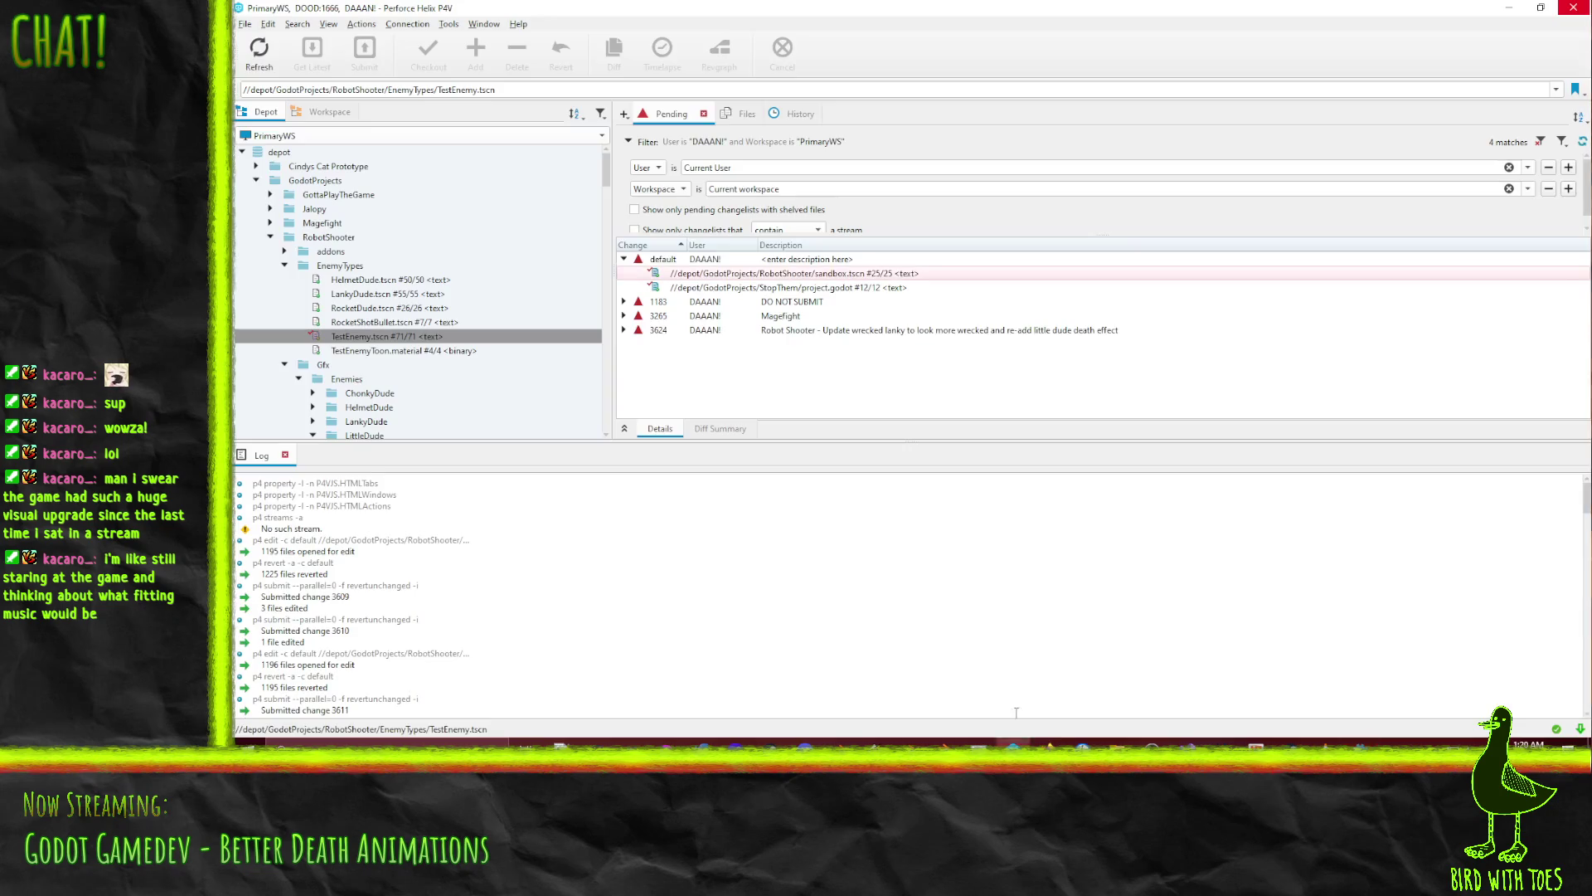
Submit changelist 3624 in Perforce and move Trac ticket #705 from Ongoing to Done
right_click(784, 332)
click(816, 349)
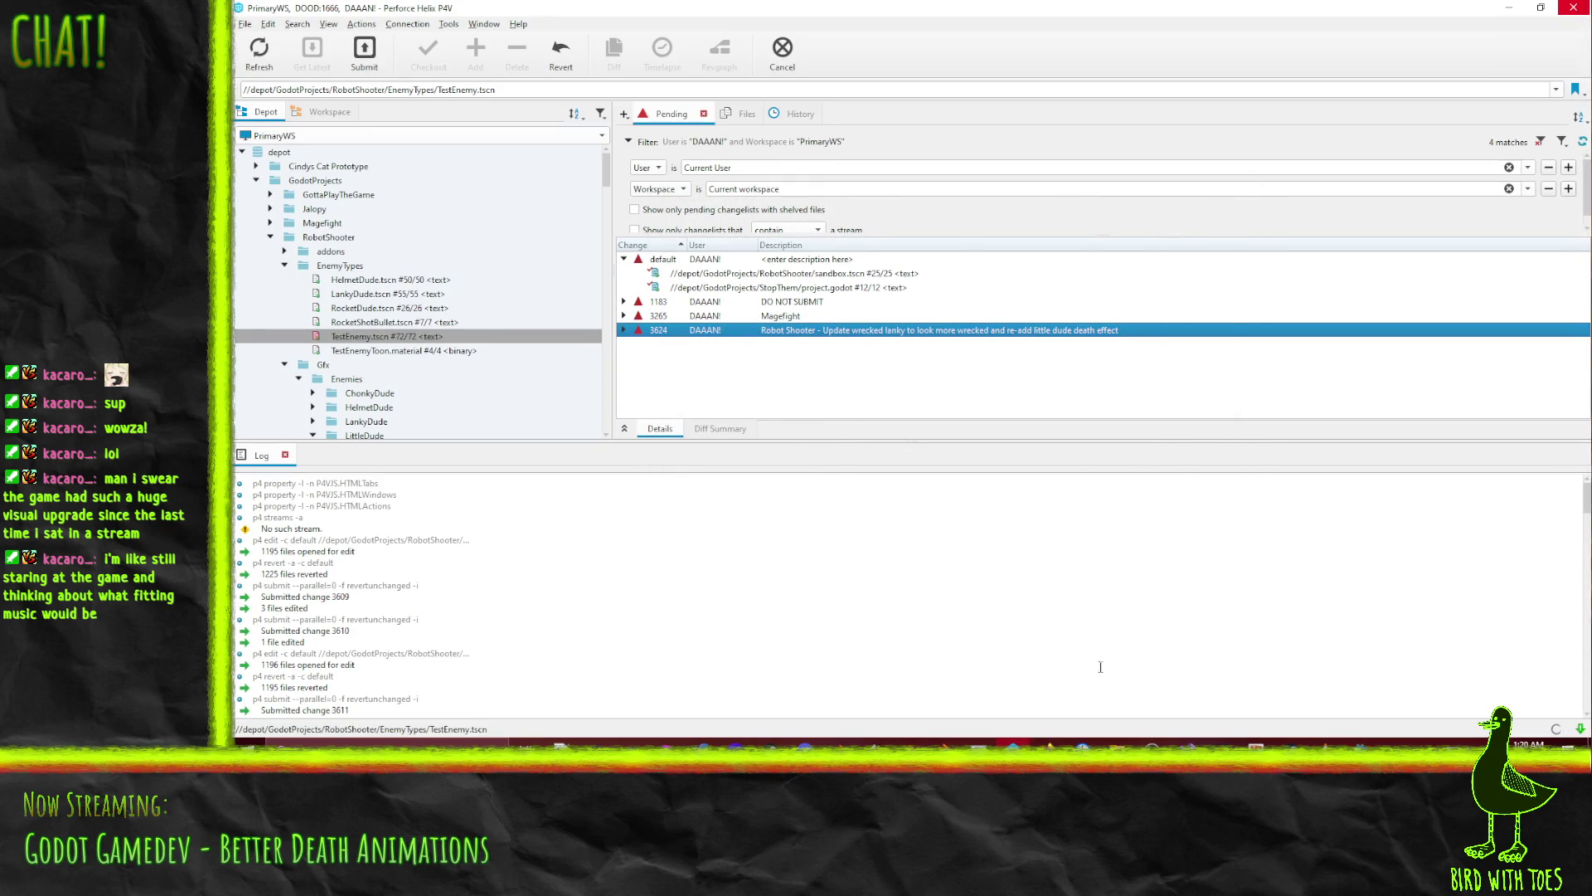
mouse_move(1046, 743)
click(971, 664)
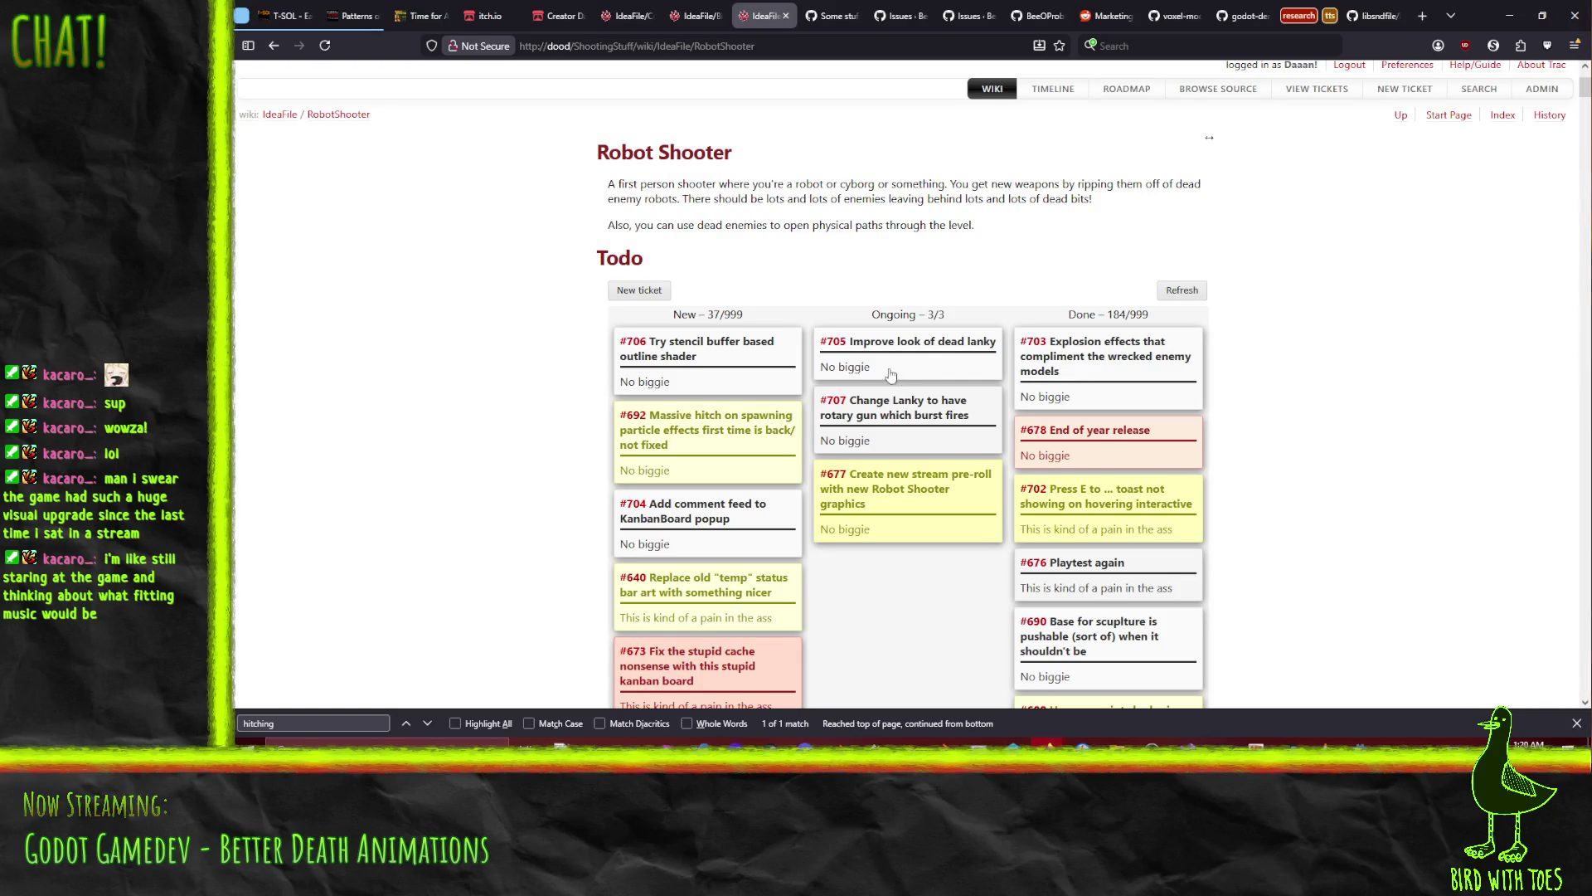
drag(864, 365, 1101, 342)
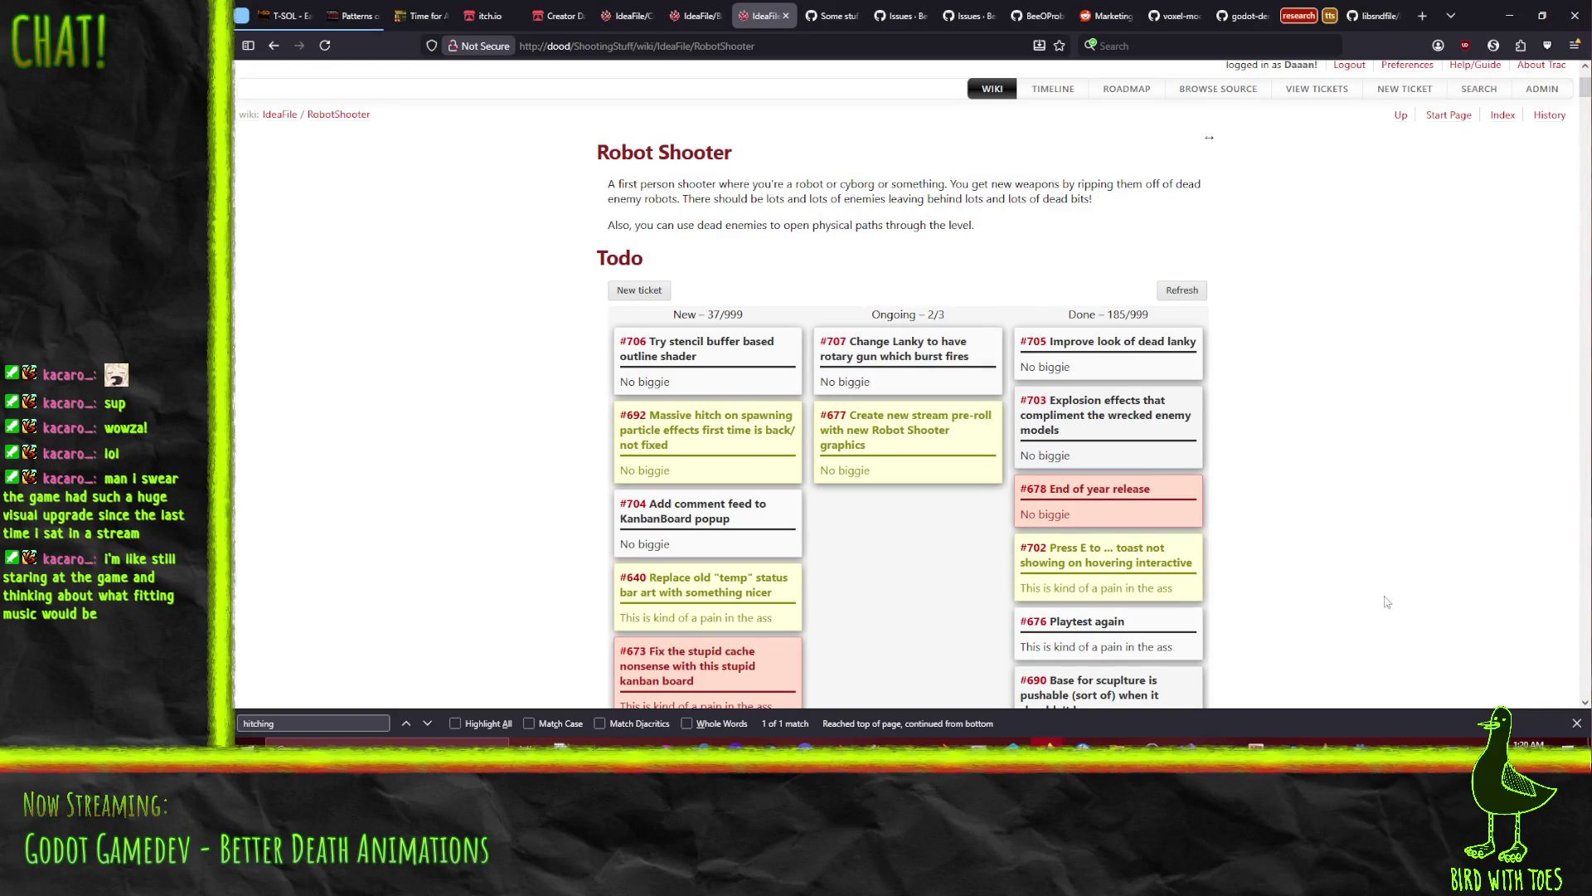